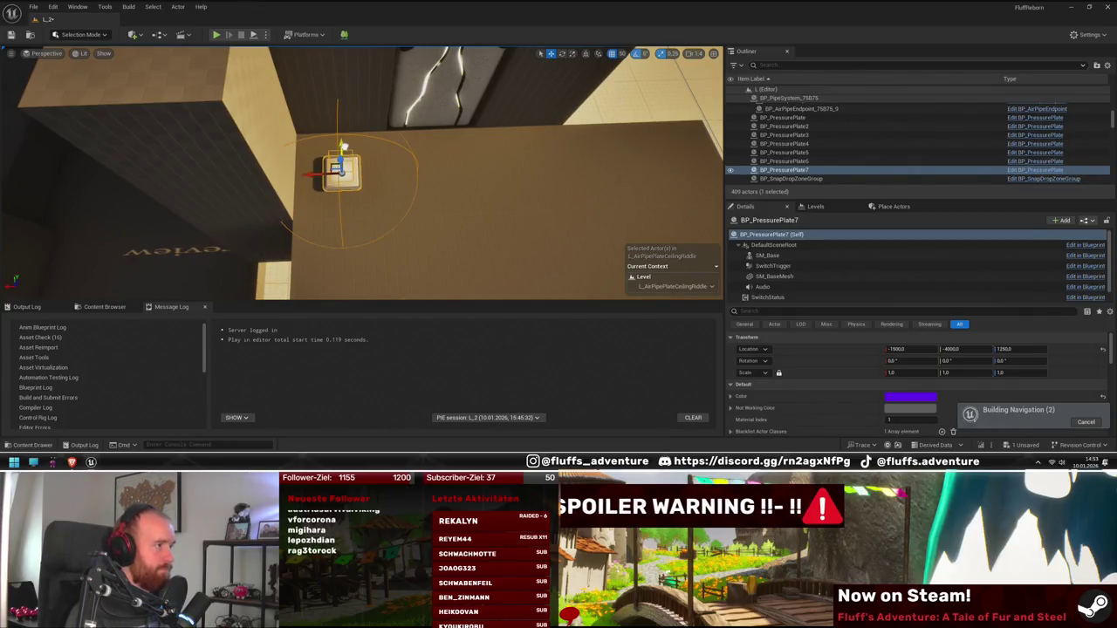
# - Add BP_PressurePlate7 as a second Input Entity of BP_ElevatorPillar, combined with Or
pyautogui.moveTo(362, 174); pyautogui.dragTo(332, 185)
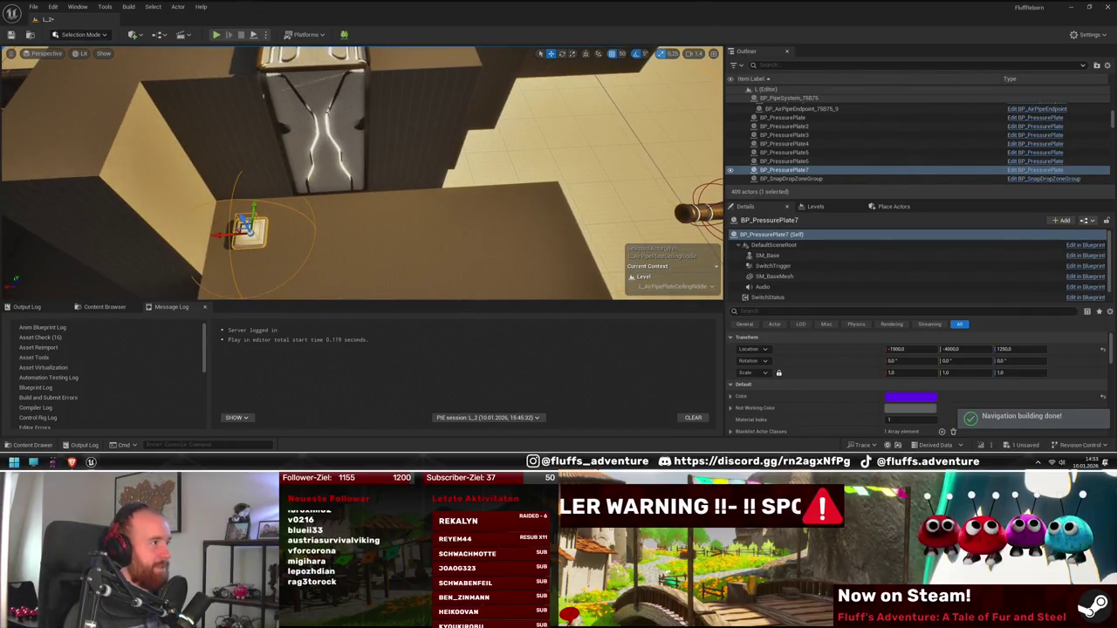
pyautogui.click(349, 158)
pyautogui.scroll(-8, 961, 414)
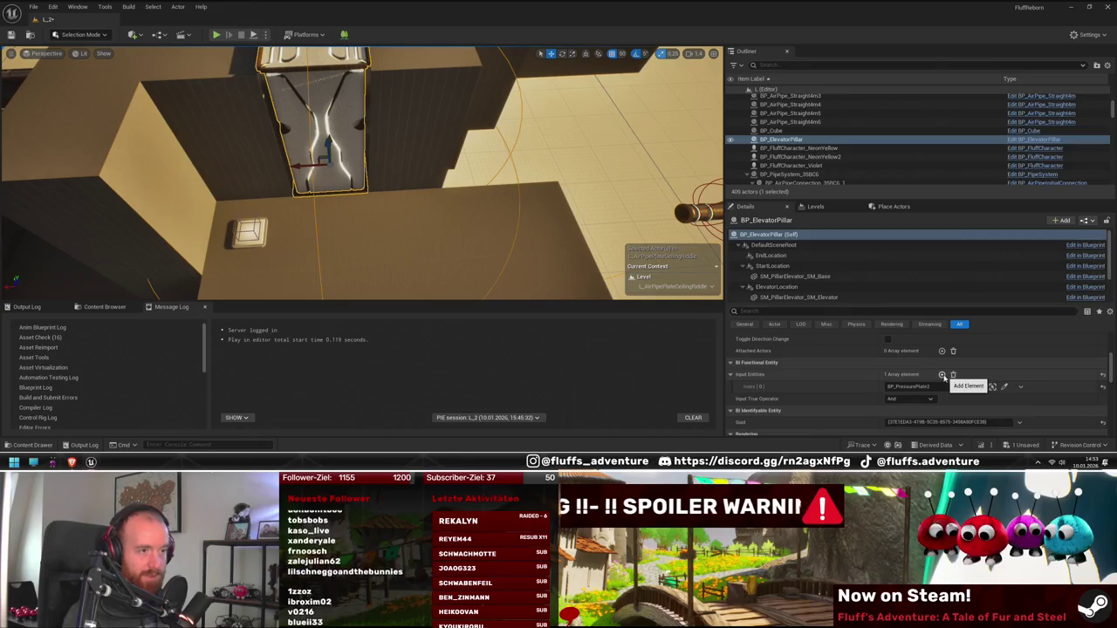
pyautogui.click(942, 374)
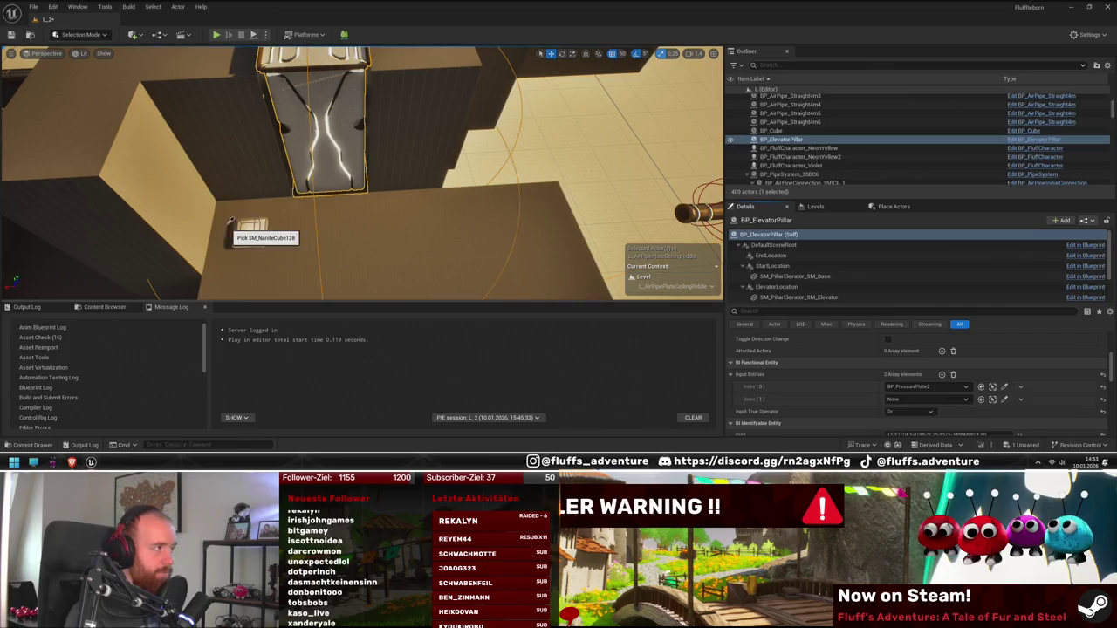
pyautogui.click(253, 35)
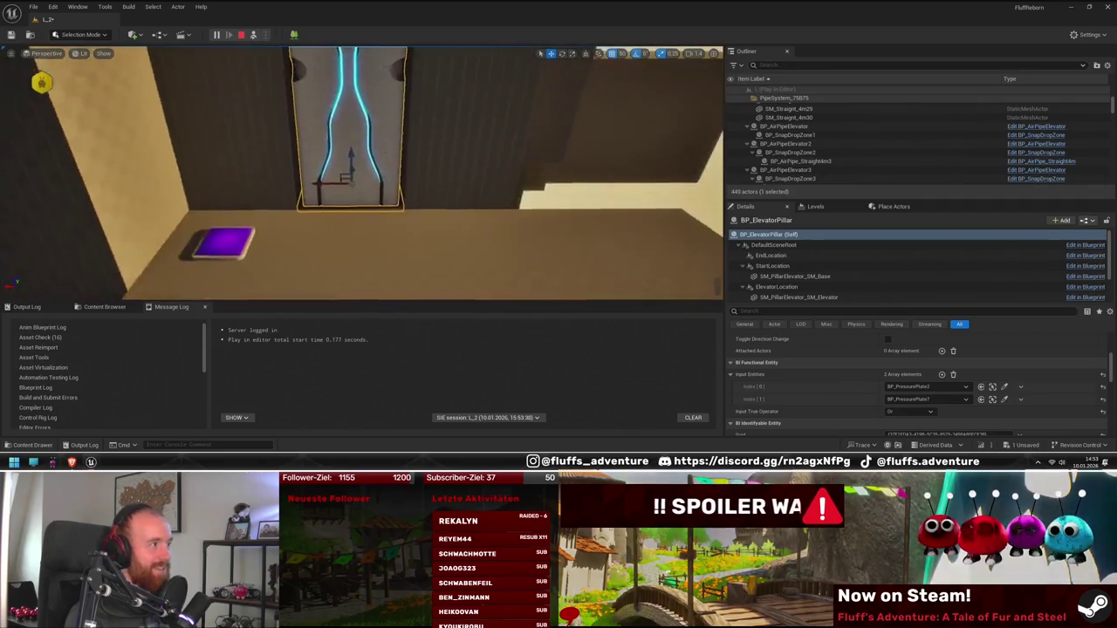
pyautogui.click(242, 35)
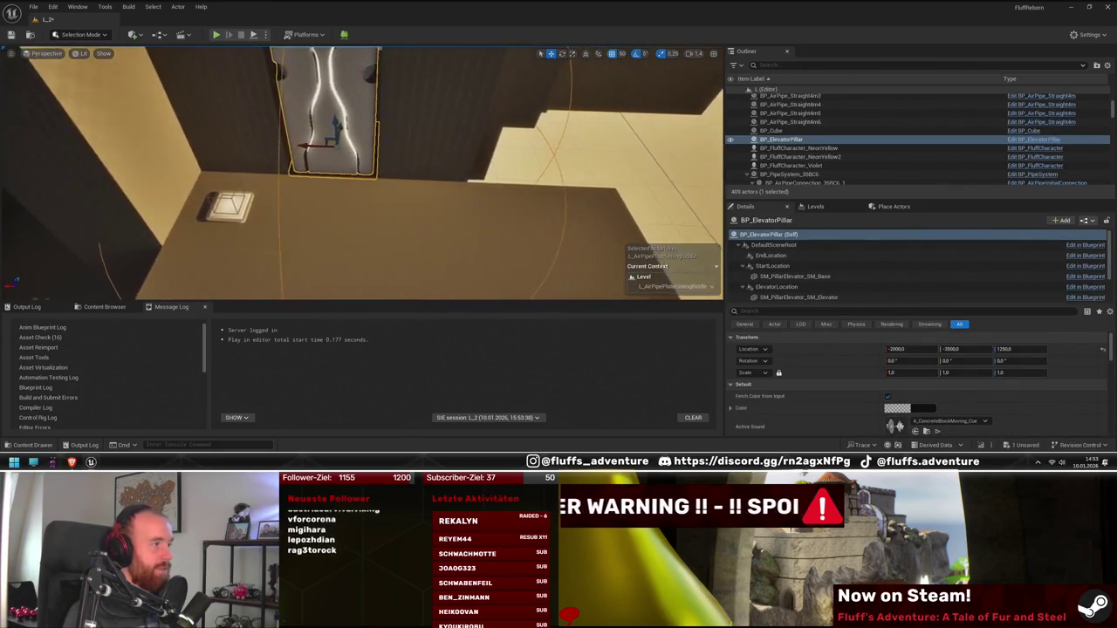
# - Duplicate a wall cube, slide the copy sideways, and stack another copy higher
pyautogui.click(227, 114)
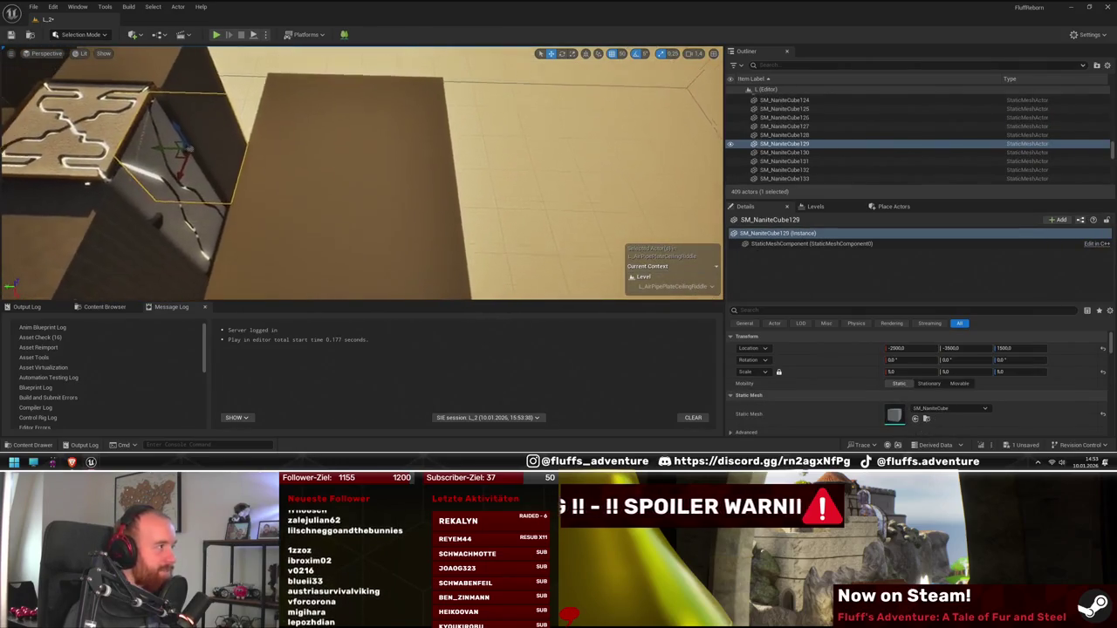
pyautogui.hotkey('ctrl', 'd')
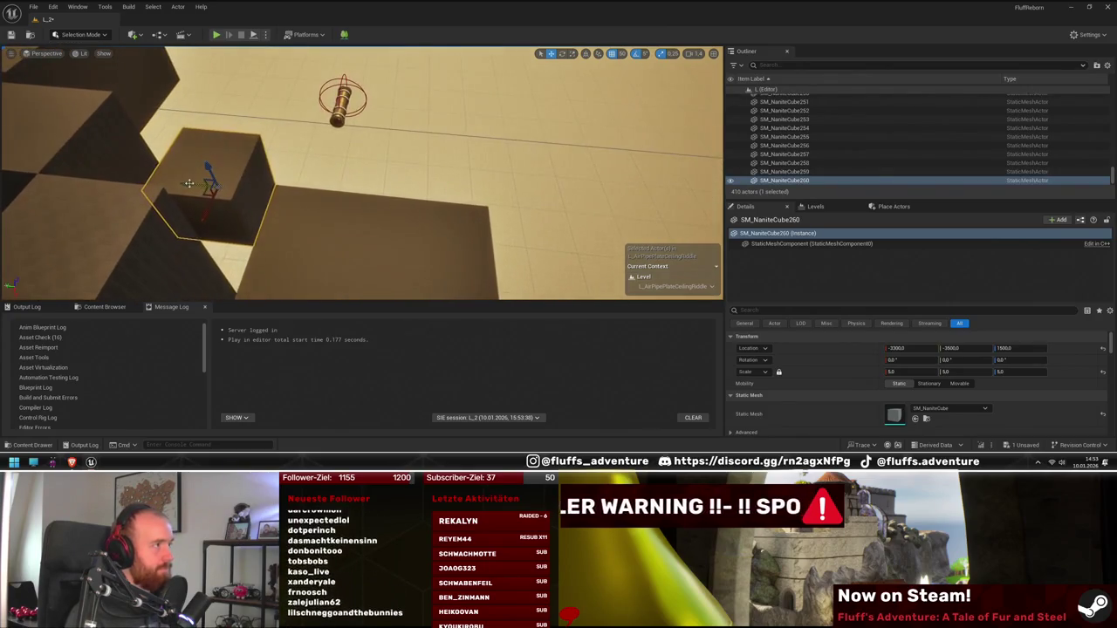
pyautogui.moveTo(198, 177)
pyautogui.mouseDown()
pyautogui.moveTo(277, 192)
pyautogui.moveTo(269, 58)
pyautogui.moveTo(273, 103)
pyautogui.moveTo(416, 162)
pyautogui.moveTo(376, 154)
pyautogui.moveTo(368, 135)
pyautogui.mouseUp()
pyautogui.hotkey('ctrl', 'd')
pyautogui.hotkey('ctrl', 'd')
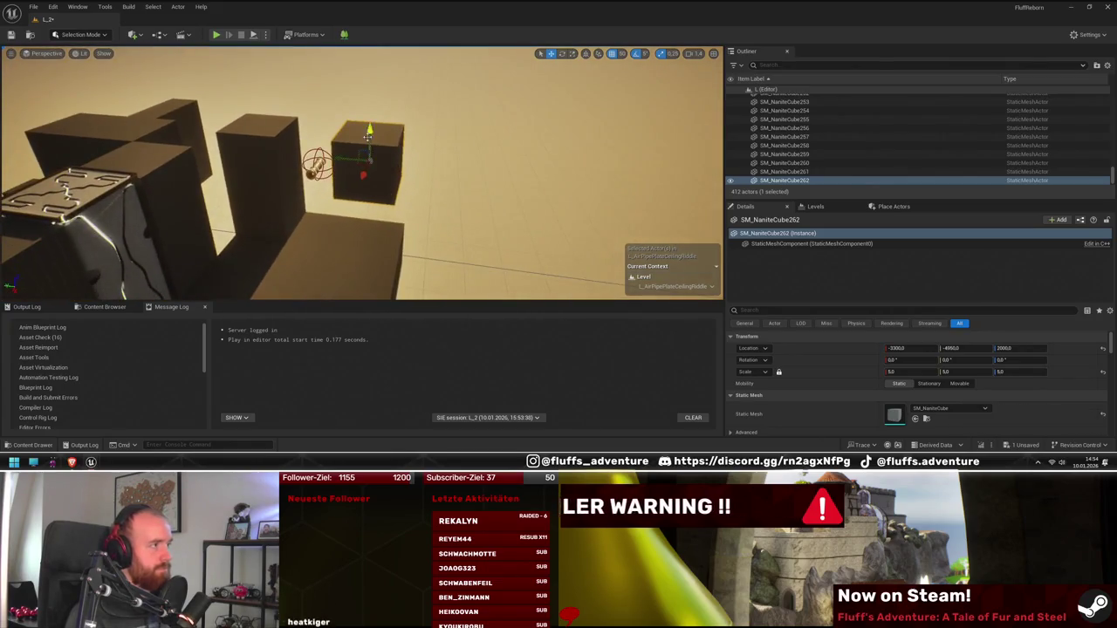
# - Select three wall cubes and Alt-drag copies of them to a new spot
pyautogui.keyDown('ctrl'); pyautogui.click(379, 180); pyautogui.keyUp('ctrl')
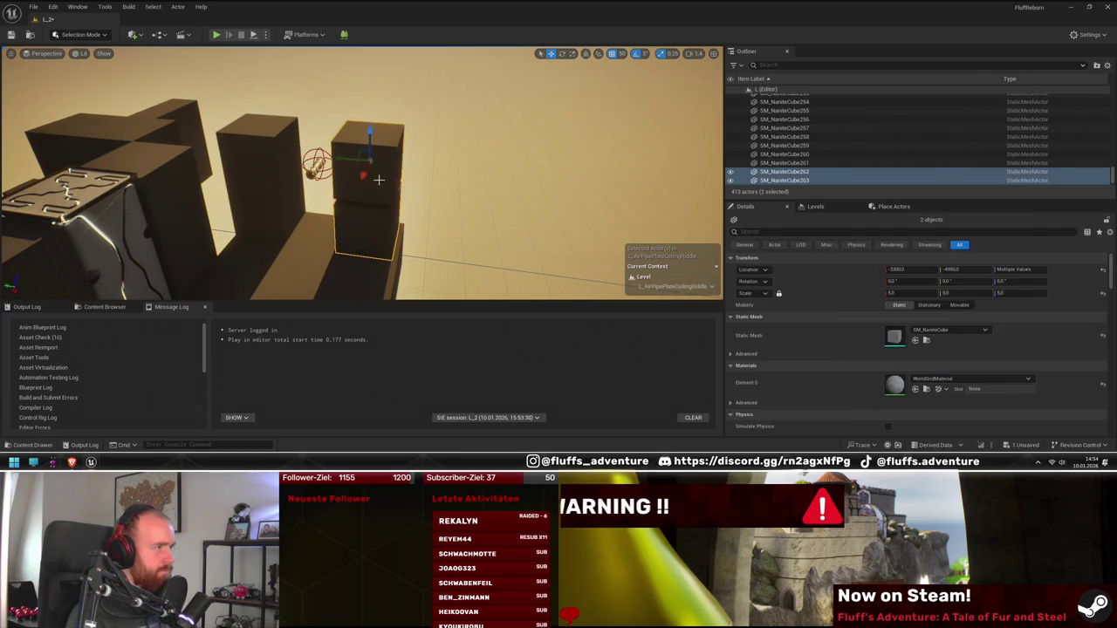
pyautogui.moveTo(381, 198); pyautogui.dragTo(397, 190)
pyautogui.click(404, 144)
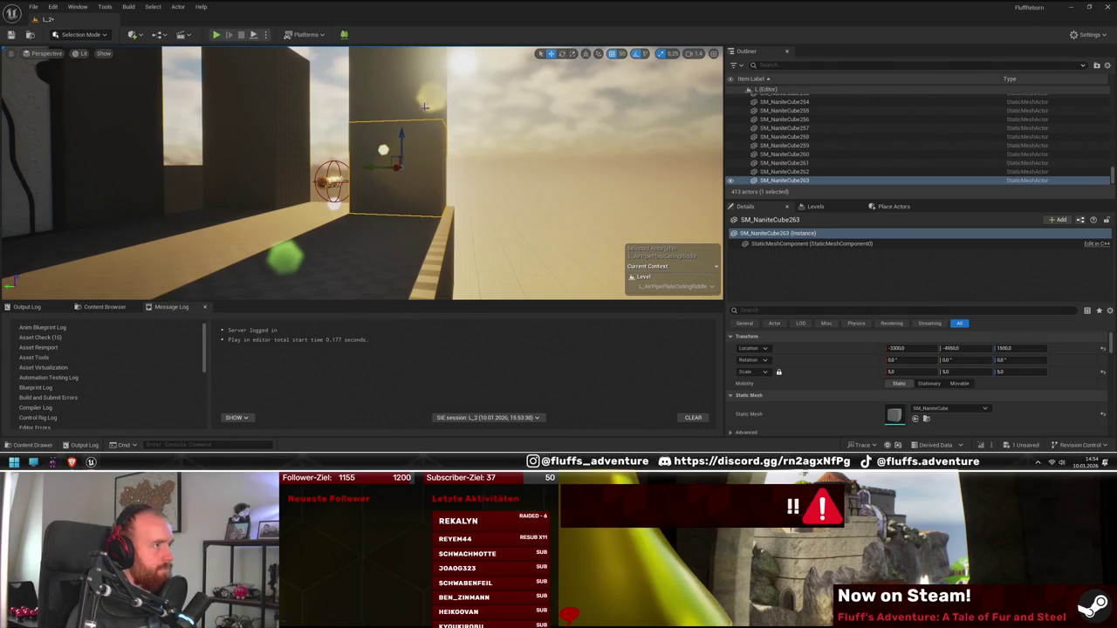
pyautogui.keyDown('ctrl'); pyautogui.click(370, 168); pyautogui.keyUp('ctrl')
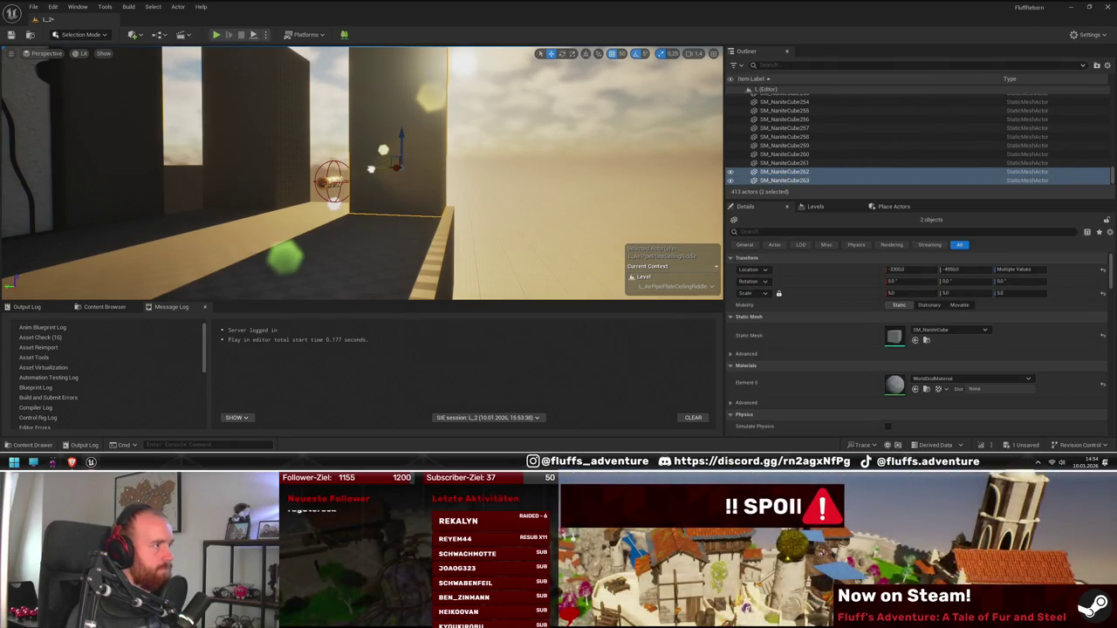
pyautogui.moveTo(389, 186); pyautogui.dragTo(381, 182)
pyautogui.hotkey('ctrl', 'z')
pyautogui.hotkey('ctrl', 'z')
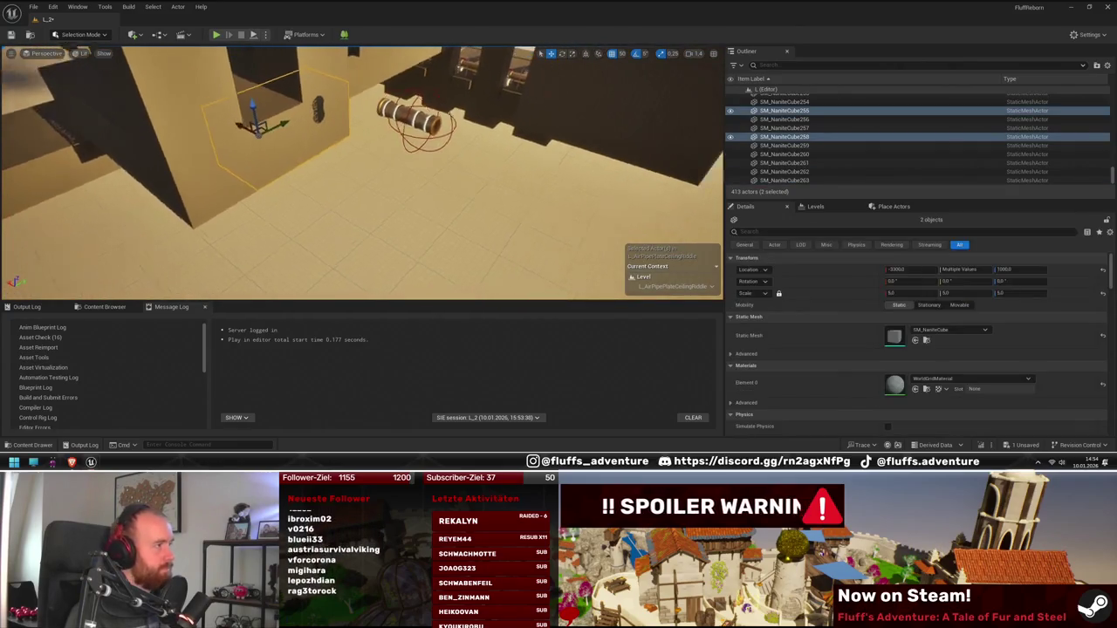
pyautogui.keyDown('ctrl'); pyautogui.click(291, 200); pyautogui.keyUp('ctrl')
pyautogui.moveTo(241, 170)
pyautogui.mouseDown()
pyautogui.moveTo(344, 224)
pyautogui.moveTo(295, 210)
pyautogui.moveTo(448, 250)
pyautogui.moveTo(428, 241)
pyautogui.moveTo(448, 239)
pyautogui.moveTo(450, 257)
pyautogui.mouseUp()
# - Alt-drag BP_ElevatorPillar to create BP_ElevatorPillar2 beside the original
pyautogui.click(488, 165)
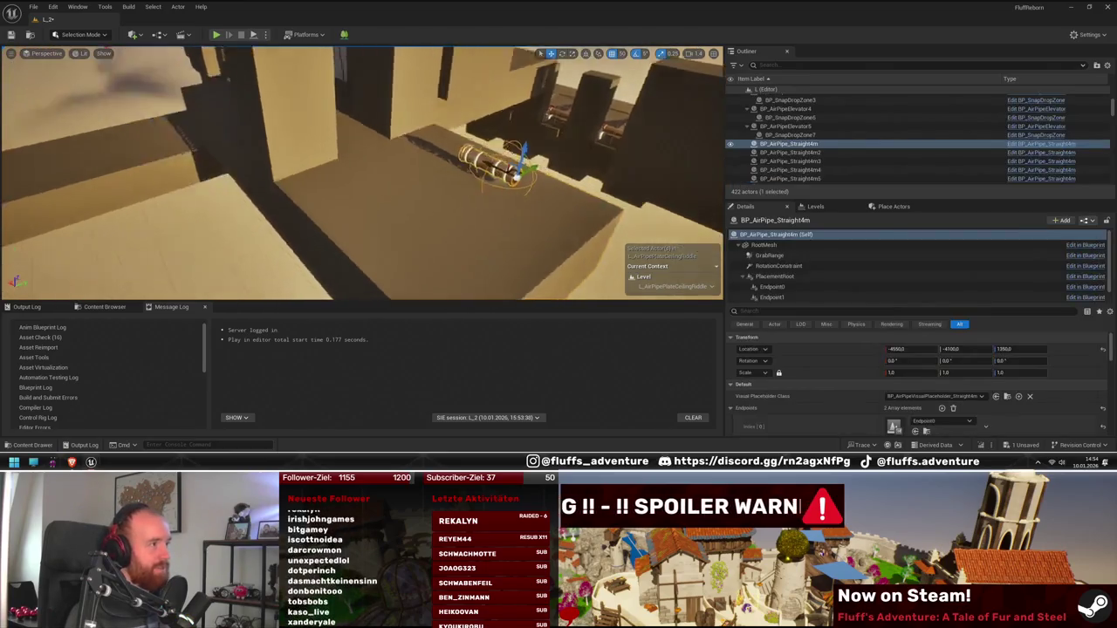
pyautogui.moveTo(478, 223); pyautogui.dragTo(428, 223)
pyautogui.click(393, 165)
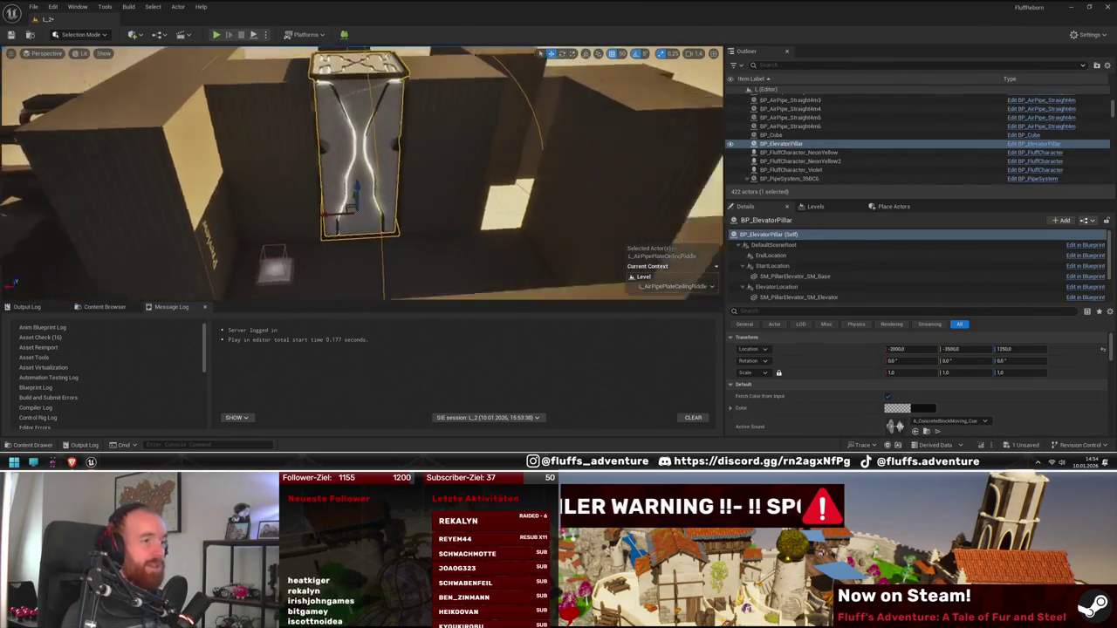
pyautogui.moveTo(393, 165)
pyautogui.mouseDown()
pyautogui.moveTo(180, 202)
pyautogui.moveTo(270, 241)
pyautogui.mouseUp()
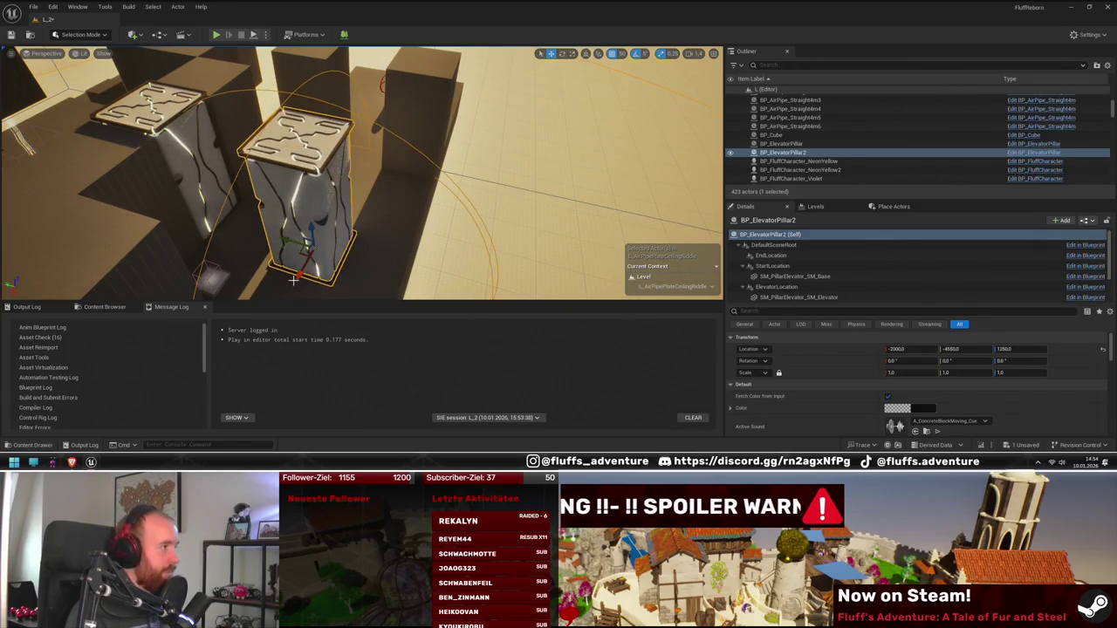
# - Frame BP_ElevatorPillar2 and view it from an angle
pyautogui.press('f')
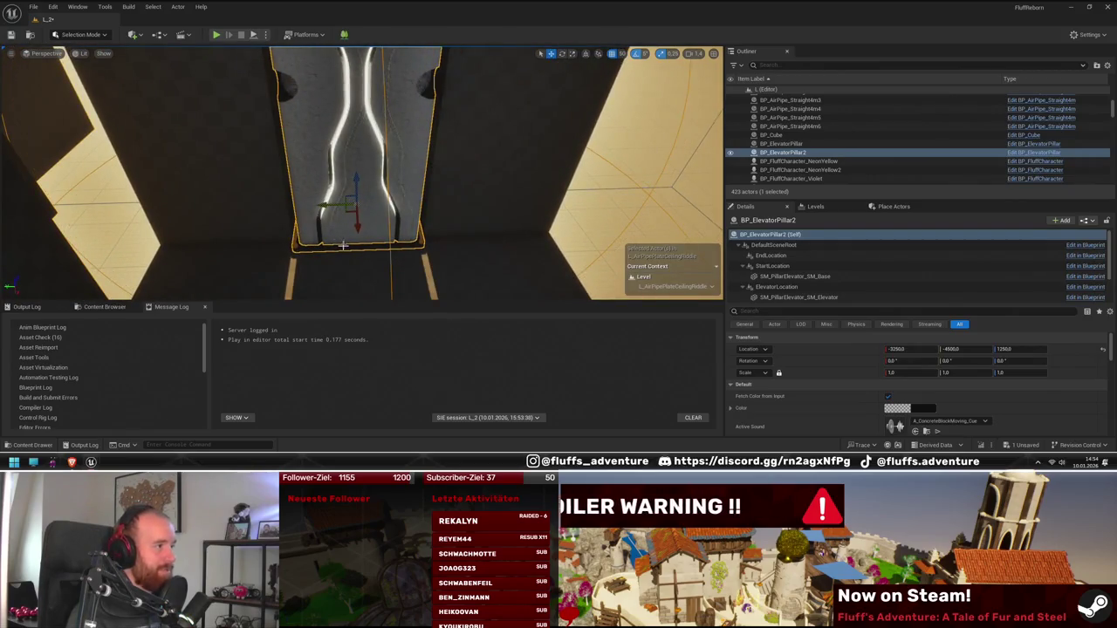
pyautogui.keyDown('alt'); pyautogui.moveTo(365, 221); pyautogui.dragTo(244, 193); pyautogui.keyUp('alt')
pyautogui.moveTo(455, 245)
pyautogui.keyDown('alt'); pyautogui.mouseDown()
pyautogui.moveTo(427, 238)
pyautogui.moveTo(501, 259)
pyautogui.mouseUp(); pyautogui.keyUp('alt')
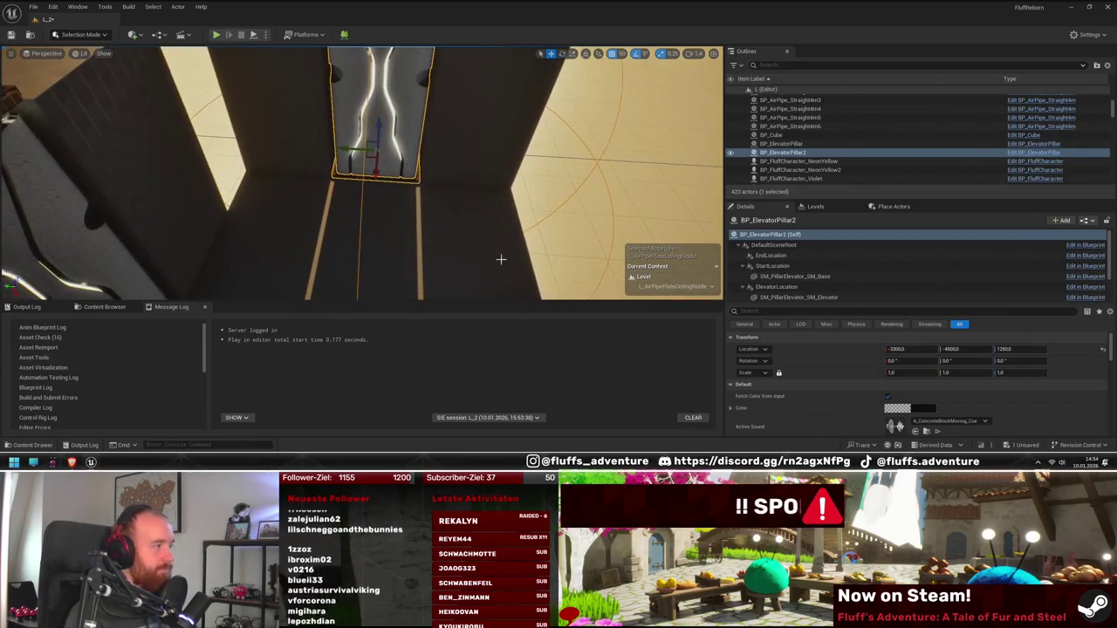
pyautogui.moveTo(275, 262)
pyautogui.keyDown('alt'); pyautogui.mouseDown()
pyautogui.moveTo(327, 255)
pyautogui.moveTo(343, 268)
pyautogui.mouseUp(); pyautogui.keyUp('alt')
# - Place a new pressure plate, BP_PressurePlate8, near the elevator pillars
pyautogui.click(108, 307)
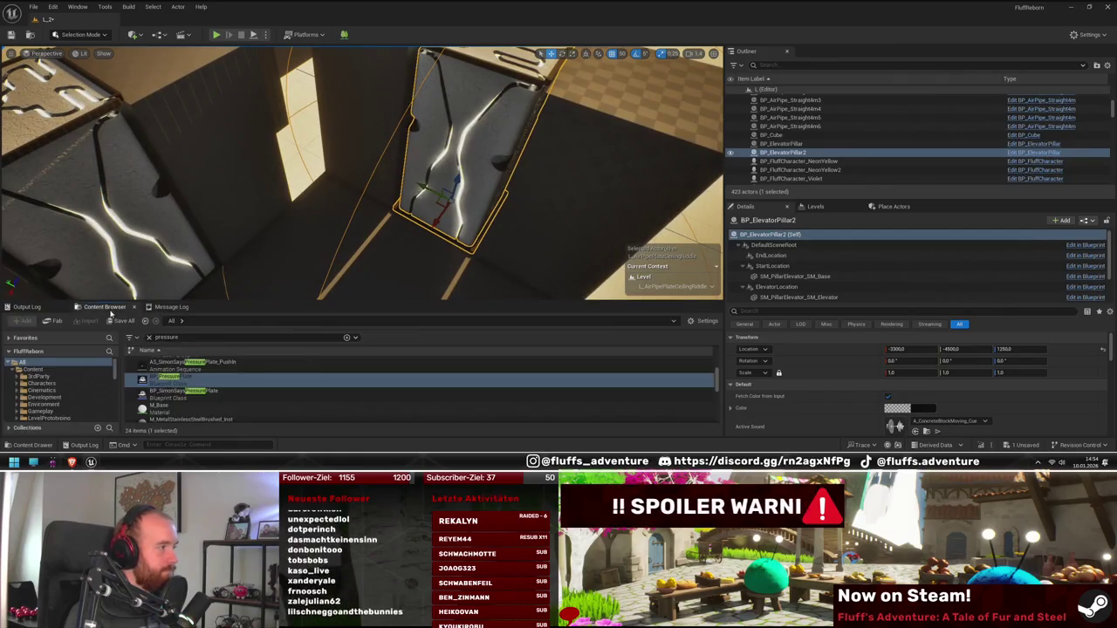
pyautogui.moveTo(362, 175)
pyautogui.mouseDown()
pyautogui.moveTo(453, 148)
pyautogui.moveTo(285, 241)
pyautogui.moveTo(558, 223)
pyautogui.moveTo(537, 229)
pyautogui.moveTo(593, 214)
pyautogui.mouseUp()
pyautogui.click(286, 241)
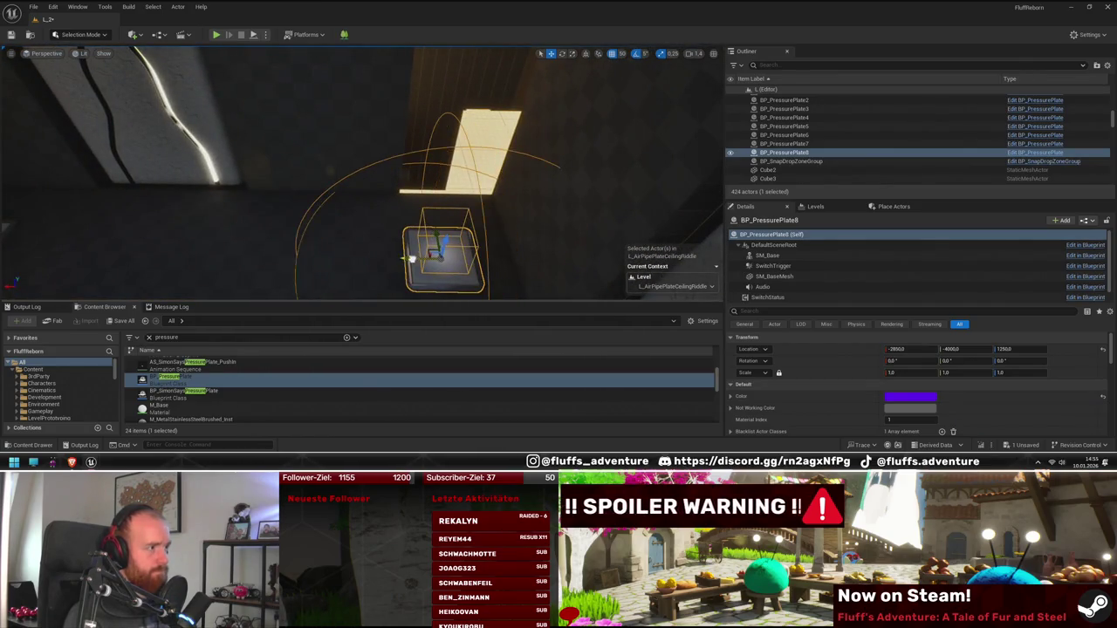
pyautogui.moveTo(410, 258); pyautogui.dragTo(375, 249)
# - Change BP_PressurePlate8's Color from purple to cyan
pyautogui.click(910, 397)
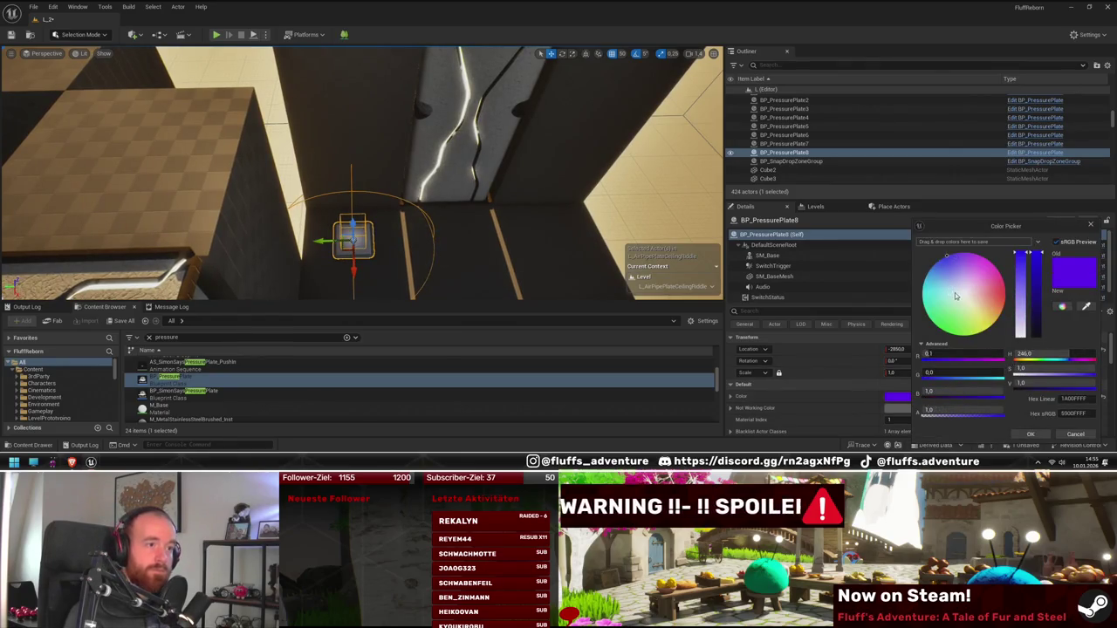
pyautogui.moveTo(955, 296); pyautogui.dragTo(897, 289)
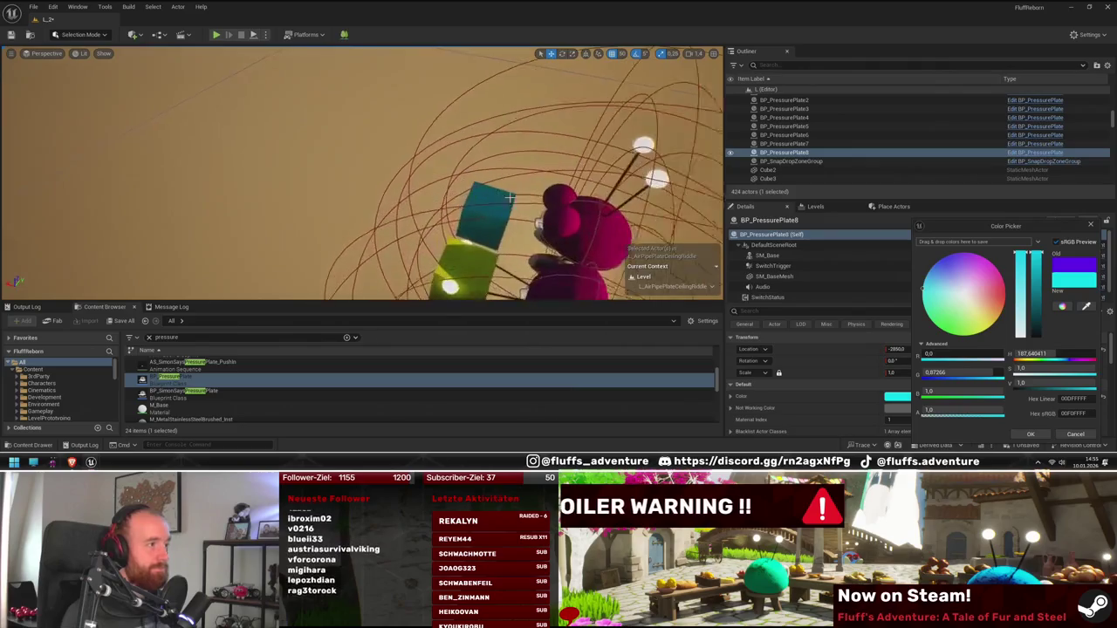
pyautogui.click(593, 231)
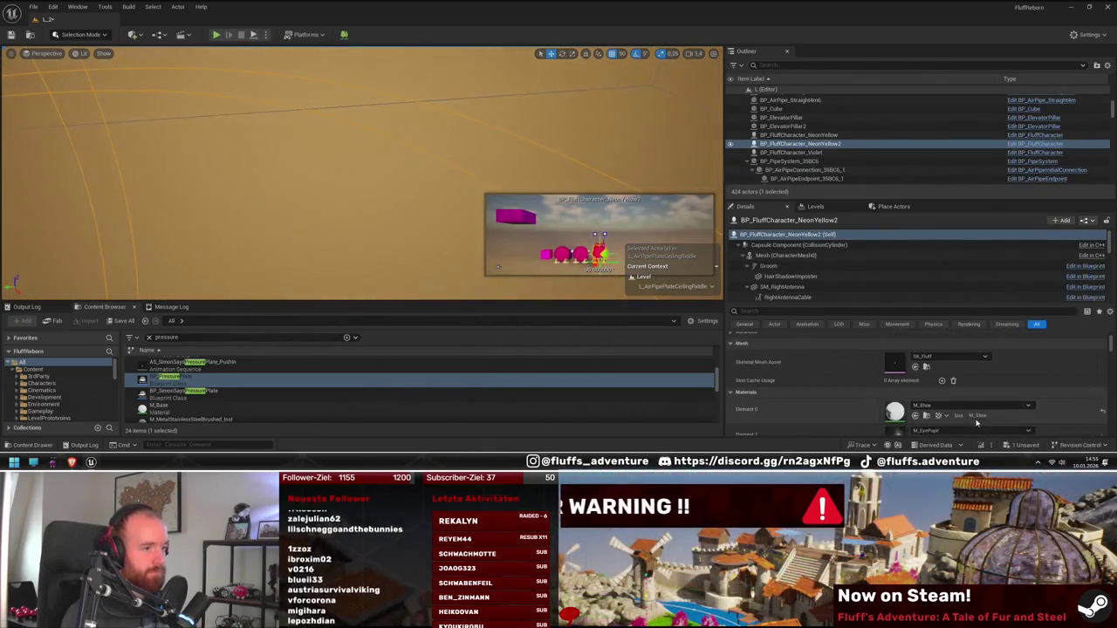
# - Compare BP_PressurePlate8's Color with BP_FluffCharacter_NeonYellow2's in the Details panel
pyautogui.scroll(-5, 976, 422)
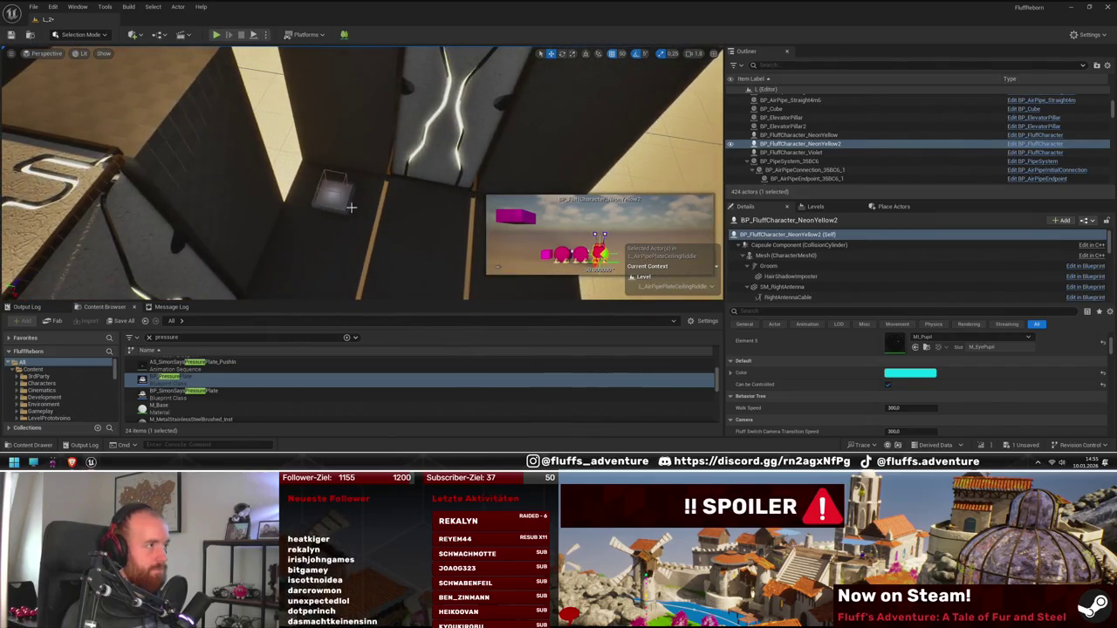
pyautogui.click(350, 207)
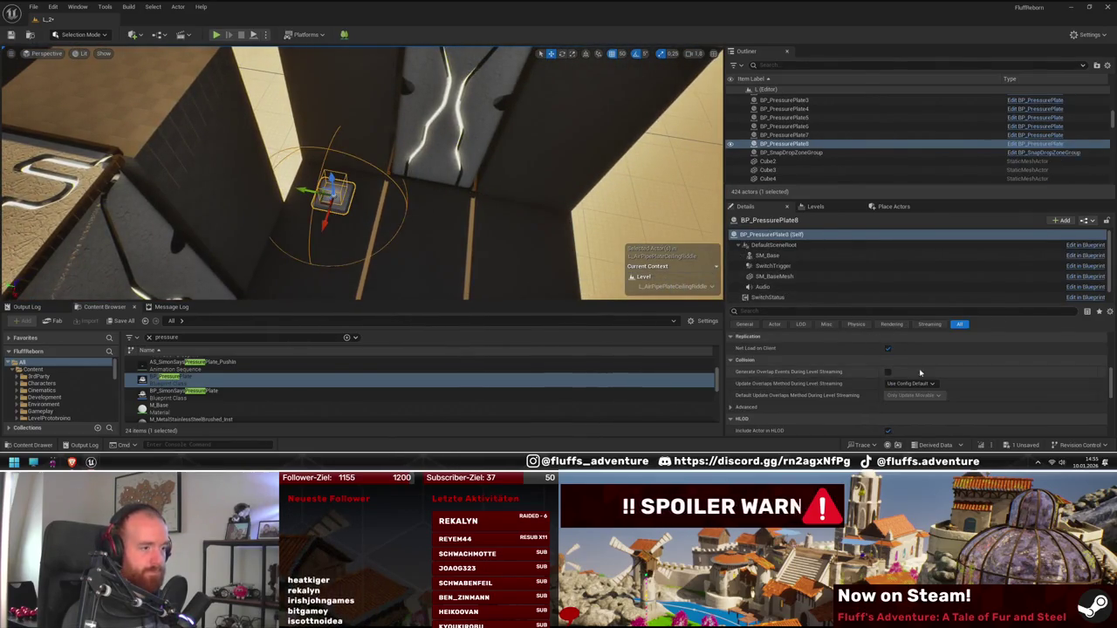
pyautogui.scroll(10, 919, 370)
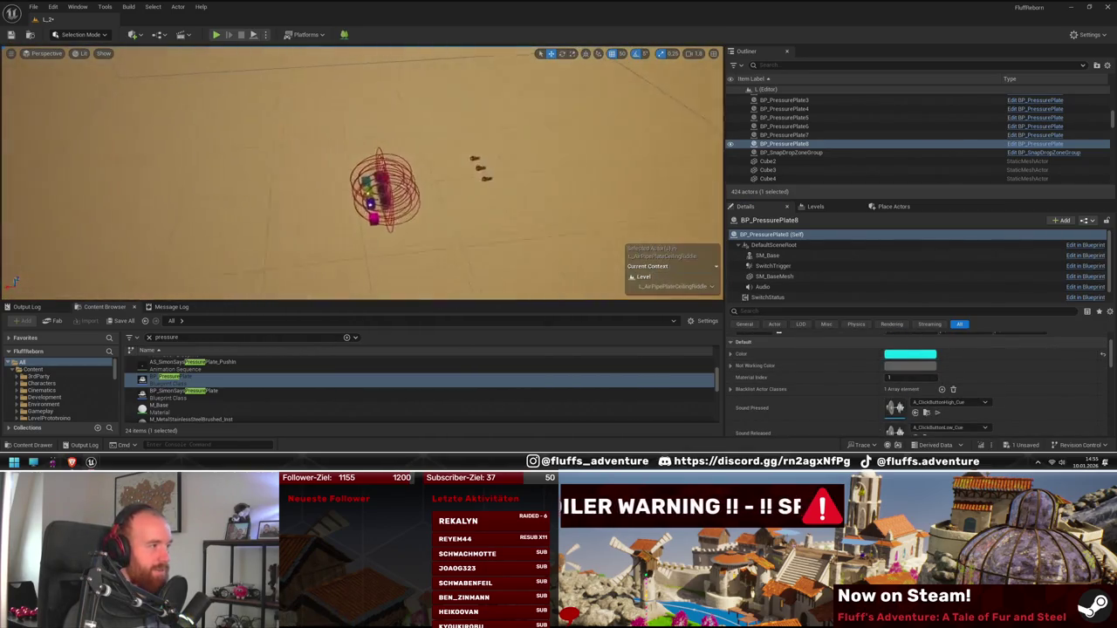
pyautogui.scroll(5, 362, 174)
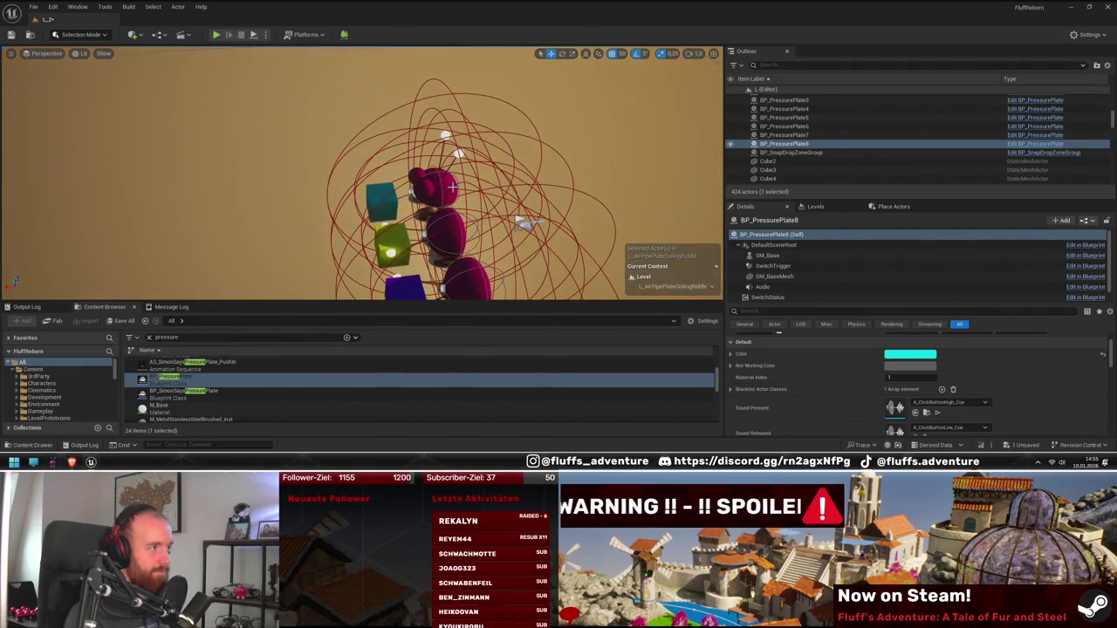
pyautogui.click(452, 186)
pyautogui.scroll(-2, 998, 384)
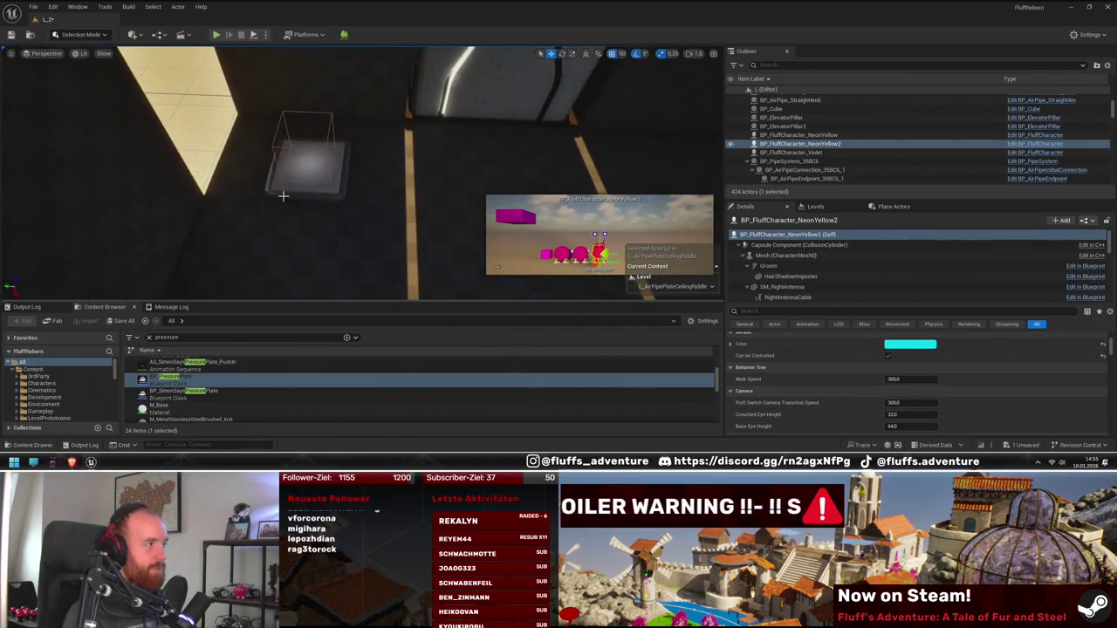
pyautogui.click(284, 190)
pyautogui.scroll(5, 964, 379)
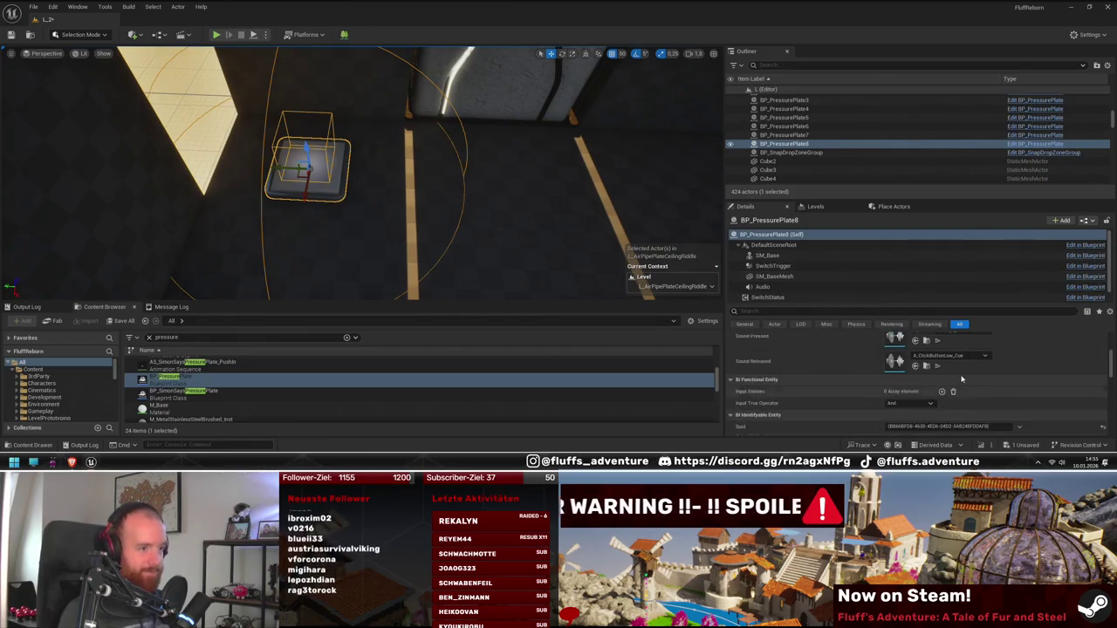
pyautogui.moveTo(480, 205); pyautogui.dragTo(655, 223)
# - Set BP_ElevatorPillar2's input operator so both plates must be pressed
pyautogui.click(498, 201)
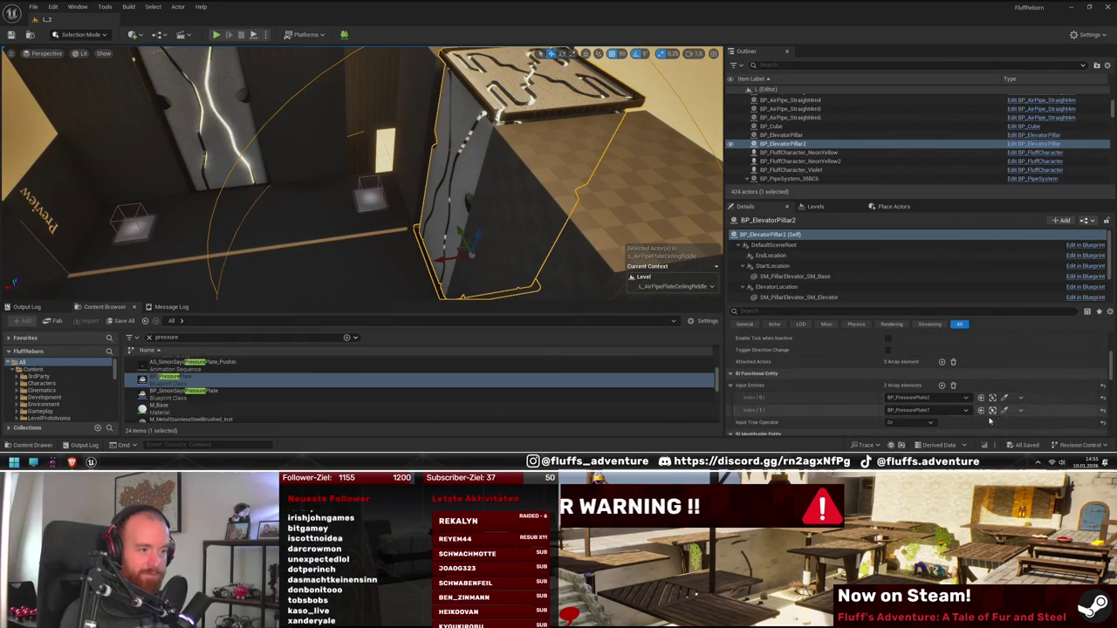
pyautogui.click(930, 422)
pyautogui.click(907, 436)
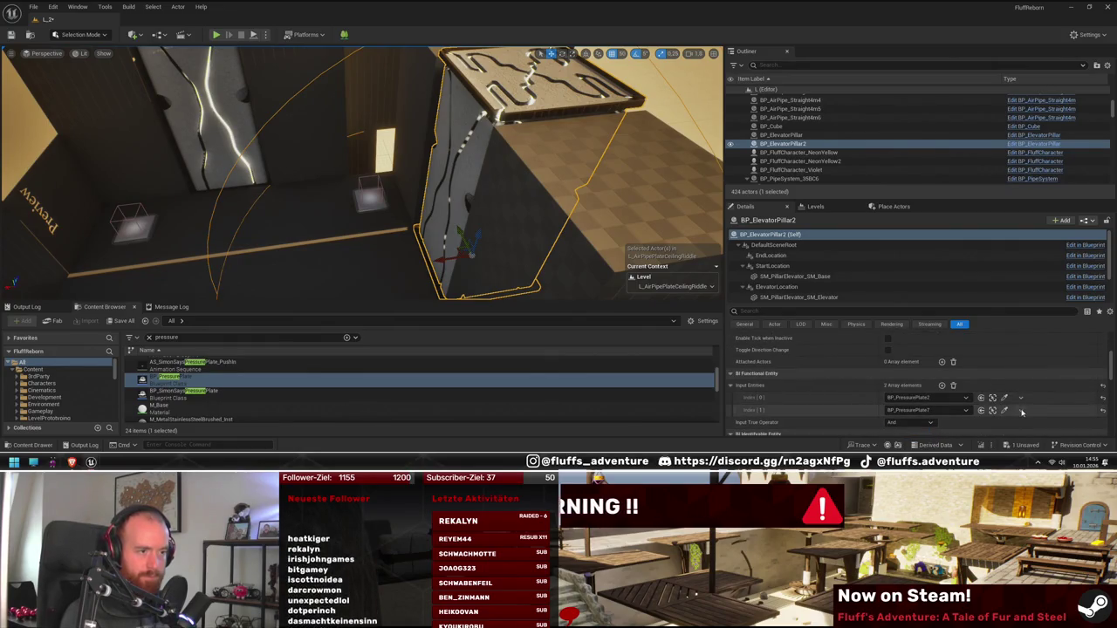
# - Add an Input Entities slot to BP_ElevatorPillar2 for BP_PressurePlate8
pyautogui.click(942, 386)
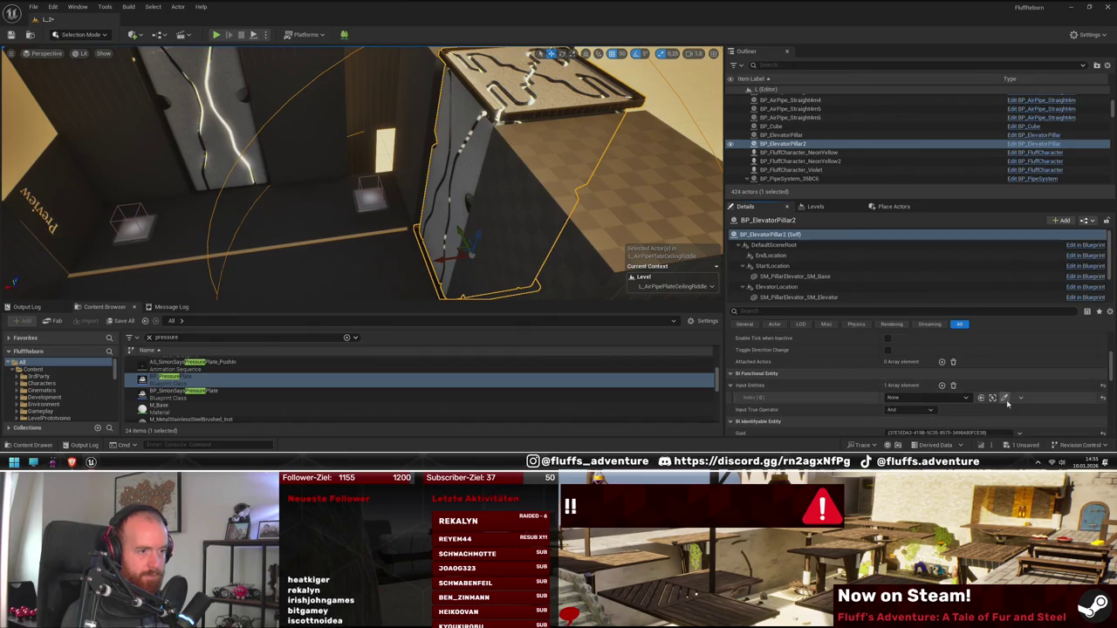
pyautogui.moveTo(390, 208); pyautogui.dragTo(483, 231)
pyautogui.moveTo(399, 187); pyautogui.dragTo(362, 193)
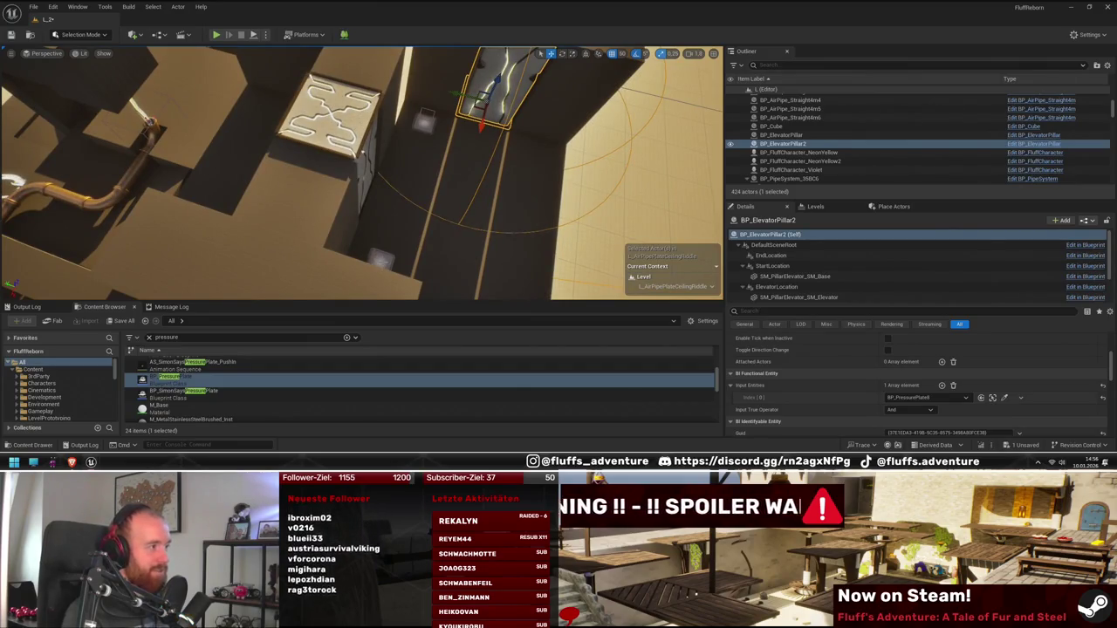
pyautogui.moveTo(371, 183); pyautogui.dragTo(285, 183)
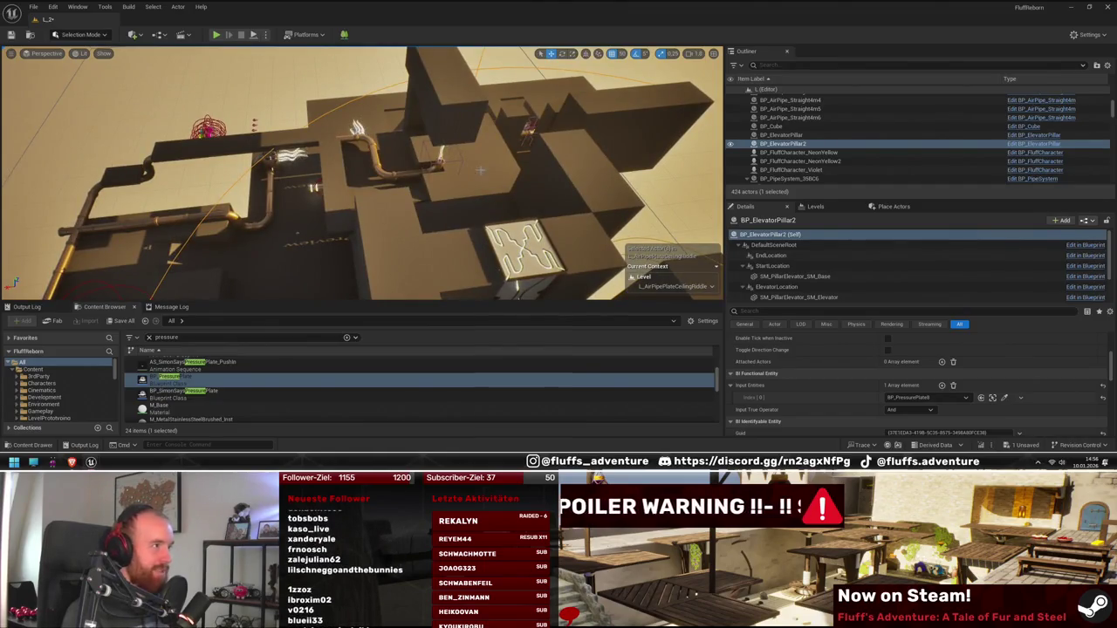
pyautogui.moveTo(459, 180)
pyautogui.mouseDown()
pyautogui.moveTo(453, 170)
pyautogui.moveTo(446, 185)
pyautogui.mouseUp()
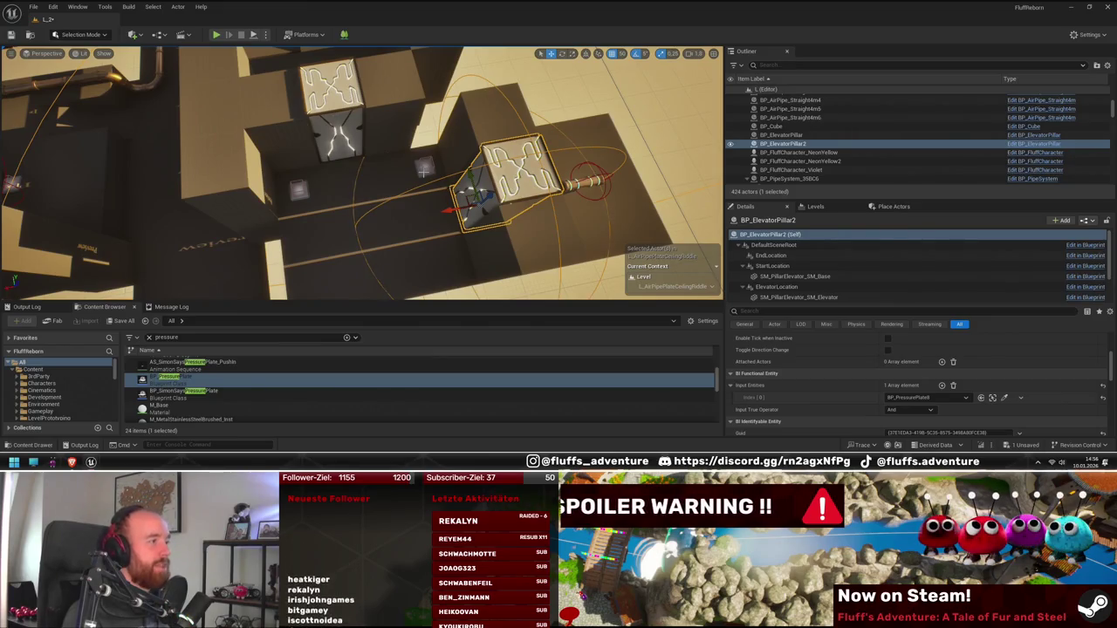
pyautogui.moveTo(424, 180)
pyautogui.mouseDown()
pyautogui.moveTo(414, 186)
pyautogui.moveTo(449, 194)
pyautogui.moveTo(432, 191)
pyautogui.mouseUp()
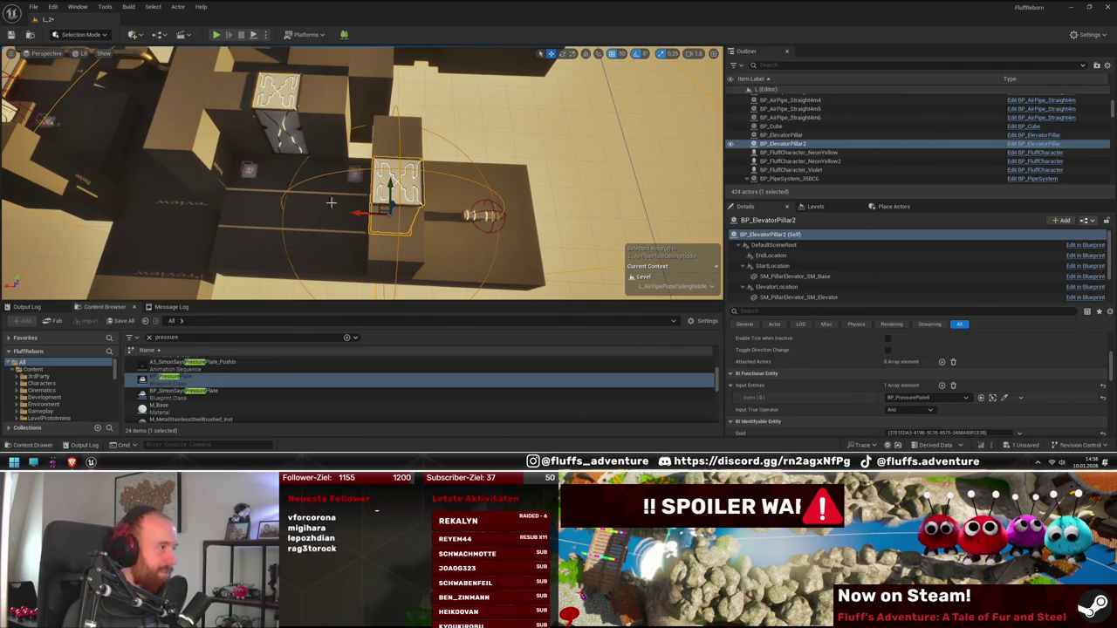
pyautogui.moveTo(432, 190); pyautogui.dragTo(323, 205)
pyautogui.moveTo(418, 225)
pyautogui.mouseDown()
pyautogui.moveTo(388, 229)
pyautogui.moveTo(384, 209)
pyautogui.mouseUp()
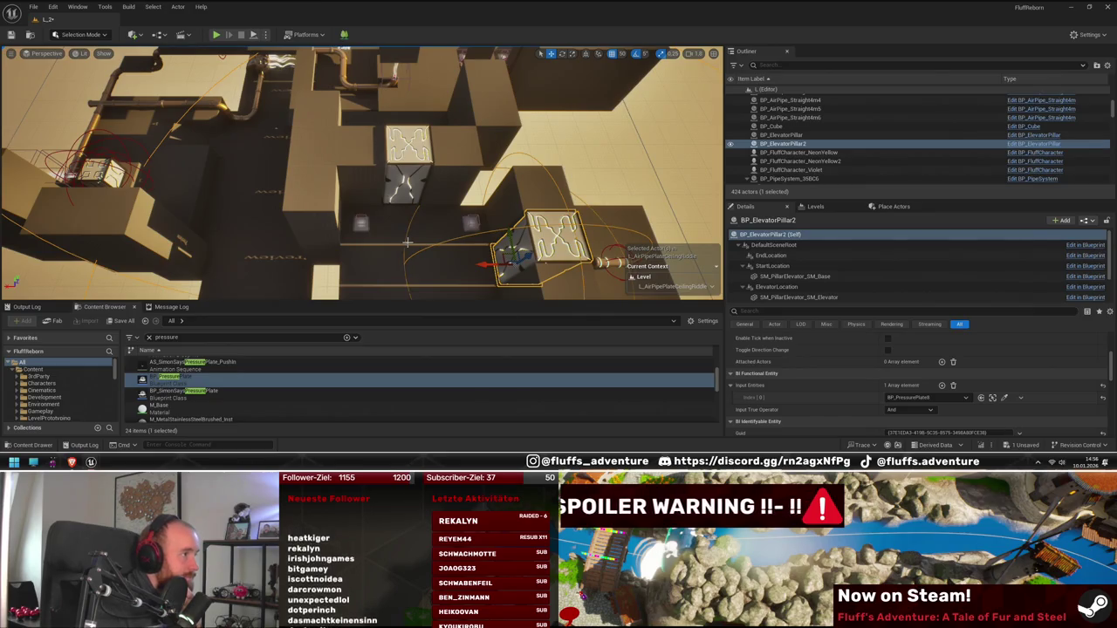
pyautogui.click(362, 224)
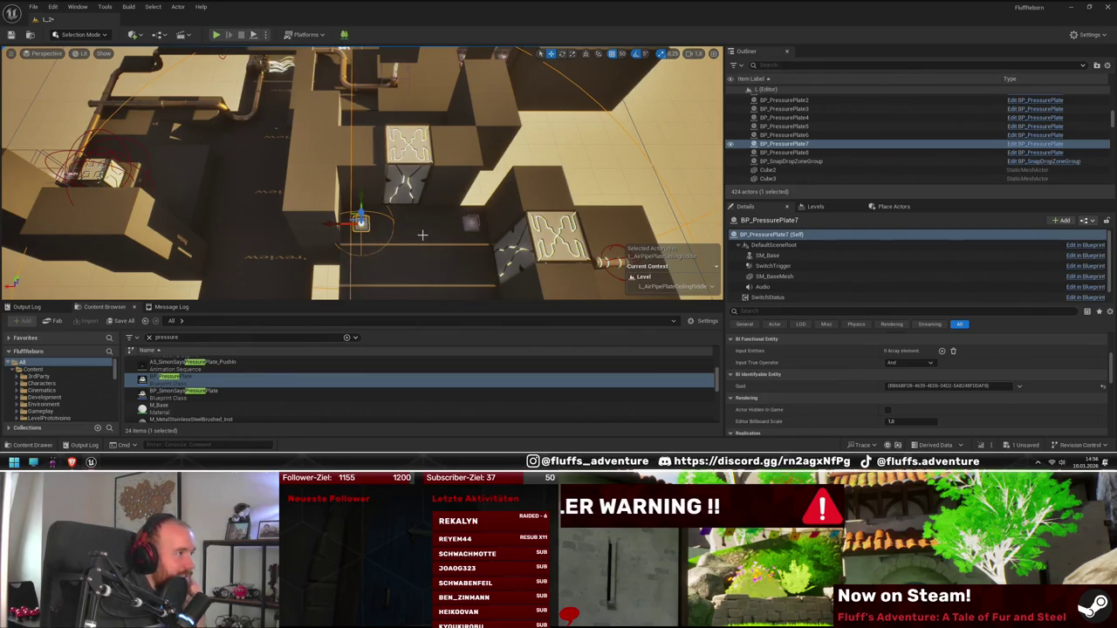
# - Set BP_ElevatorPillar's Location Change Speed from 300 to 600
pyautogui.moveTo(404, 208); pyautogui.dragTo(429, 231)
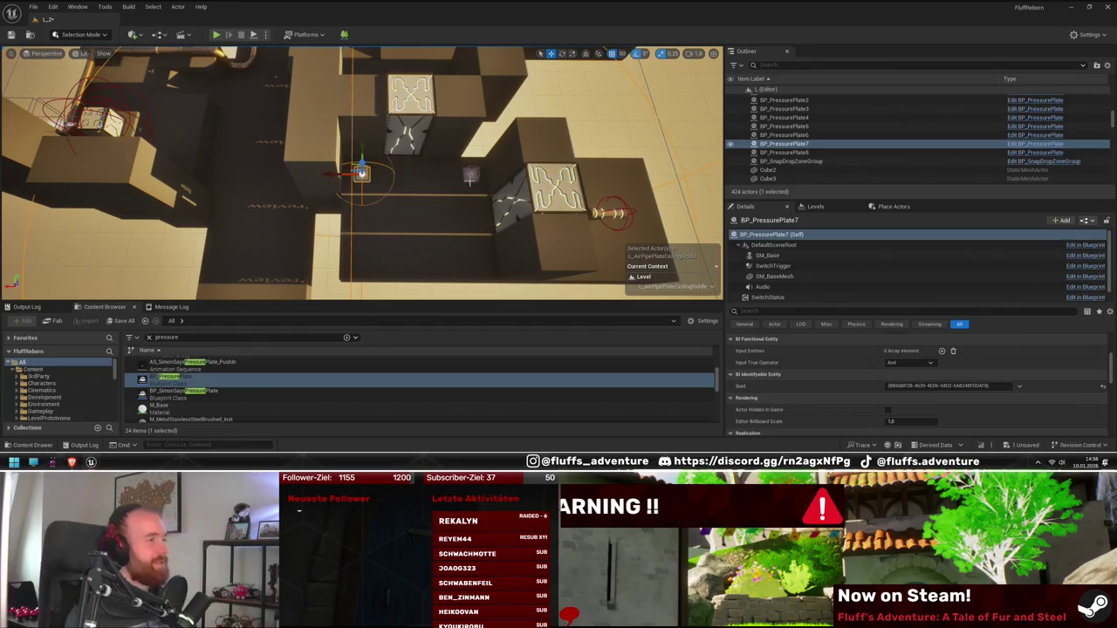
pyautogui.moveTo(363, 218)
pyautogui.mouseDown()
pyautogui.moveTo(360, 232)
pyautogui.moveTo(391, 217)
pyautogui.moveTo(482, 206)
pyautogui.mouseUp()
pyautogui.moveTo(361, 140)
pyautogui.mouseDown()
pyautogui.moveTo(384, 138)
pyautogui.moveTo(361, 140)
pyautogui.moveTo(423, 161)
pyautogui.moveTo(402, 213)
pyautogui.mouseUp()
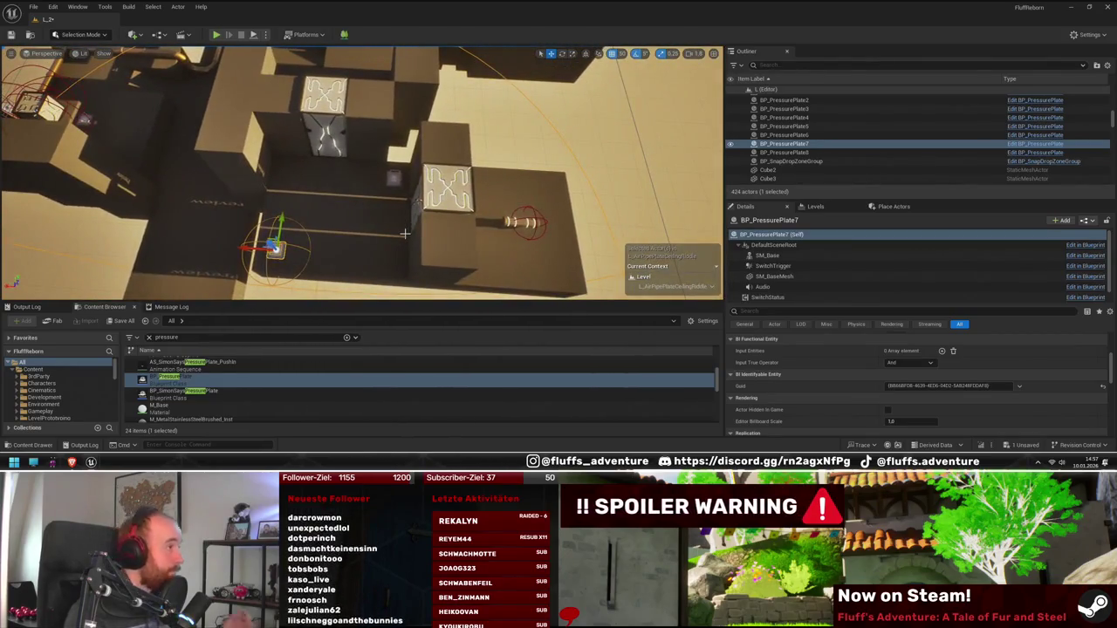
pyautogui.click(325, 144)
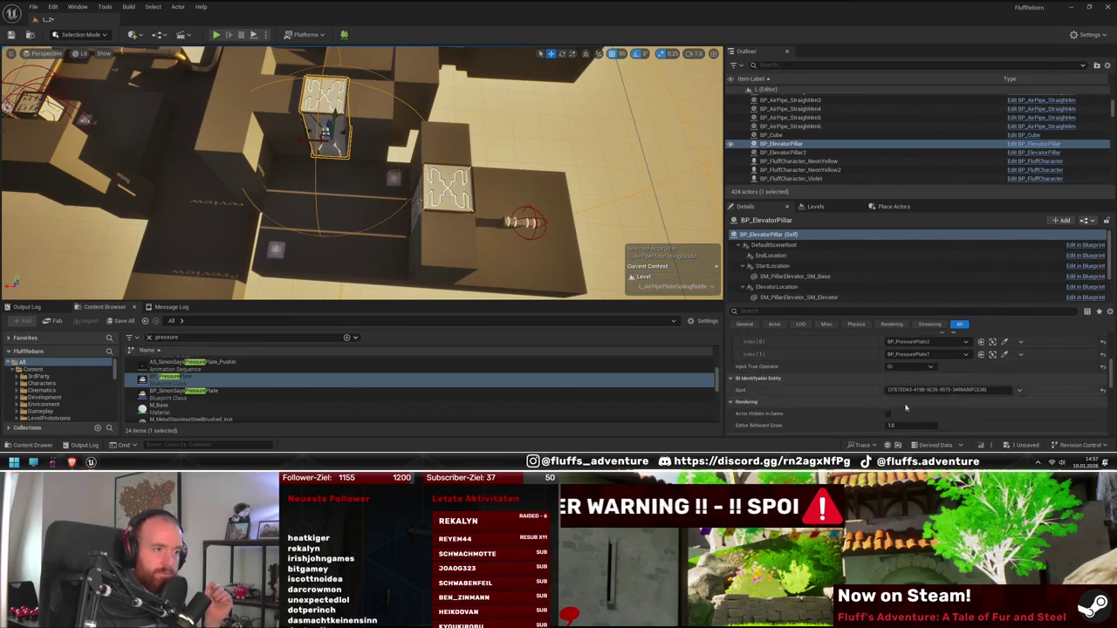
pyautogui.scroll(8, 910, 413)
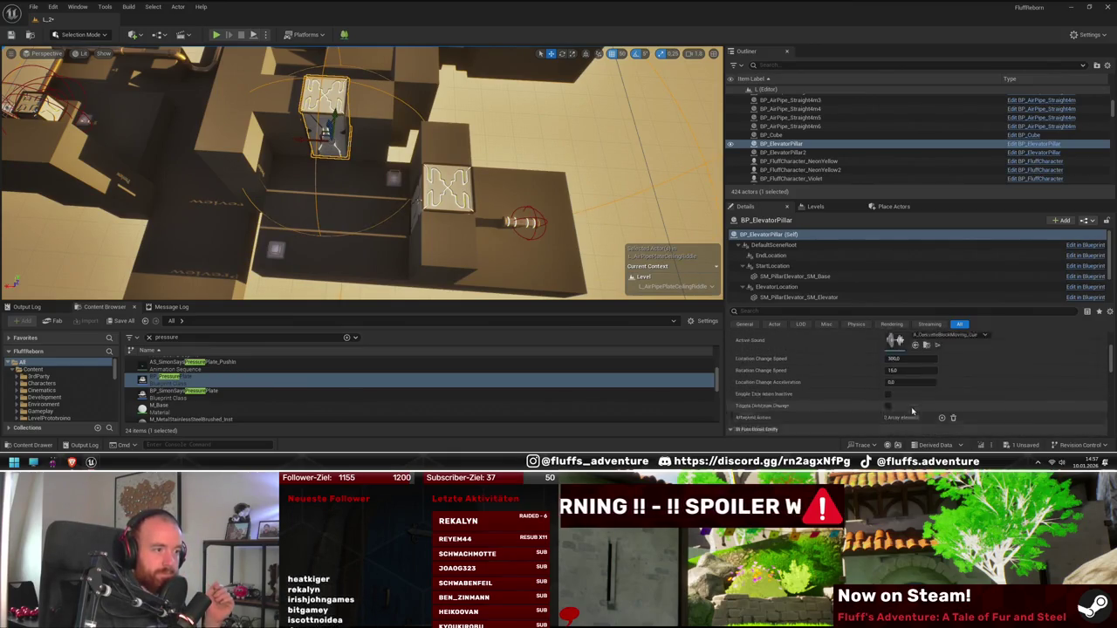
pyautogui.press('Home')
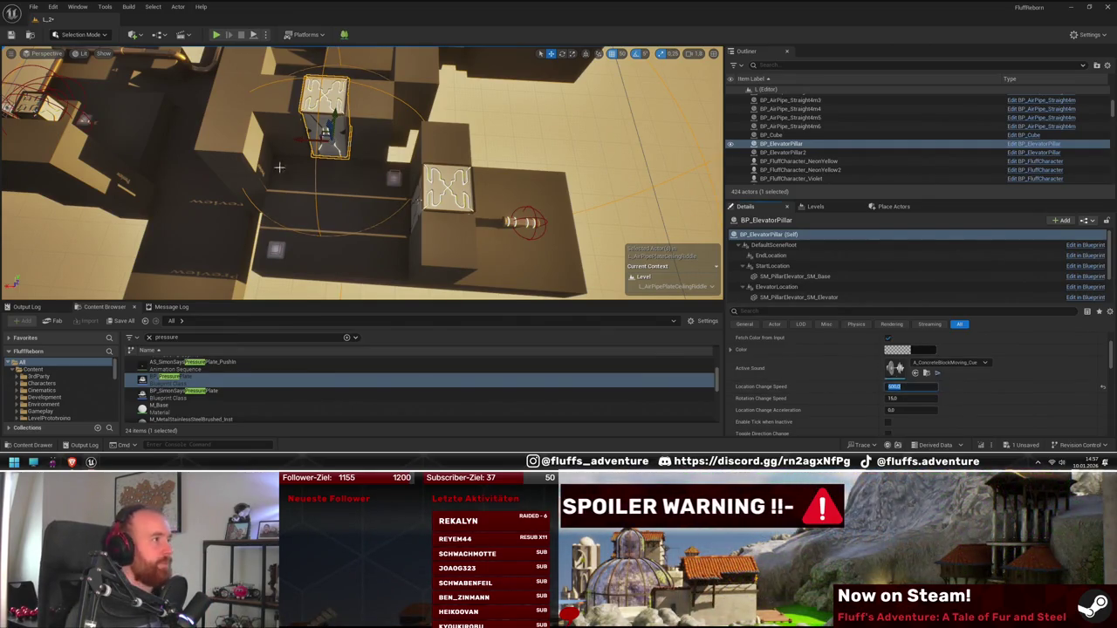
# - View the elevator pillar and pink block beside the pipes
pyautogui.moveTo(279, 167)
pyautogui.mouseDown()
pyautogui.moveTo(253, 179)
pyautogui.moveTo(279, 166)
pyautogui.moveTo(403, 235)
pyautogui.moveTo(394, 213)
pyautogui.mouseUp()
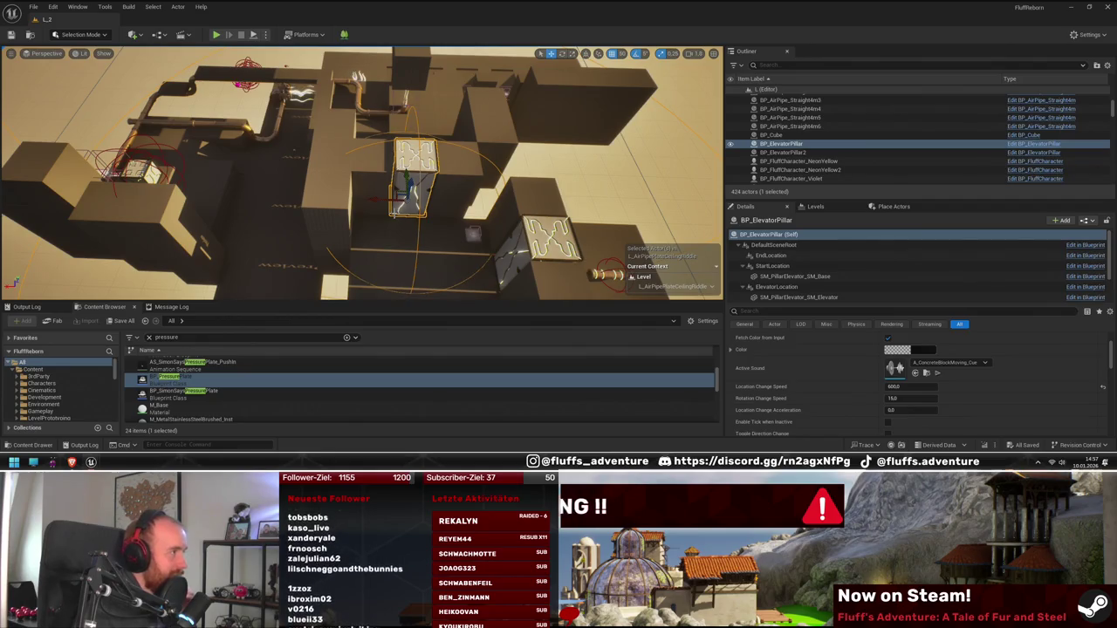
pyautogui.moveTo(395, 213); pyautogui.dragTo(320, 223)
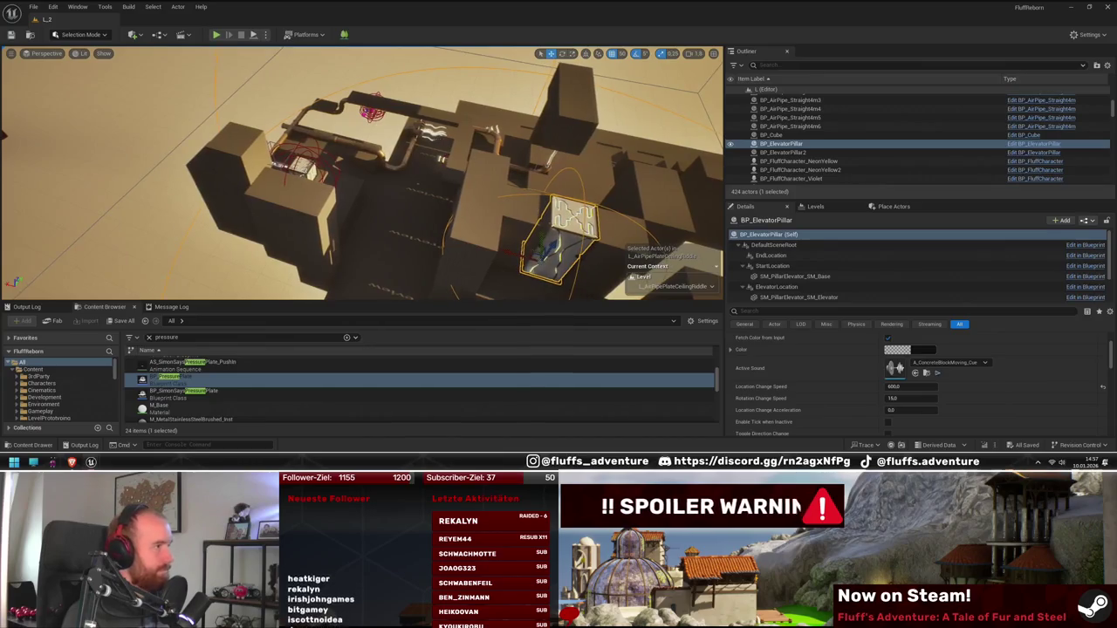
pyautogui.moveTo(387, 219); pyautogui.dragTo(335, 223)
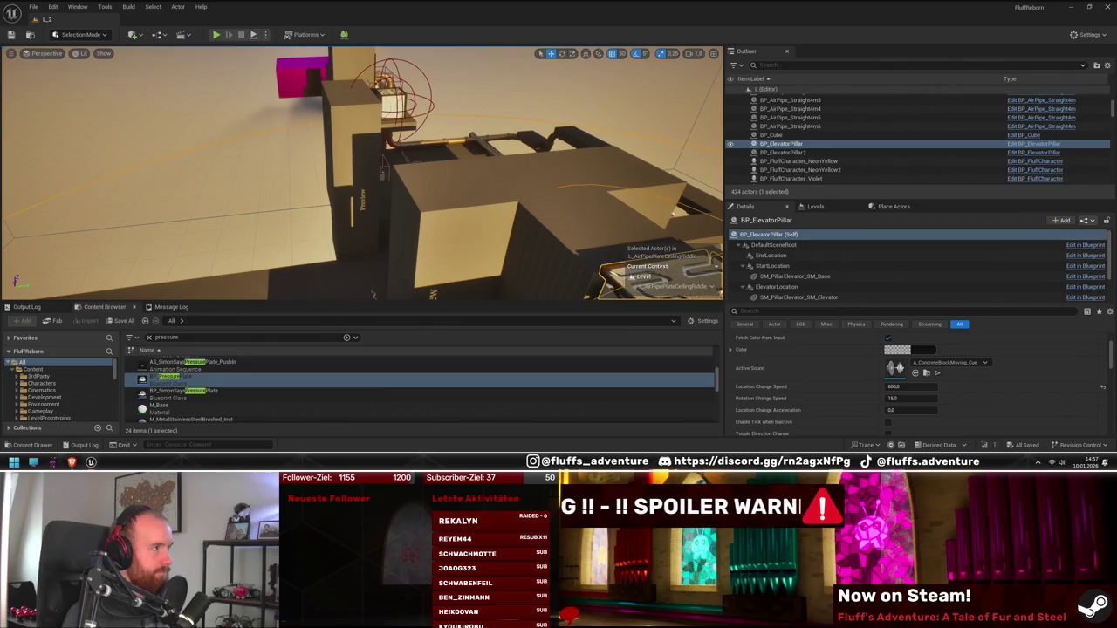
pyautogui.moveTo(414, 207)
pyautogui.mouseDown()
pyautogui.moveTo(384, 206)
pyautogui.moveTo(383, 218)
pyautogui.moveTo(348, 203)
pyautogui.moveTo(331, 215)
pyautogui.moveTo(340, 206)
pyautogui.mouseUp()
# - Select cube SM_NaniteCube86 and survey the pipe corridor
pyautogui.click(389, 220)
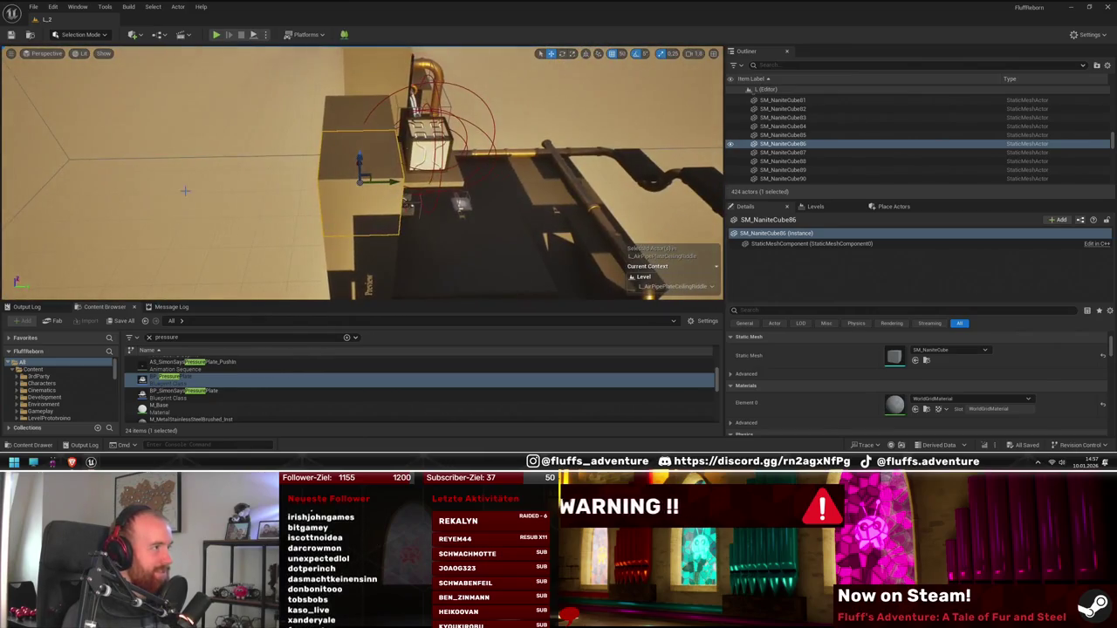
pyautogui.moveTo(445, 211)
pyautogui.mouseDown()
pyautogui.moveTo(416, 243)
pyautogui.moveTo(427, 214)
pyautogui.moveTo(450, 221)
pyautogui.mouseUp()
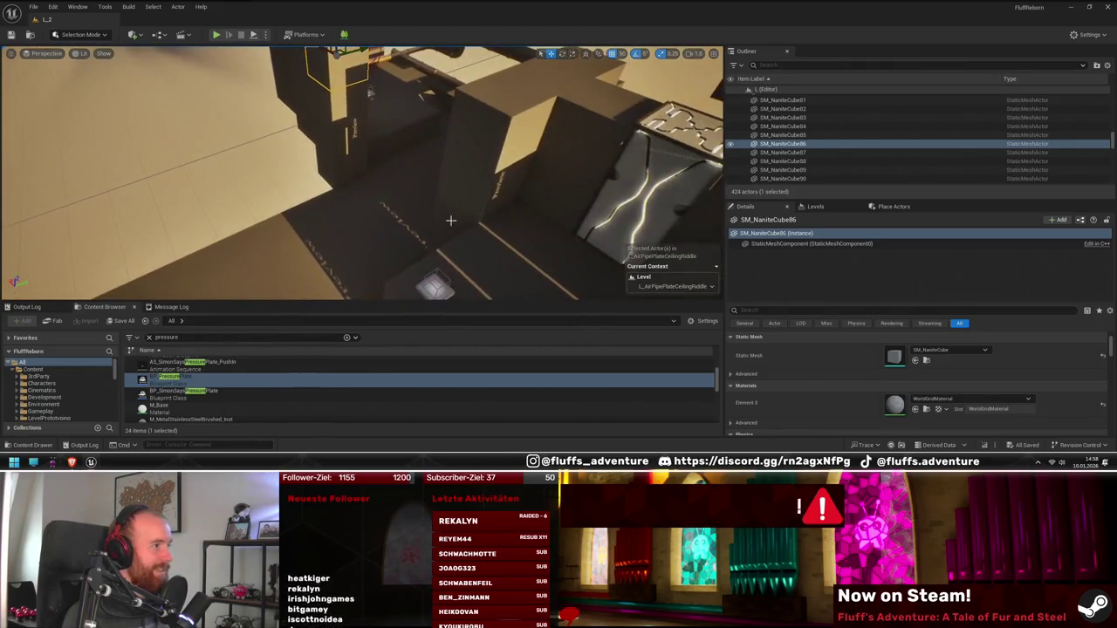
pyautogui.moveTo(370, 92); pyautogui.dragTo(354, 104)
pyautogui.moveTo(456, 213)
pyautogui.mouseDown()
pyautogui.moveTo(445, 230)
pyautogui.moveTo(476, 215)
pyautogui.mouseUp()
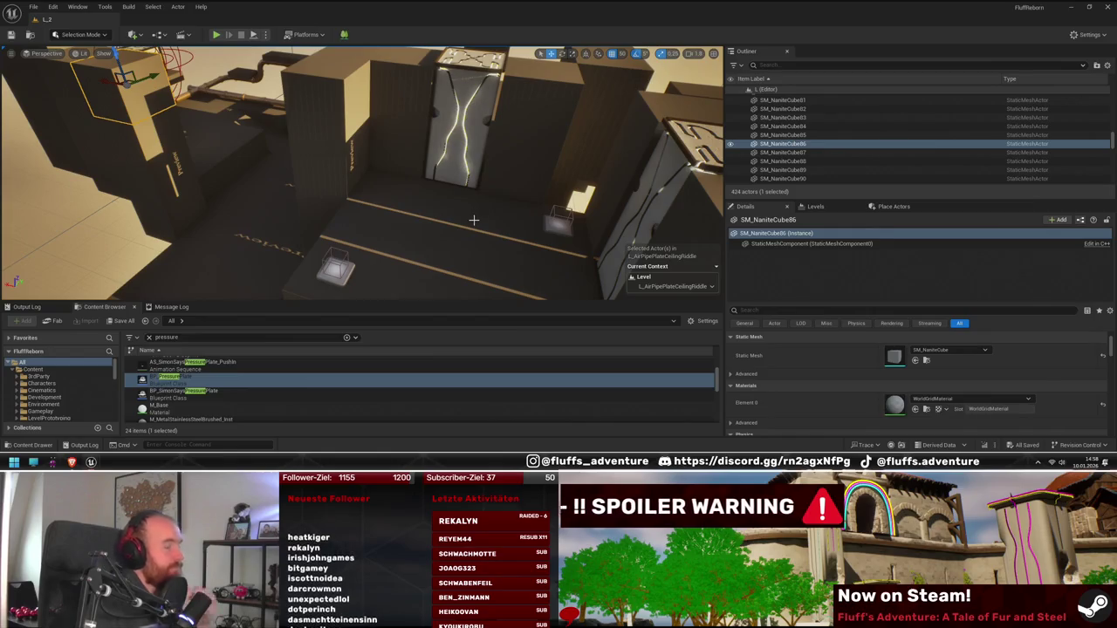
pyautogui.moveTo(455, 211); pyautogui.dragTo(454, 211)
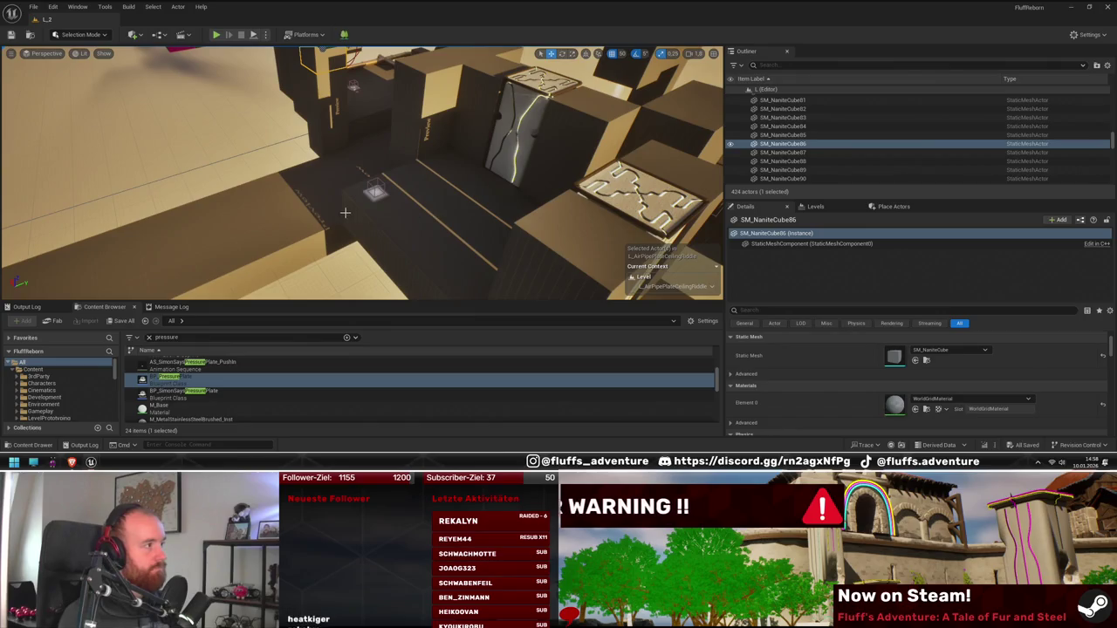
# - Select four cubes starting with SM_NaniteCube251 and Alt-drag copies downward
pyautogui.moveTo(344, 212); pyautogui.dragTo(345, 212)
pyautogui.click(281, 159)
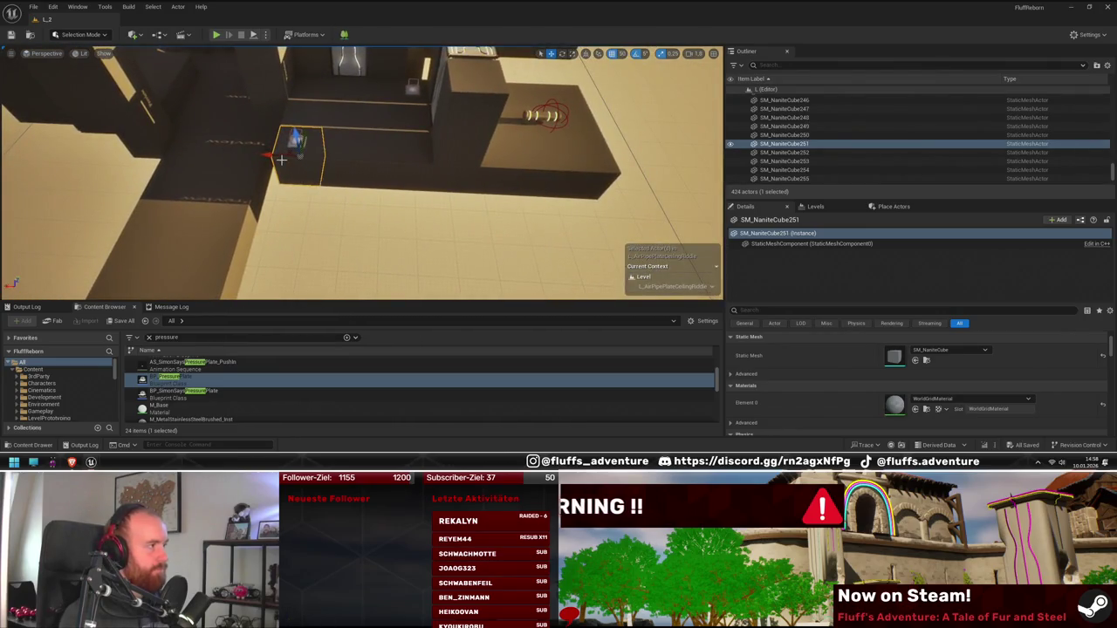
pyautogui.keyDown('ctrl'); pyautogui.click(361, 164); pyautogui.keyUp('ctrl')
pyautogui.keyDown('ctrl'); pyautogui.click(361, 164); pyautogui.keyUp('ctrl')
pyautogui.moveTo(361, 164); pyautogui.dragTo(371, 197)
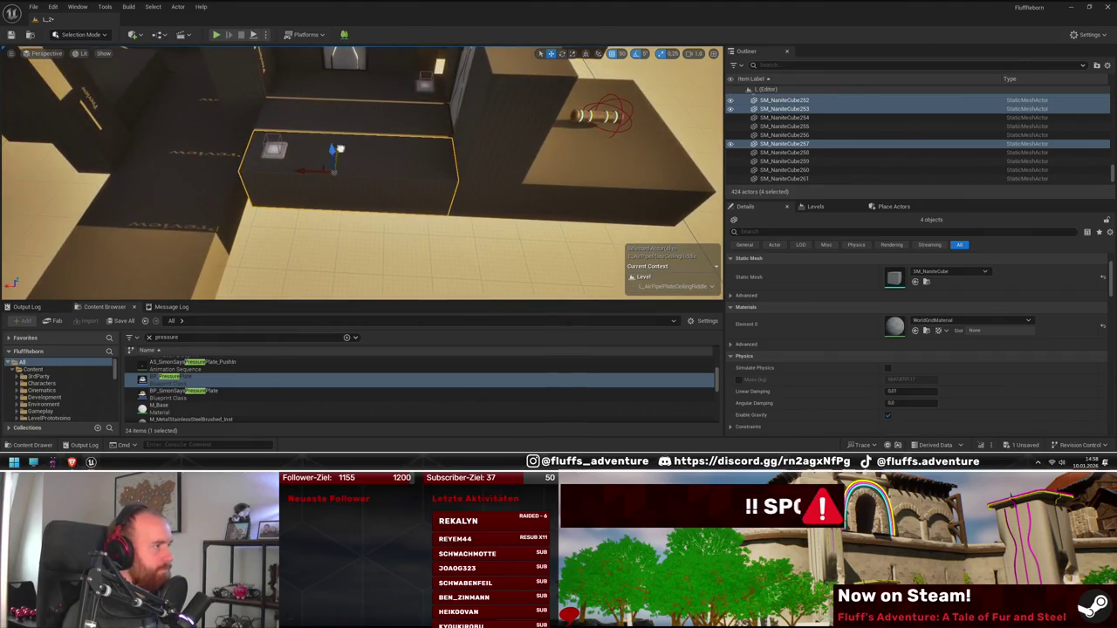
pyautogui.moveTo(339, 149)
pyautogui.mouseDown()
pyautogui.moveTo(336, 212)
pyautogui.moveTo(346, 186)
pyautogui.mouseUp()
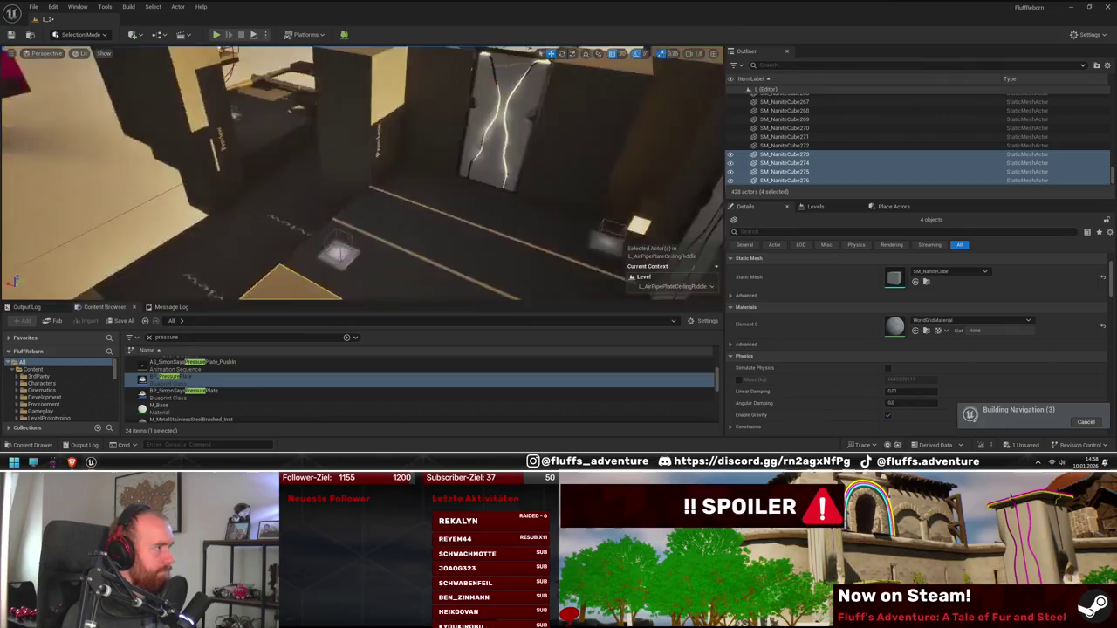
# - Copy BP_PressurePlate7 to create BP_PressurePlate9
pyautogui.moveTo(432, 209); pyautogui.dragTo(364, 209)
pyautogui.click(445, 199)
pyautogui.click(349, 205)
# - Browse the Content Browser to Props > GameBoardEntities > Elevators
pyautogui.scroll(-3, 111, 394)
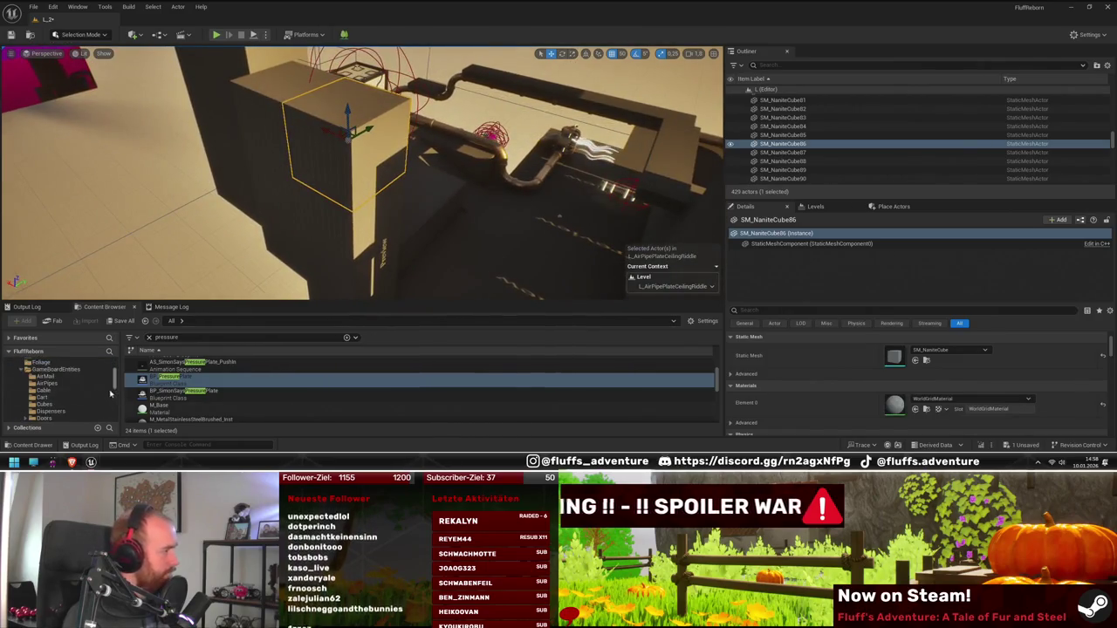
pyautogui.scroll(-2, 110, 395)
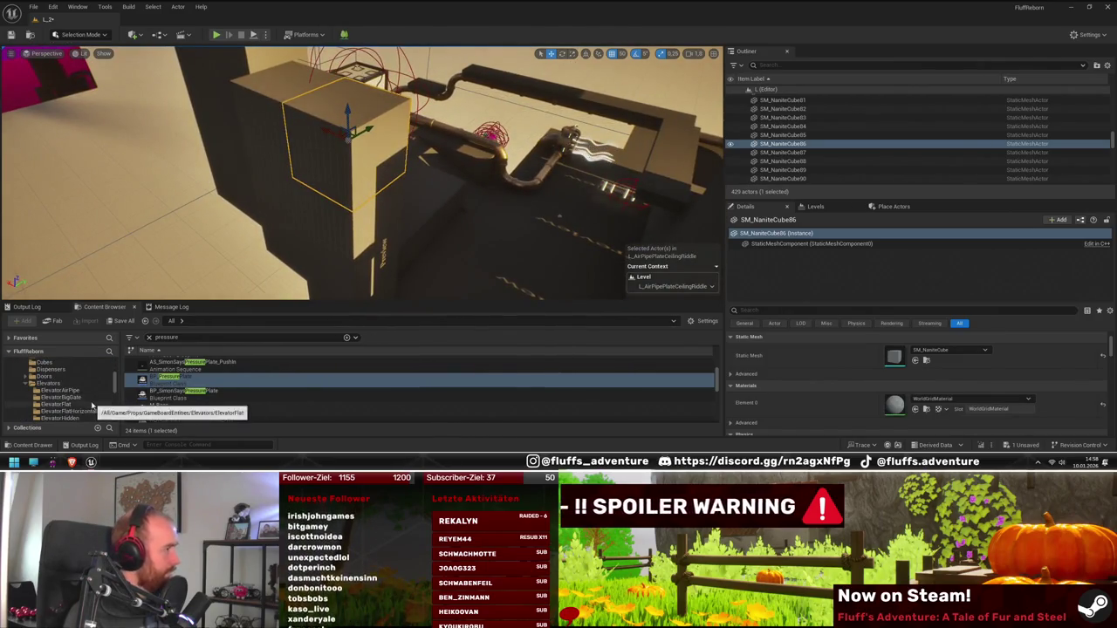
pyautogui.scroll(-3, 88, 397)
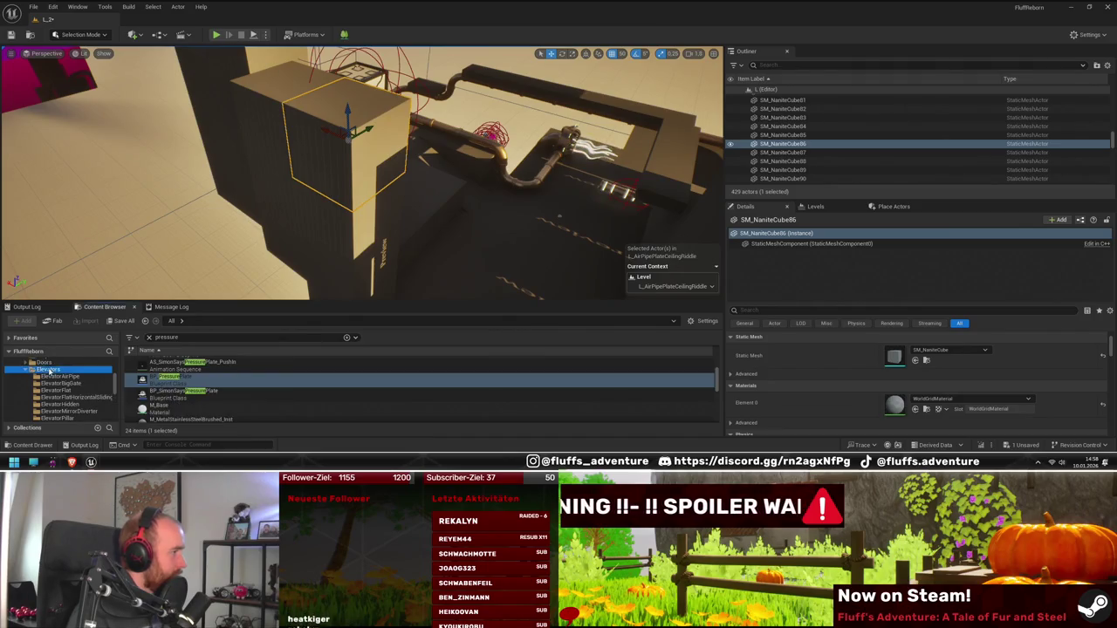
pyautogui.click(50, 370)
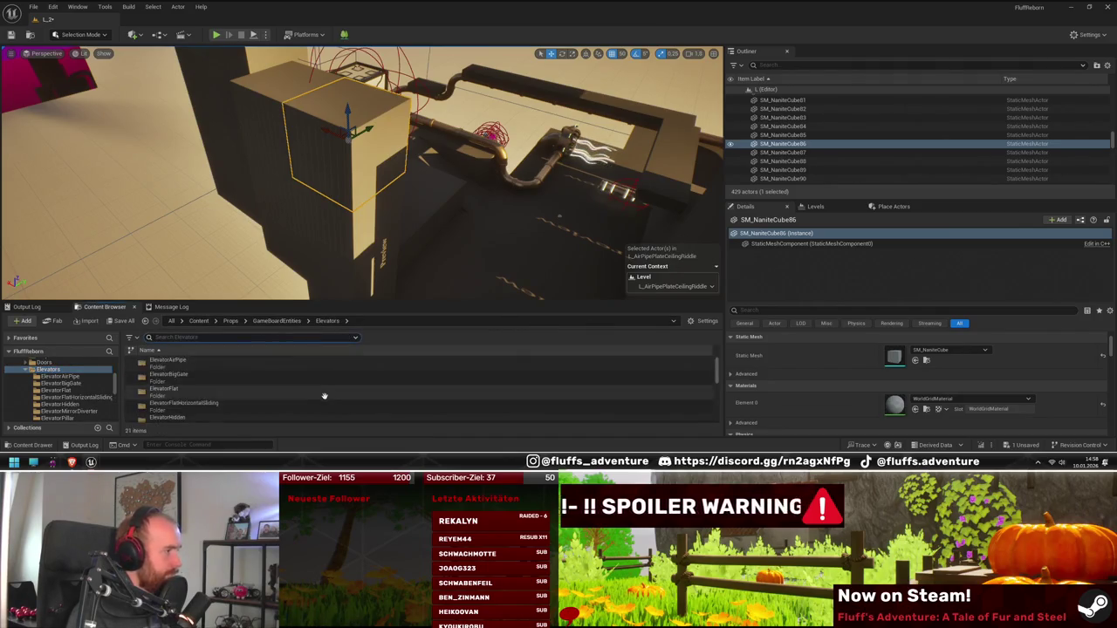
pyautogui.scroll(-5, 324, 396)
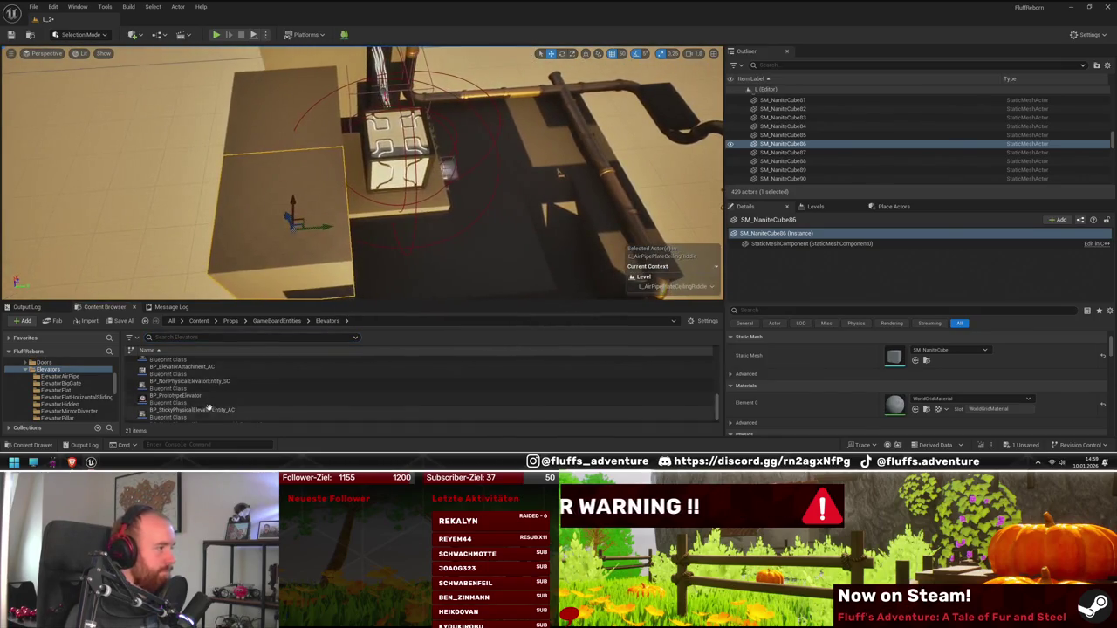
# - Delete the two stacked cubes and drop BP_PrototypeElevator into the level
pyautogui.press('Delete')
pyautogui.click(299, 128)
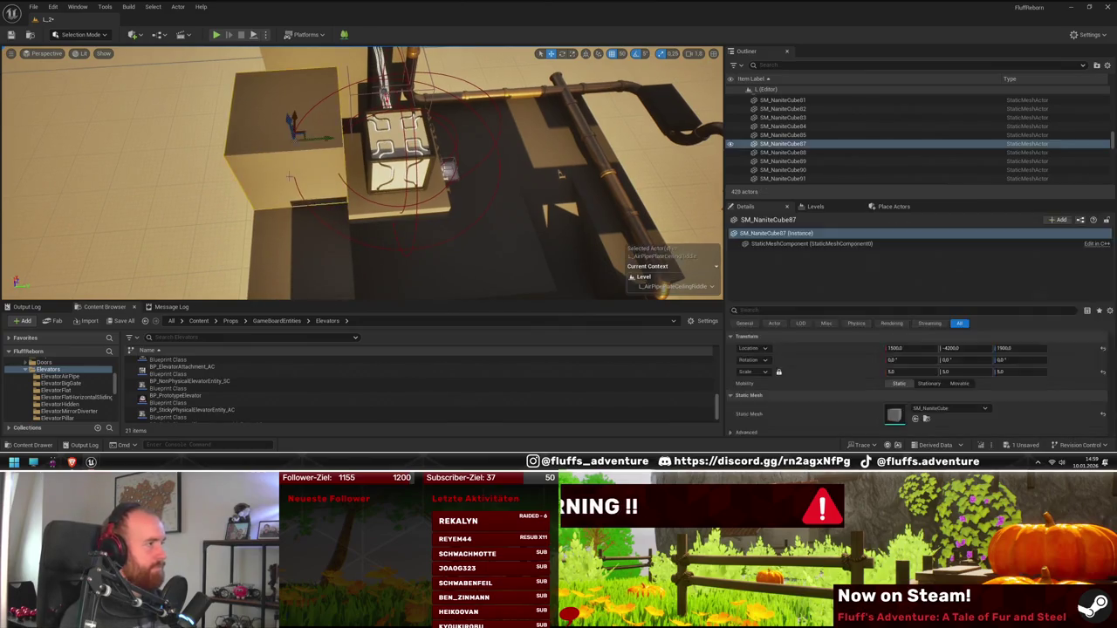
pyautogui.press('Delete')
pyautogui.moveTo(209, 396)
pyautogui.mouseDown()
pyautogui.moveTo(331, 206)
pyautogui.moveTo(244, 198)
pyautogui.moveTo(253, 209)
pyautogui.mouseUp()
# - Raise the red elevator plate from 1650 to 1750 and inspect the cube on it
pyautogui.moveTo(164, 225); pyautogui.dragTo(163, 209)
pyautogui.moveTo(253, 209)
pyautogui.mouseDown()
pyautogui.moveTo(279, 200)
pyautogui.moveTo(238, 131)
pyautogui.mouseUp()
pyautogui.click(375, 104)
pyautogui.moveTo(375, 105); pyautogui.dragTo(484, 172)
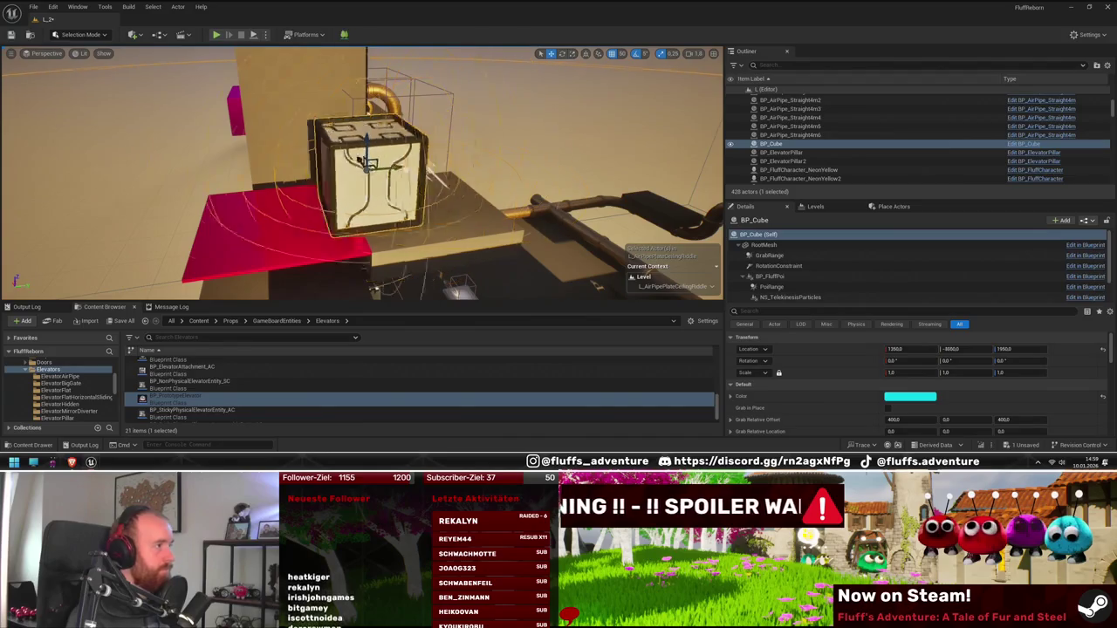
pyautogui.moveTo(362, 174)
pyautogui.mouseDown()
pyautogui.moveTo(397, 167)
pyautogui.moveTo(349, 175)
pyautogui.moveTo(310, 162)
pyautogui.mouseUp()
pyautogui.moveTo(332, 207); pyautogui.dragTo(349, 209)
# - Select the red prototype elevator plate and view it with the cube
pyautogui.click(357, 217)
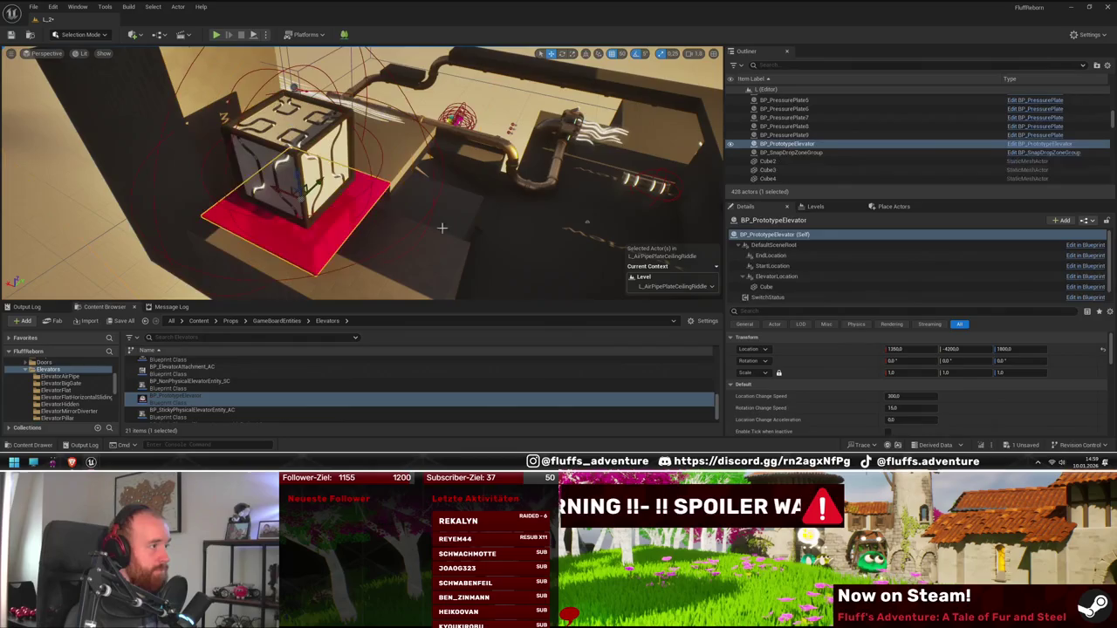
pyautogui.moveTo(445, 229)
pyautogui.mouseDown()
pyautogui.moveTo(393, 225)
pyautogui.moveTo(438, 210)
pyautogui.mouseUp()
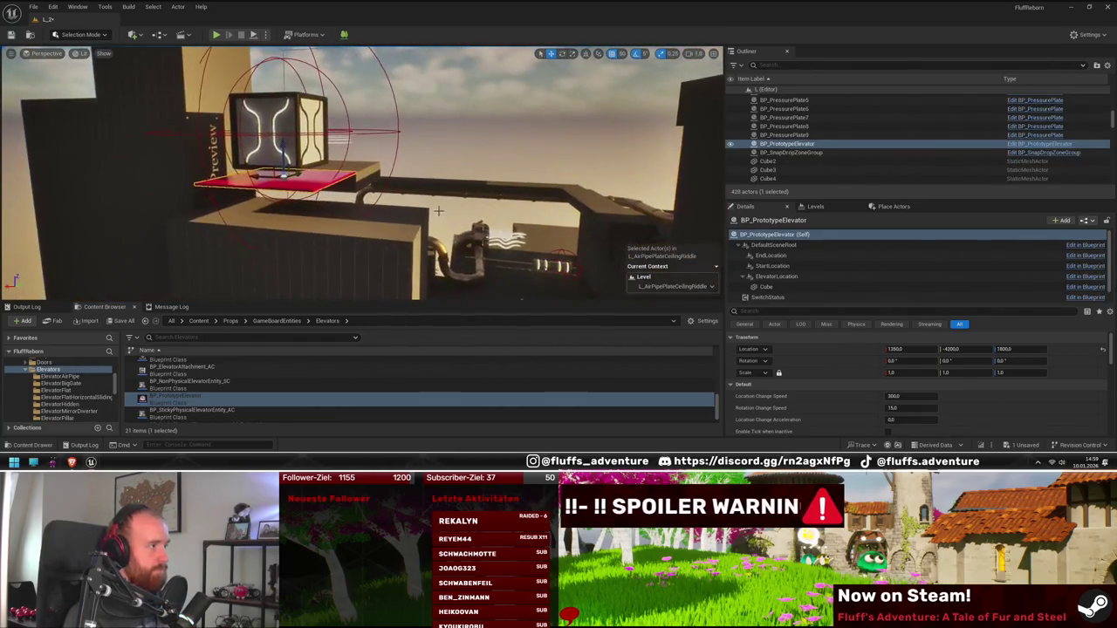
pyautogui.moveTo(357, 183)
pyautogui.mouseDown()
pyautogui.moveTo(393, 186)
pyautogui.moveTo(384, 193)
pyautogui.mouseUp()
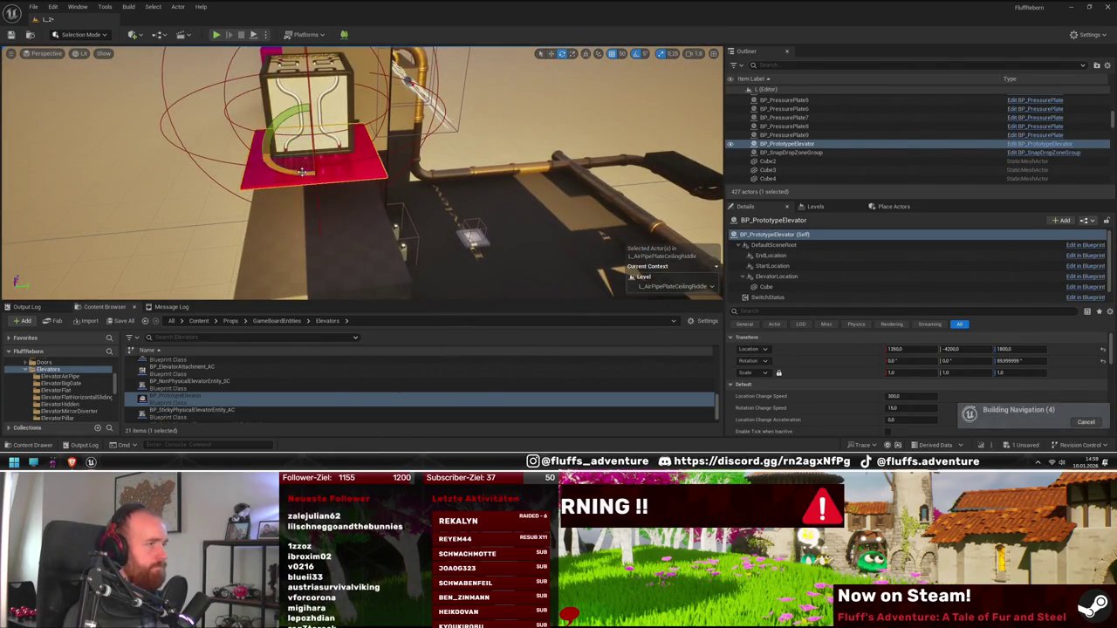
# - Set the elevator's EndLocation X to 300 and frame the end point
pyautogui.click(770, 255)
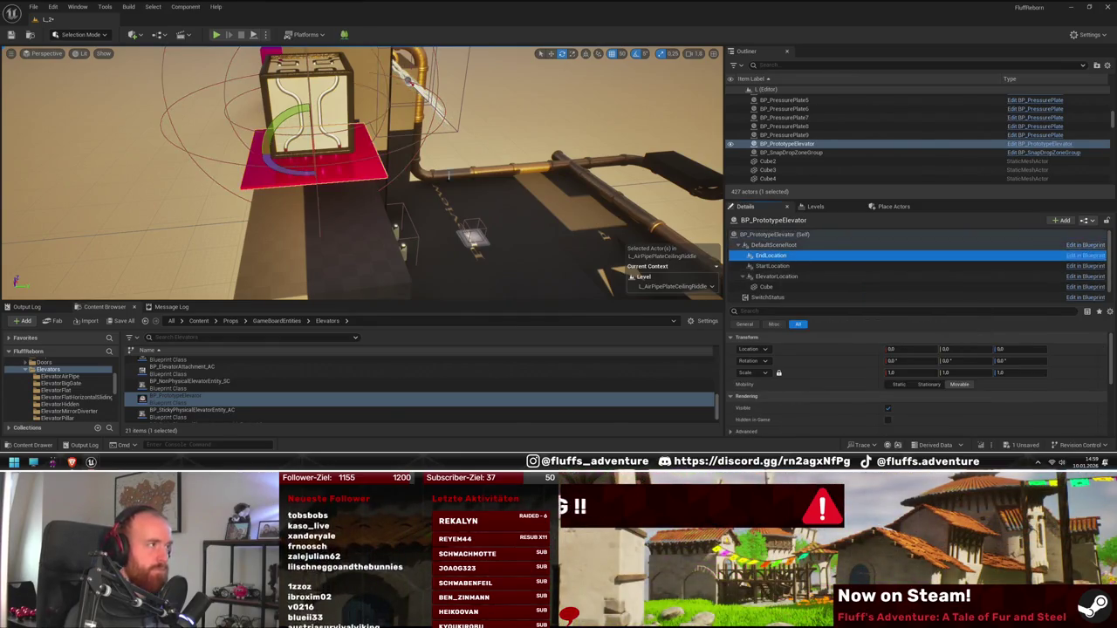
pyautogui.press('f')
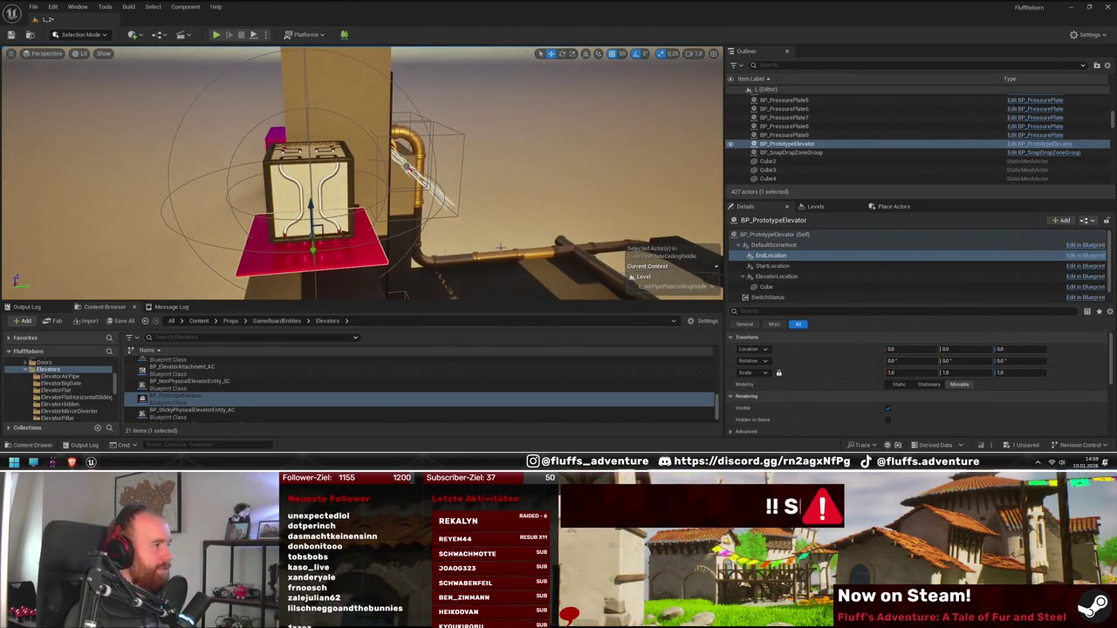
pyautogui.moveTo(500, 248)
pyautogui.mouseDown()
pyautogui.moveTo(293, 232)
pyautogui.moveTo(269, 196)
pyautogui.mouseUp()
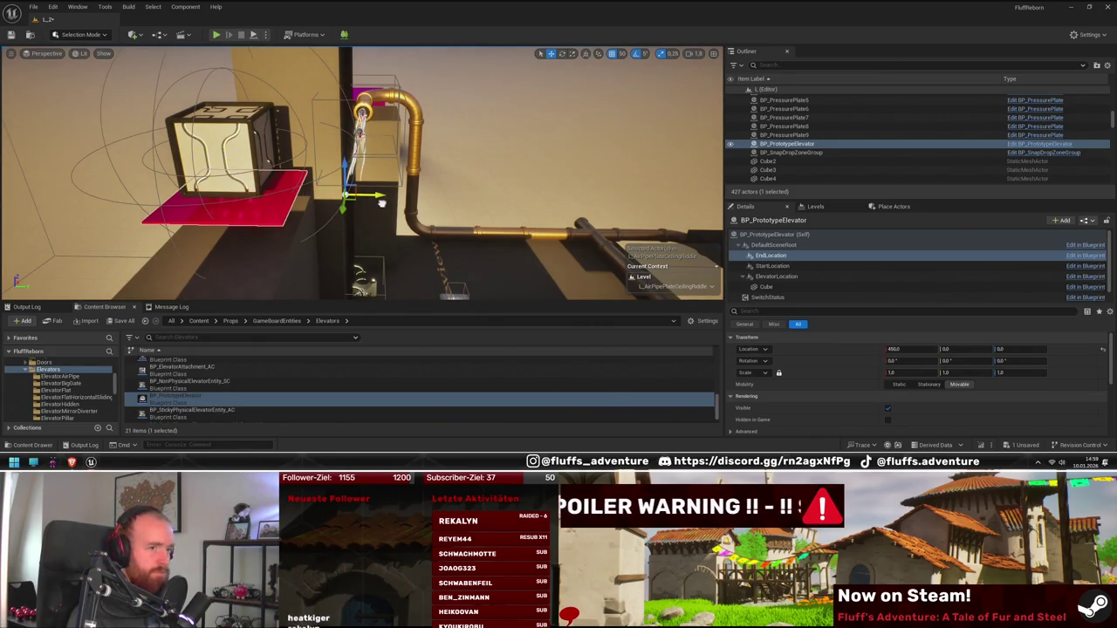
pyautogui.moveTo(393, 203); pyautogui.dragTo(371, 211)
pyautogui.press('f')
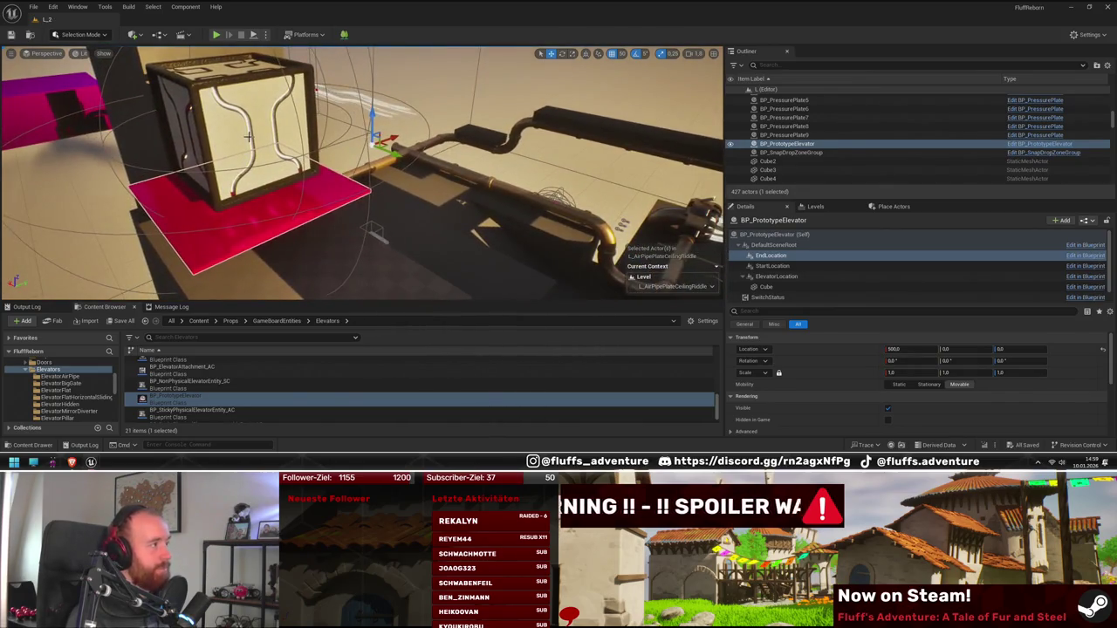
# - Inspect the BP_Cube on the pink plate, then return to BP_PrototypeElevator
pyautogui.click(248, 136)
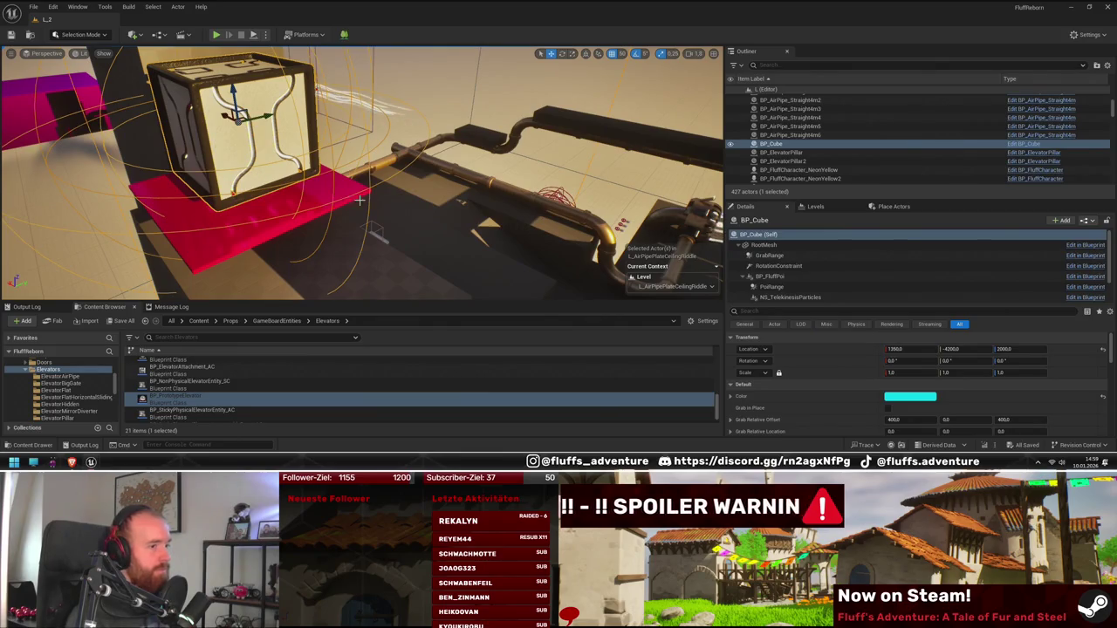
pyautogui.moveTo(358, 200); pyautogui.dragTo(401, 211)
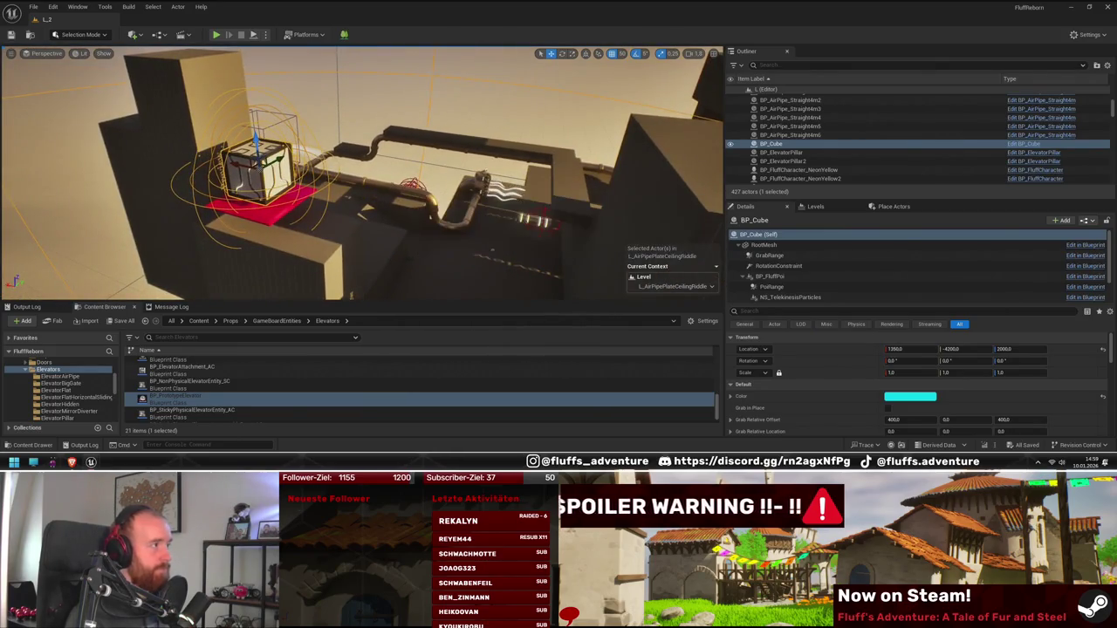
pyautogui.press('f')
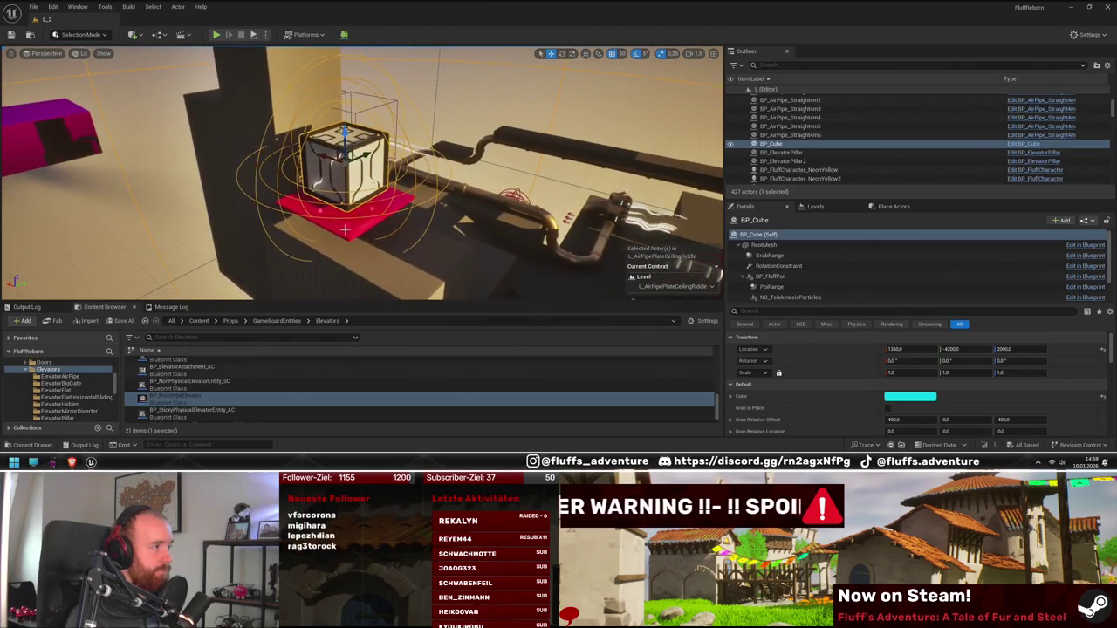
pyautogui.hotkey('ctrl', 'z')
pyautogui.press('f')
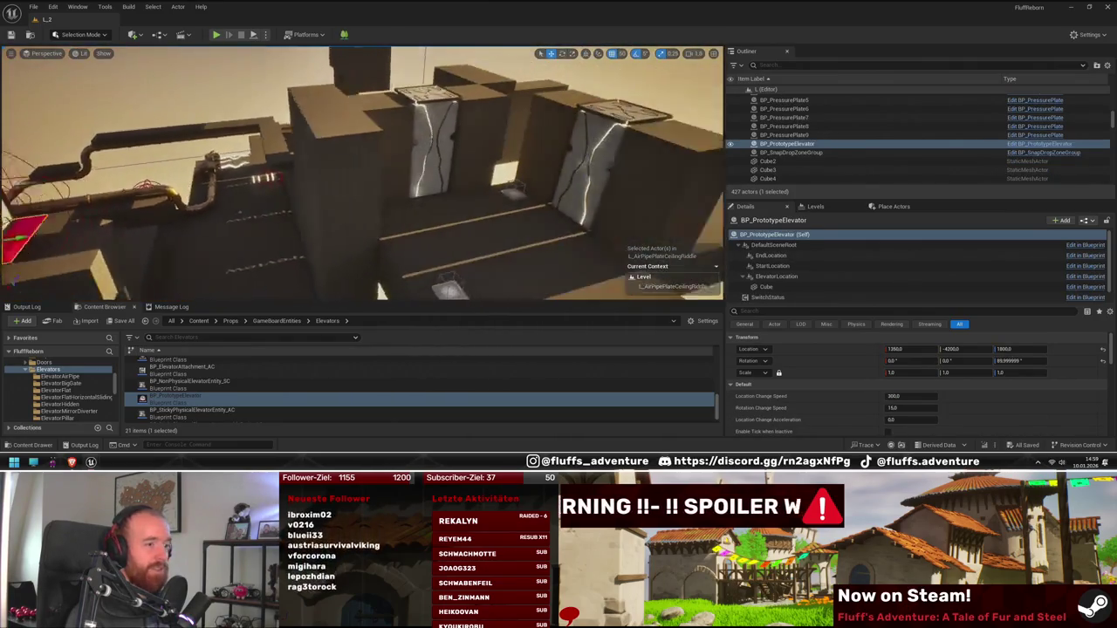
pyautogui.scroll(-10, 942, 367)
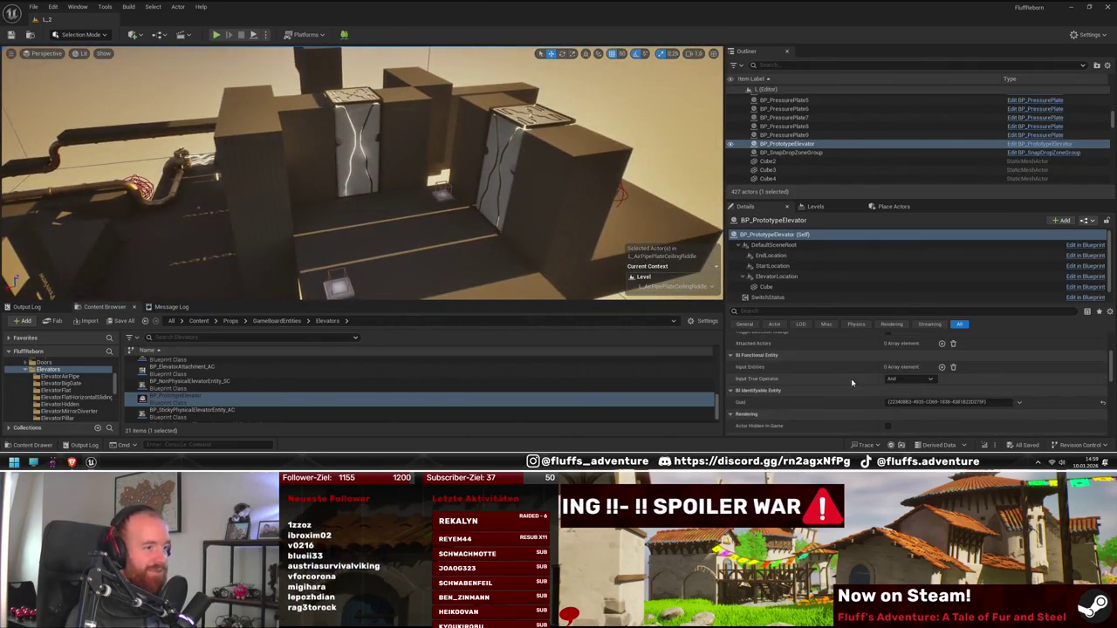
# - Use the Input Entities eyedropper to pick a pressure plate as the elevator's input
pyautogui.click(942, 367)
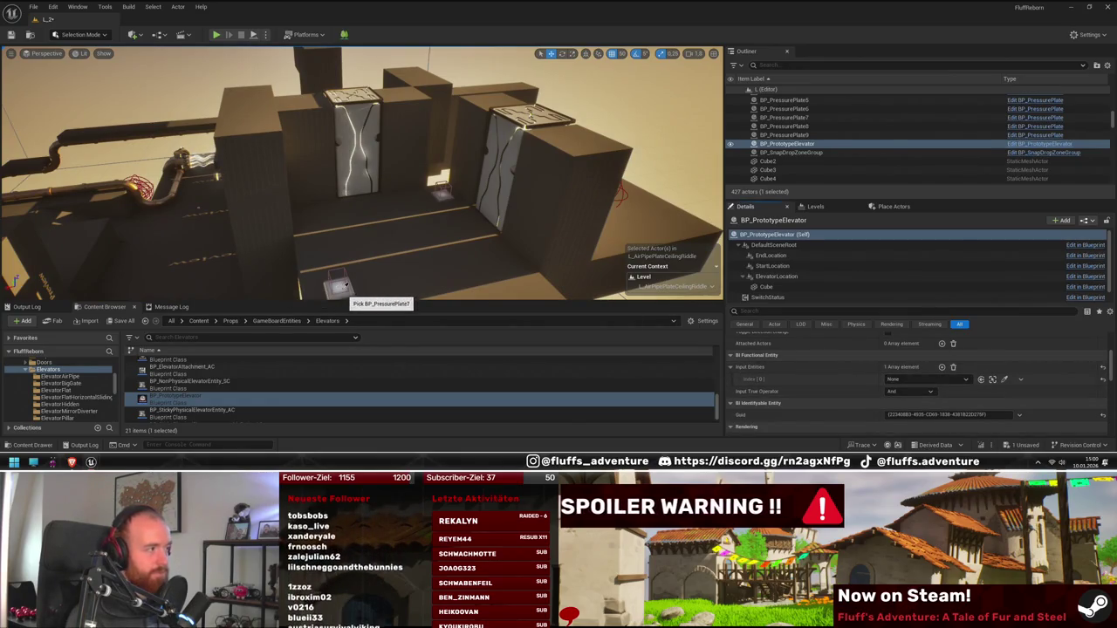
pyautogui.moveTo(403, 281); pyautogui.dragTo(384, 288)
pyautogui.press('d')
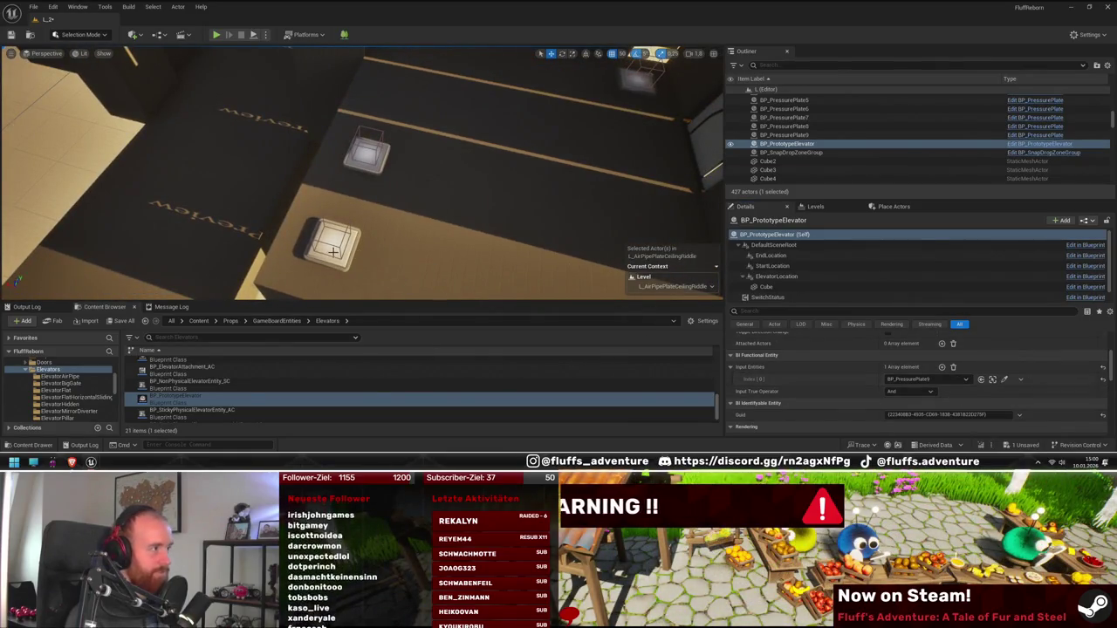
pyautogui.press('w')
pyautogui.press('s')
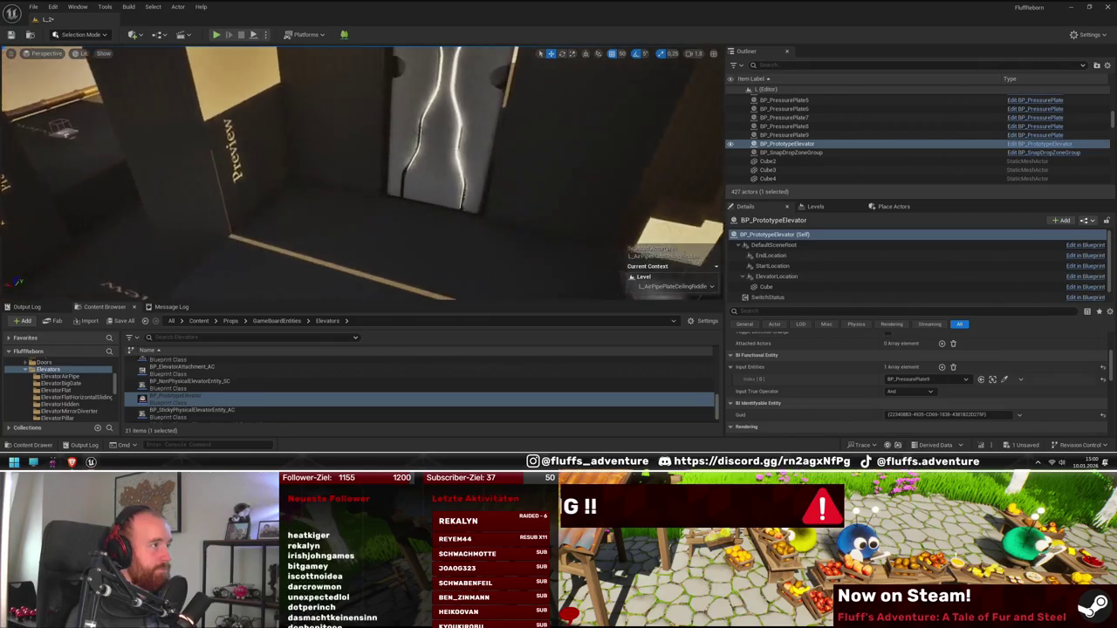
pyautogui.press('a')
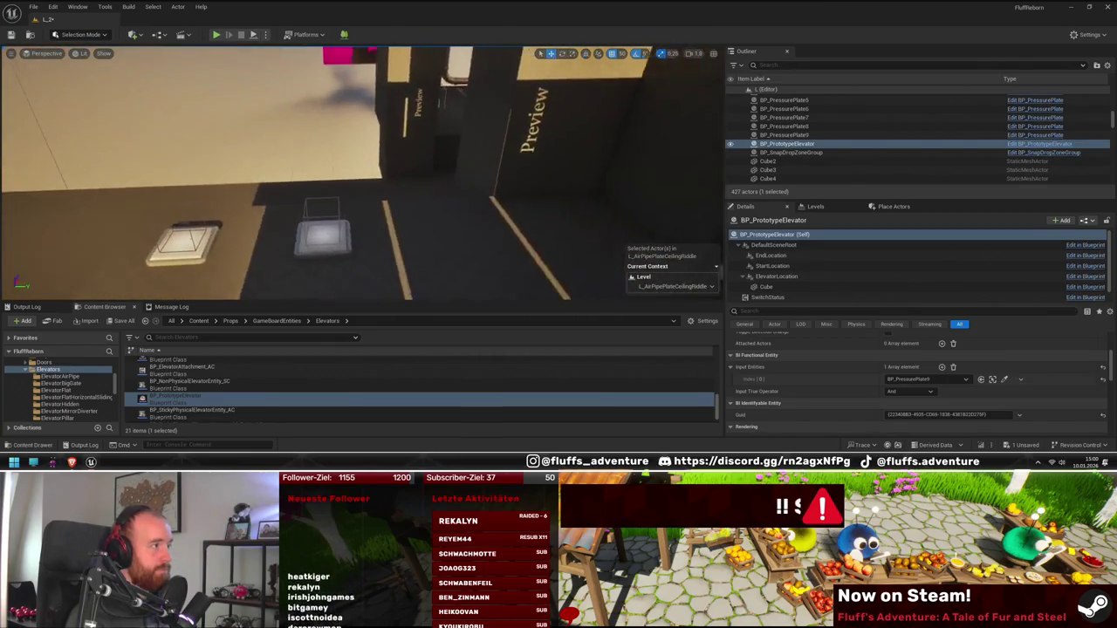
# - Select the spare BP_PressurePlate9 and delete it
pyautogui.moveTo(416, 268); pyautogui.dragTo(381, 268)
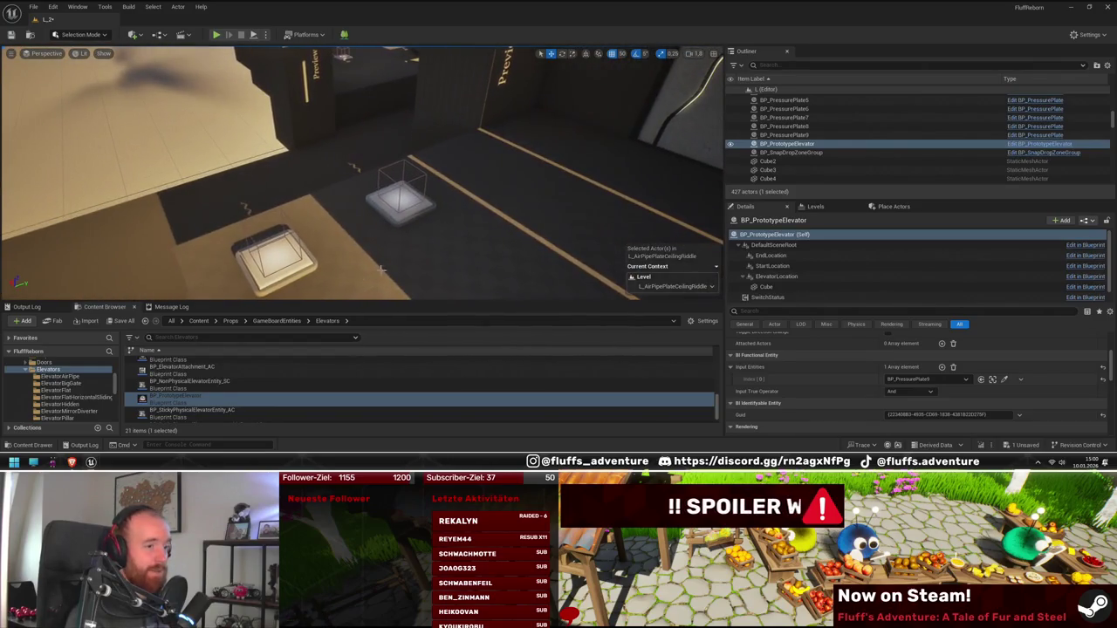
pyautogui.click(294, 269)
pyautogui.press('Delete')
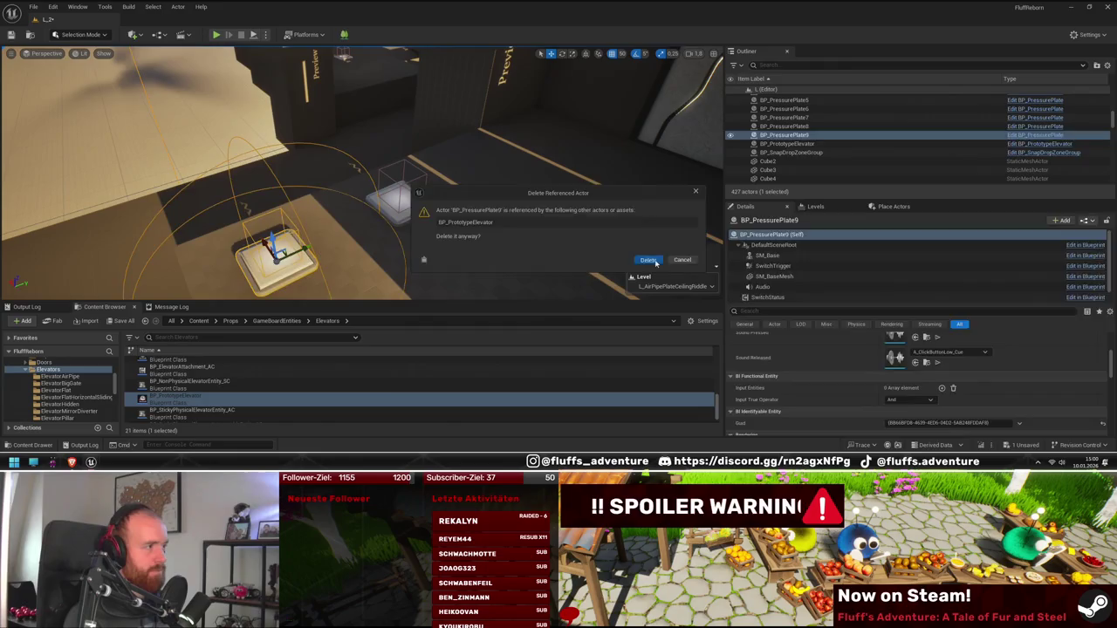
# - Confirm deleting the referenced BP_PressurePlate9 and reselect BP_PrototypeElevator
pyautogui.click(650, 260)
pyautogui.click(276, 143)
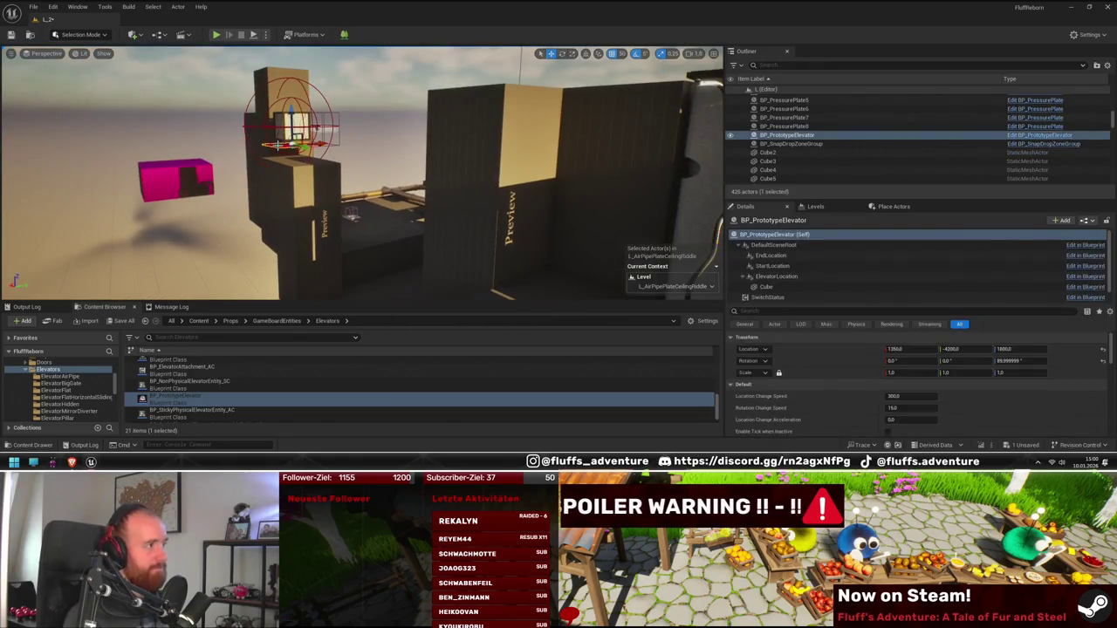
pyautogui.moveTo(611, 218); pyautogui.dragTo(557, 212)
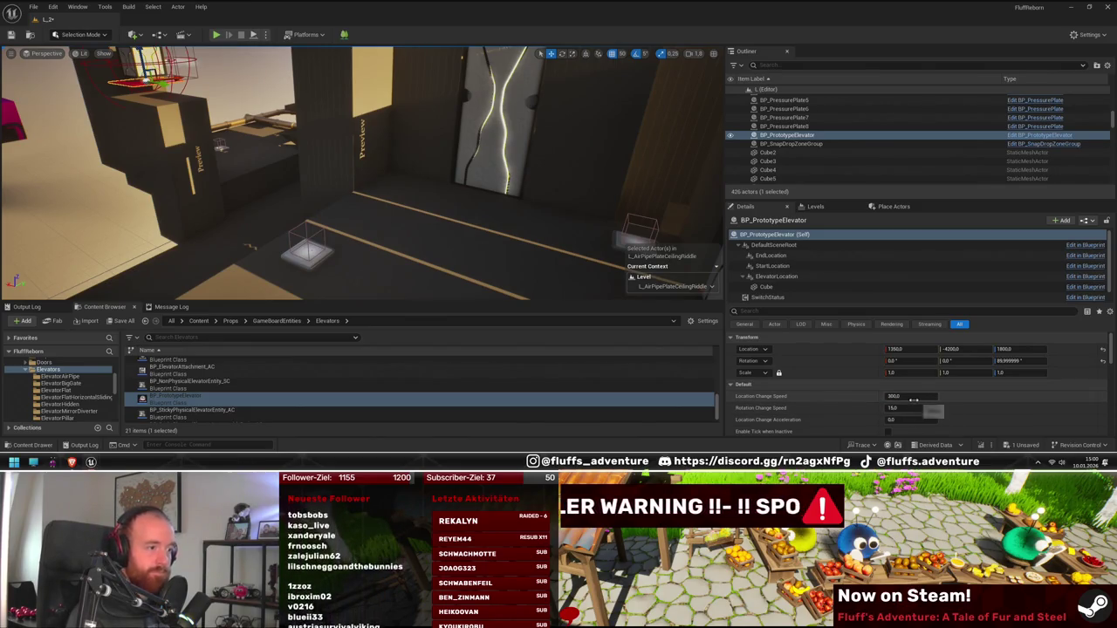
# - Eyedrop BP_PressurePlate7 into the elevator's Input Entities Index [0]
pyautogui.scroll(-1, 916, 396)
pyautogui.scroll(-2, 925, 397)
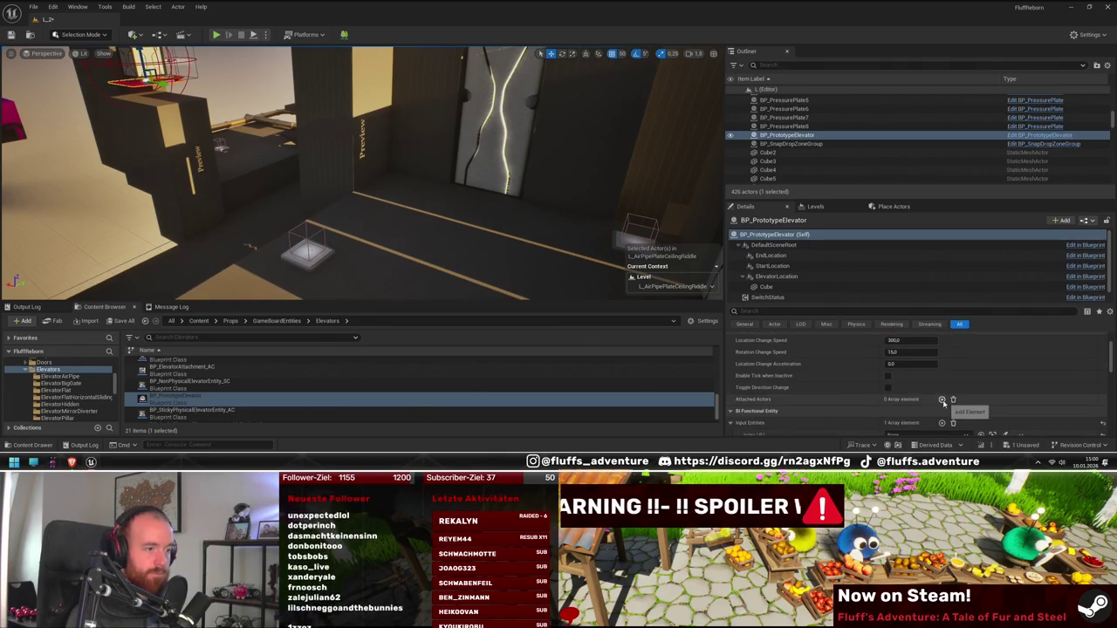
pyautogui.scroll(-1, 942, 399)
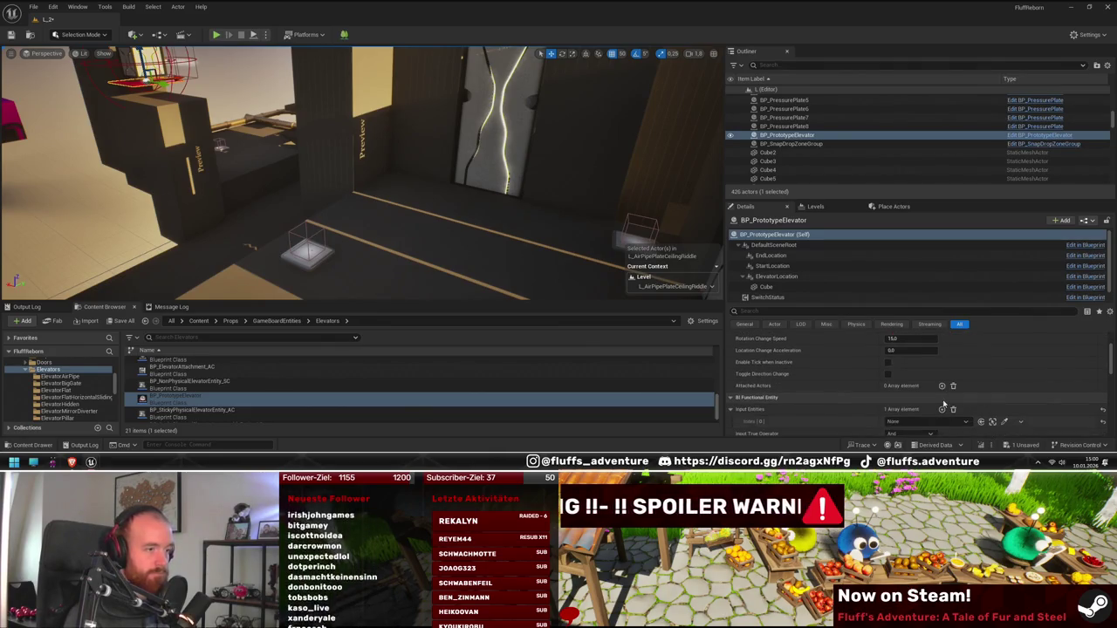
pyautogui.scroll(-2, 949, 406)
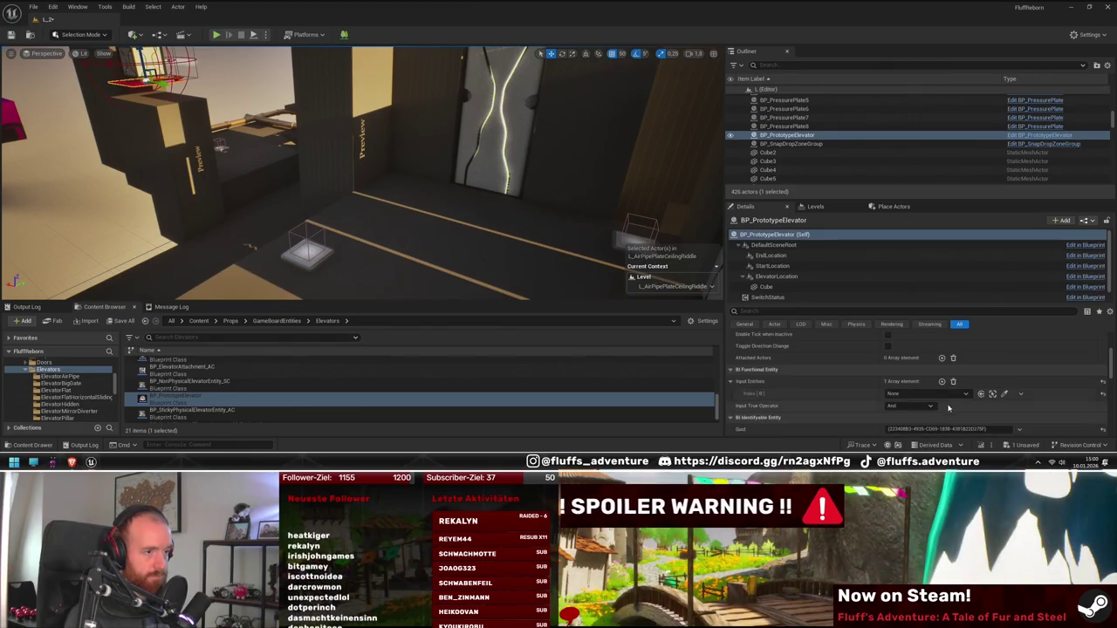
pyautogui.click(1003, 394)
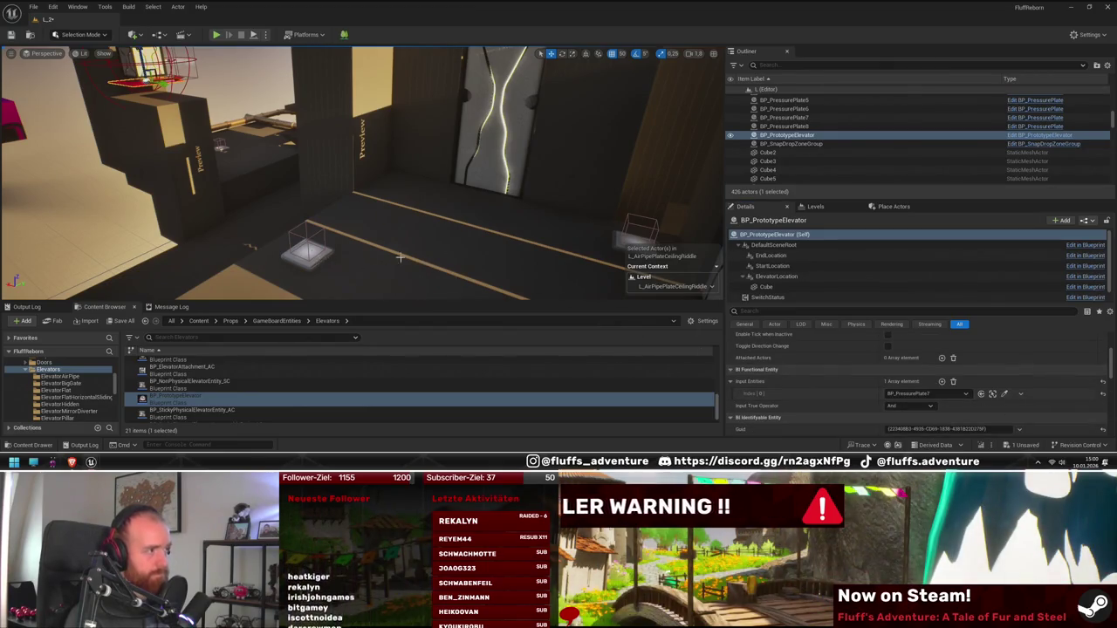
pyautogui.press('w')
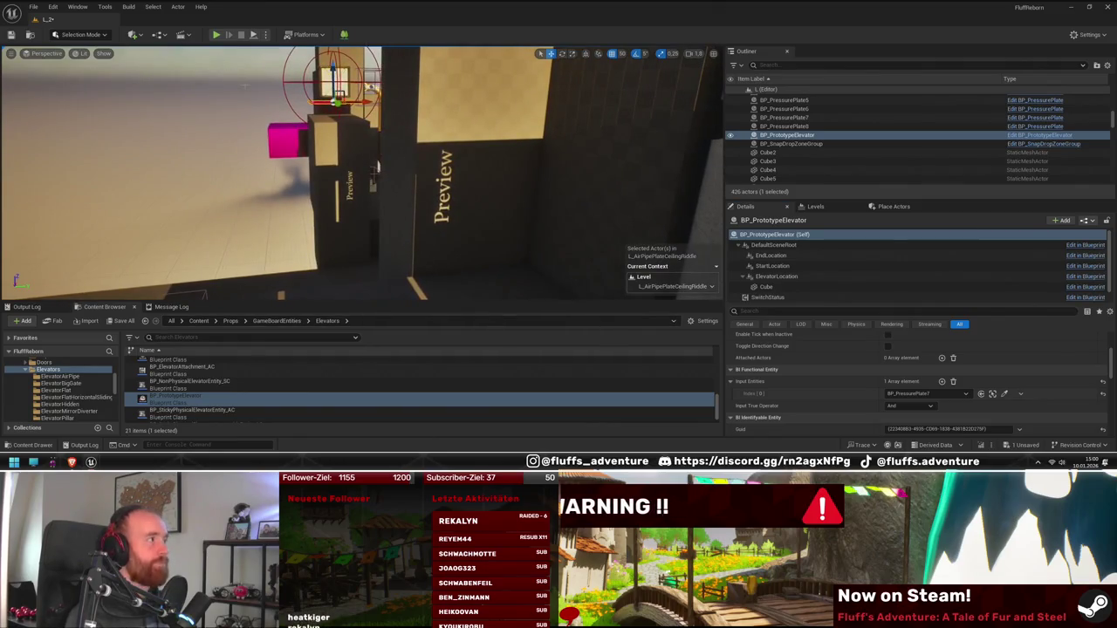
pyautogui.hotkey('alt', 'p')
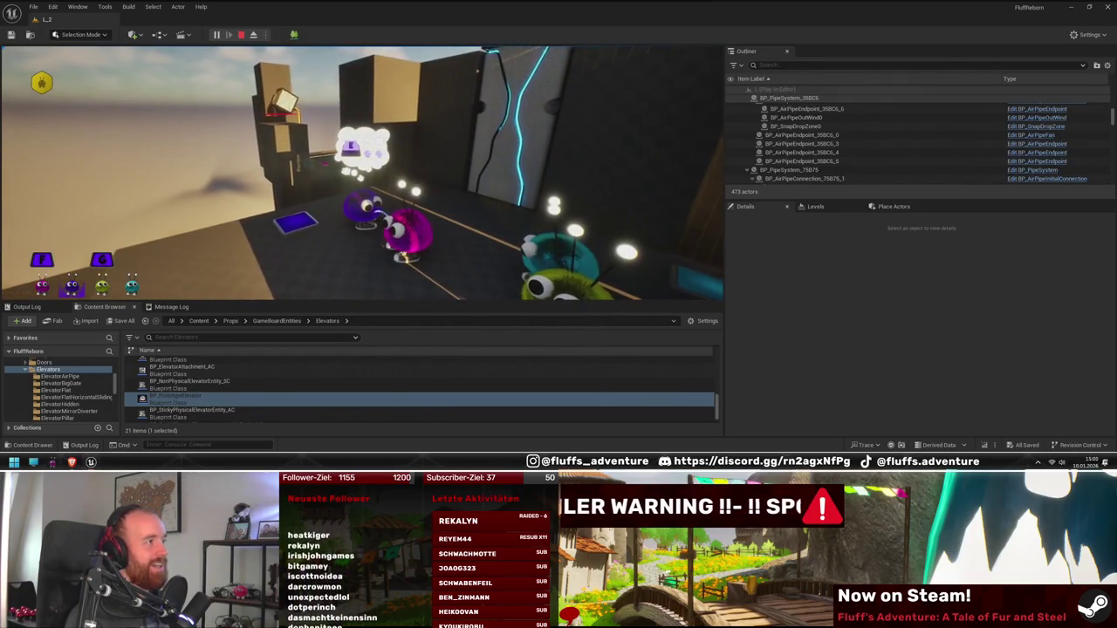
# - Stop the play-test and return to editing
pyautogui.press('Escape')
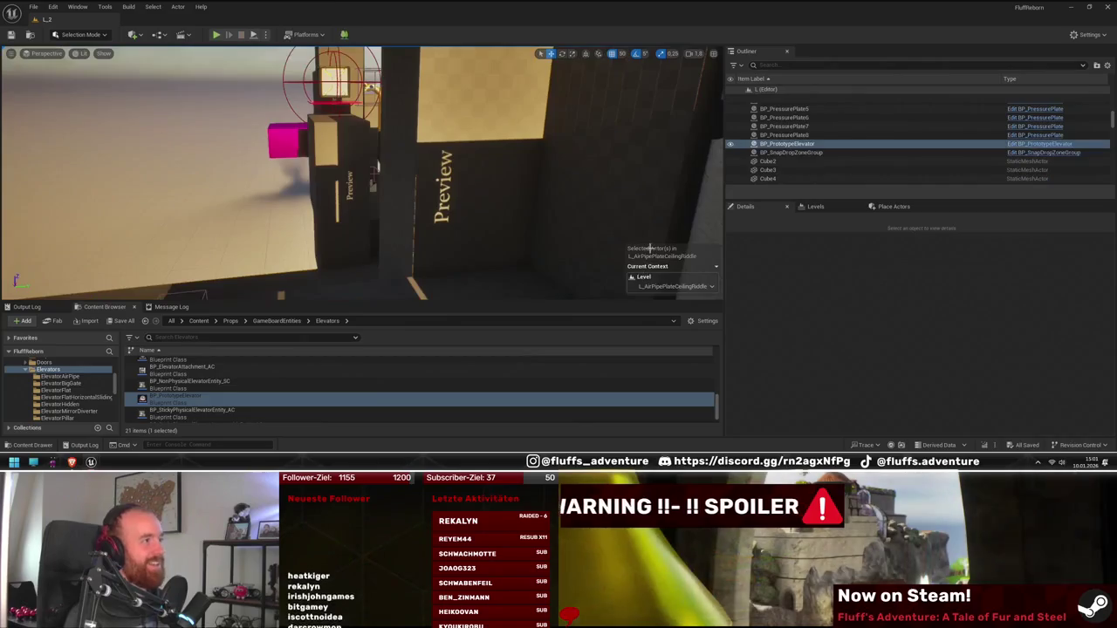
pyautogui.scroll(-10, 964, 388)
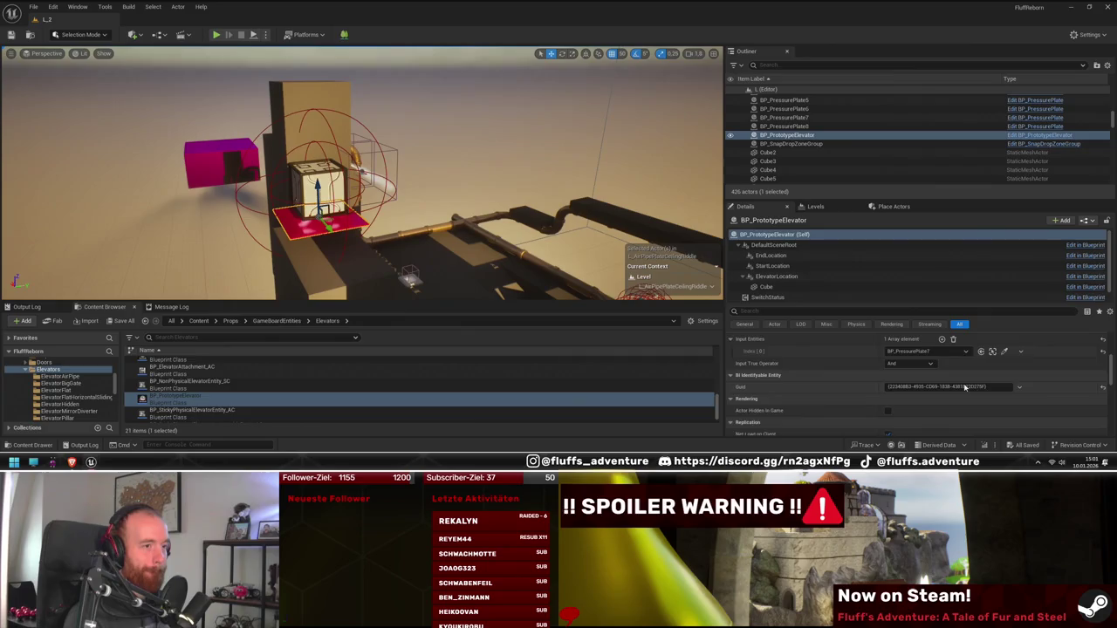
pyautogui.scroll(10, 964, 386)
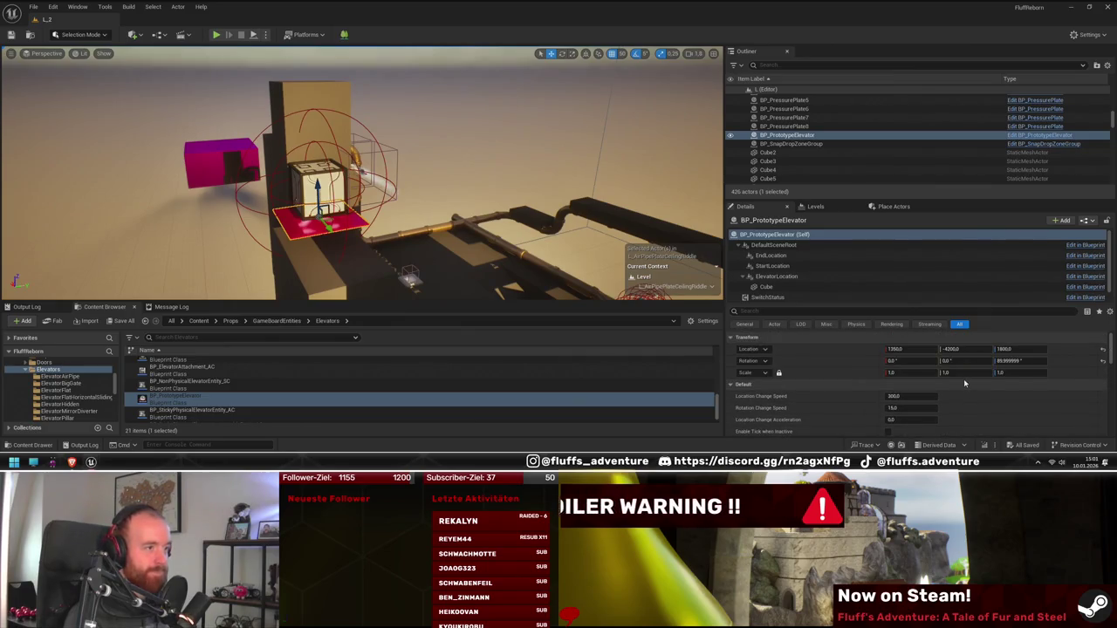
# - Set the elevator's Location Change Speed to 200.0, leaving Rotation Change Speed at 15.0
pyautogui.scroll(-10, 961, 382)
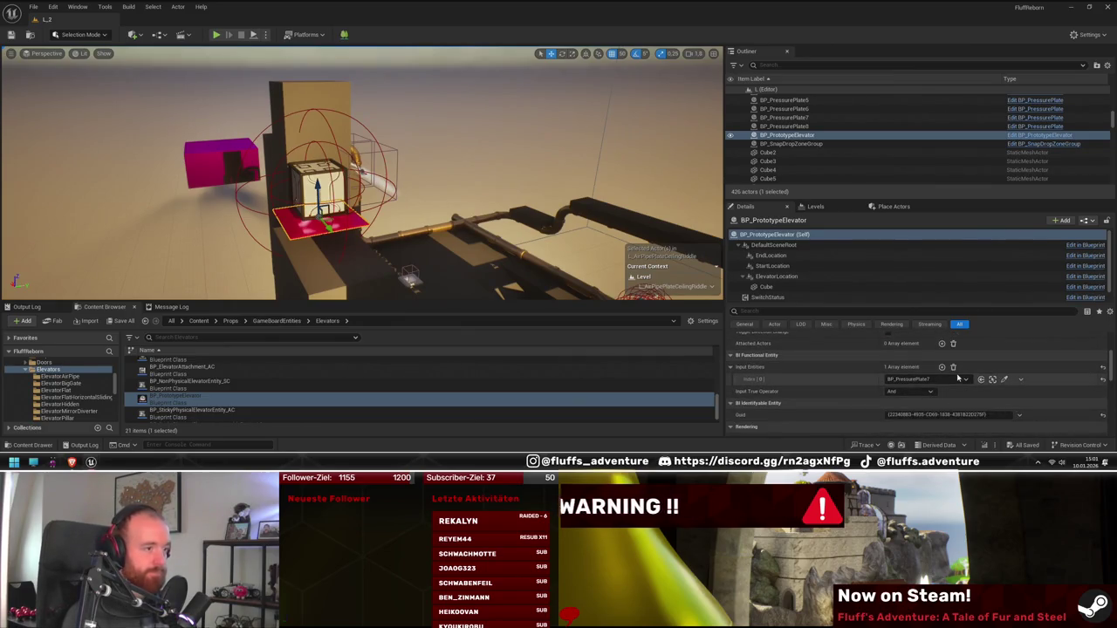
pyautogui.scroll(-5, 957, 377)
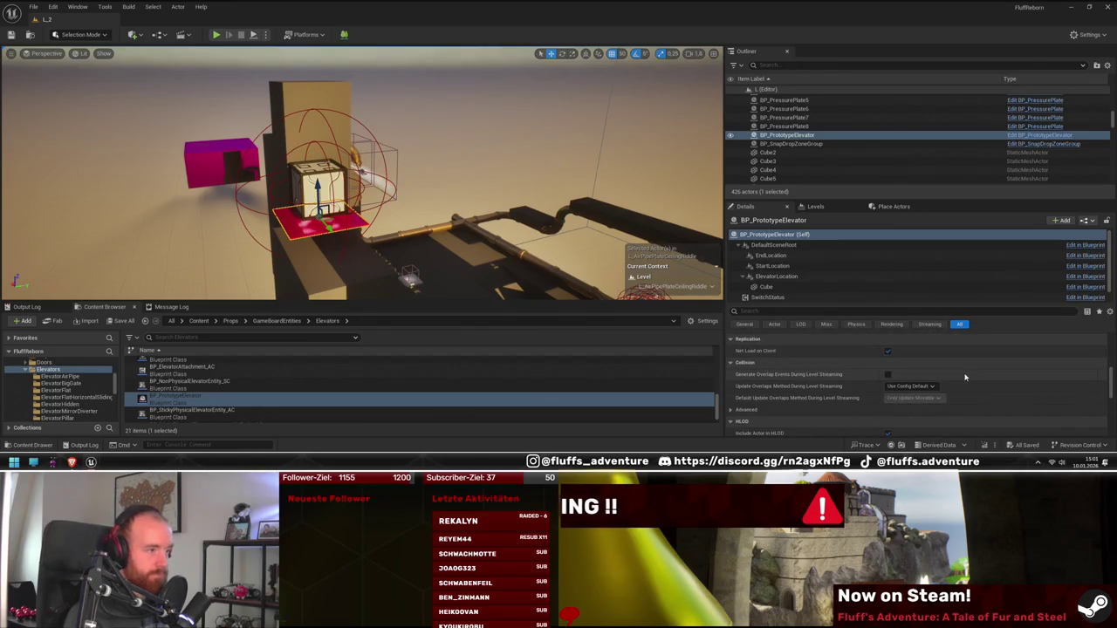
pyautogui.scroll(5, 964, 376)
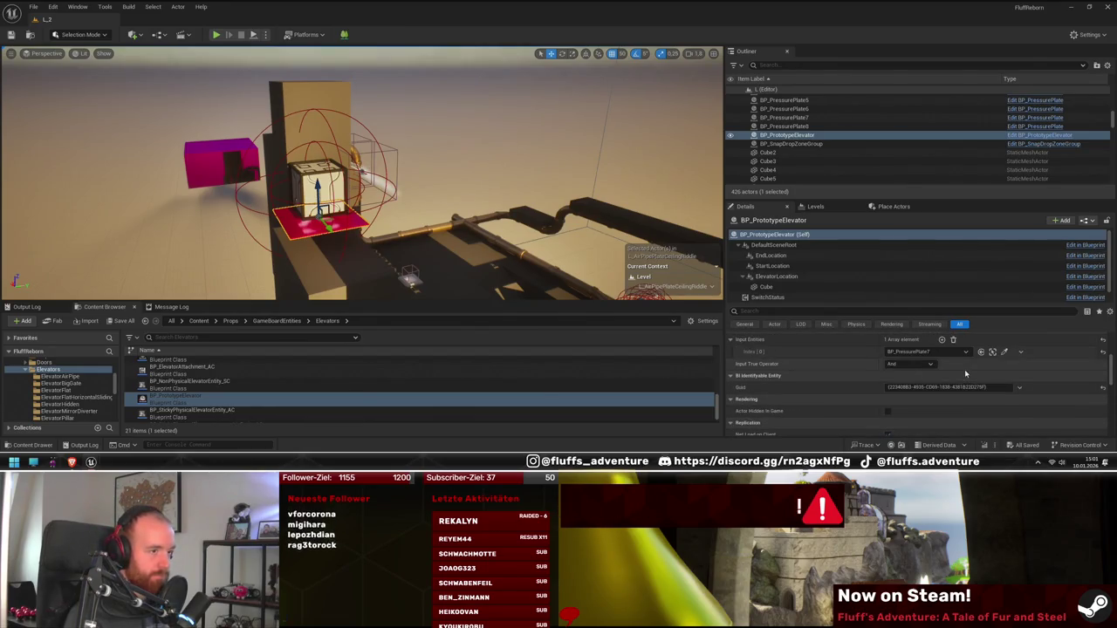
pyautogui.scroll(1, 964, 374)
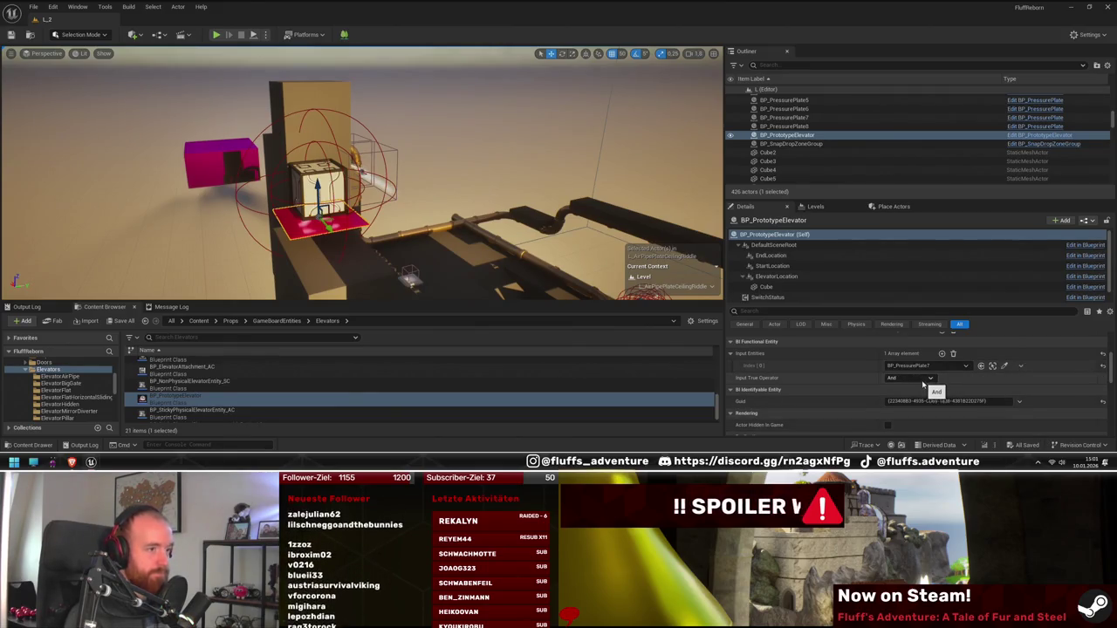
pyautogui.scroll(4, 923, 384)
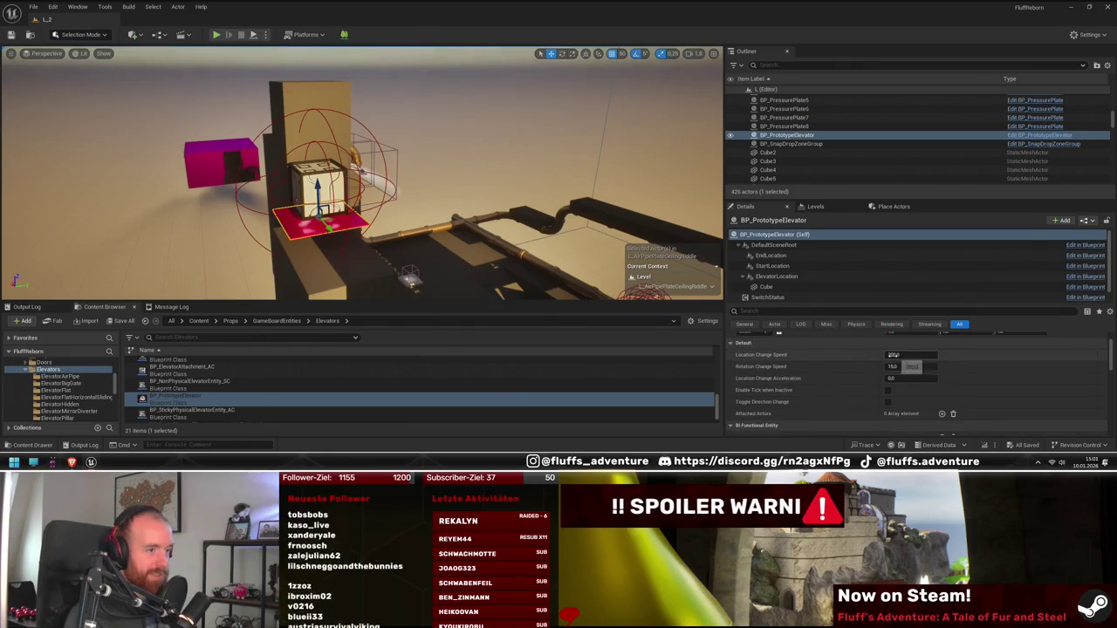
pyautogui.press('Return')
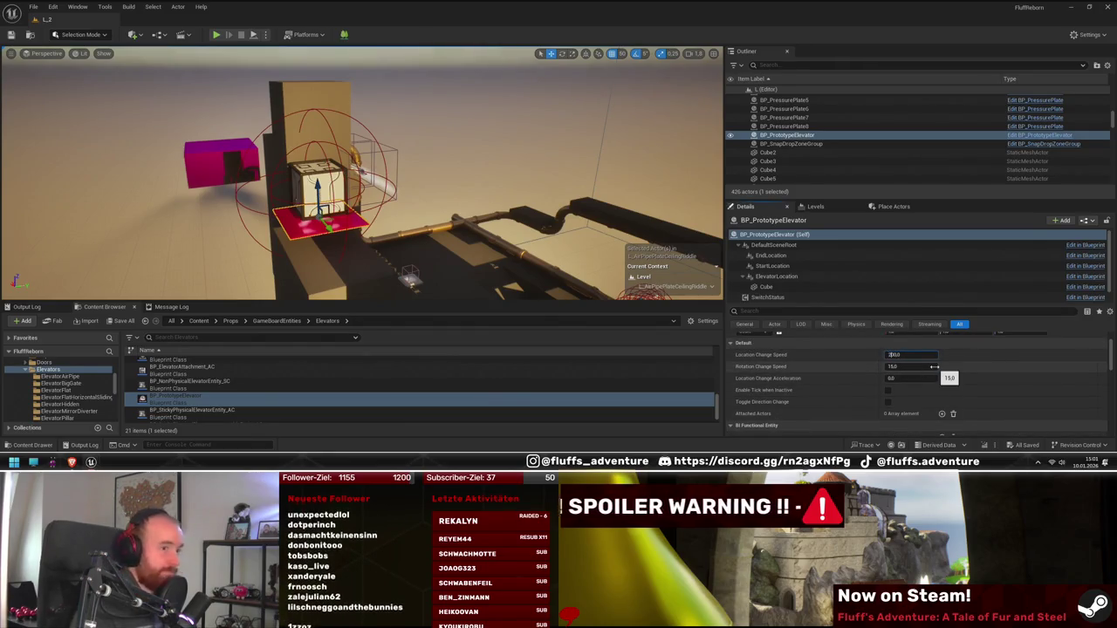
pyautogui.moveTo(436, 218)
pyautogui.mouseDown()
pyautogui.moveTo(392, 201)
pyautogui.moveTo(323, 96)
pyautogui.moveTo(251, 19)
pyautogui.mouseUp()
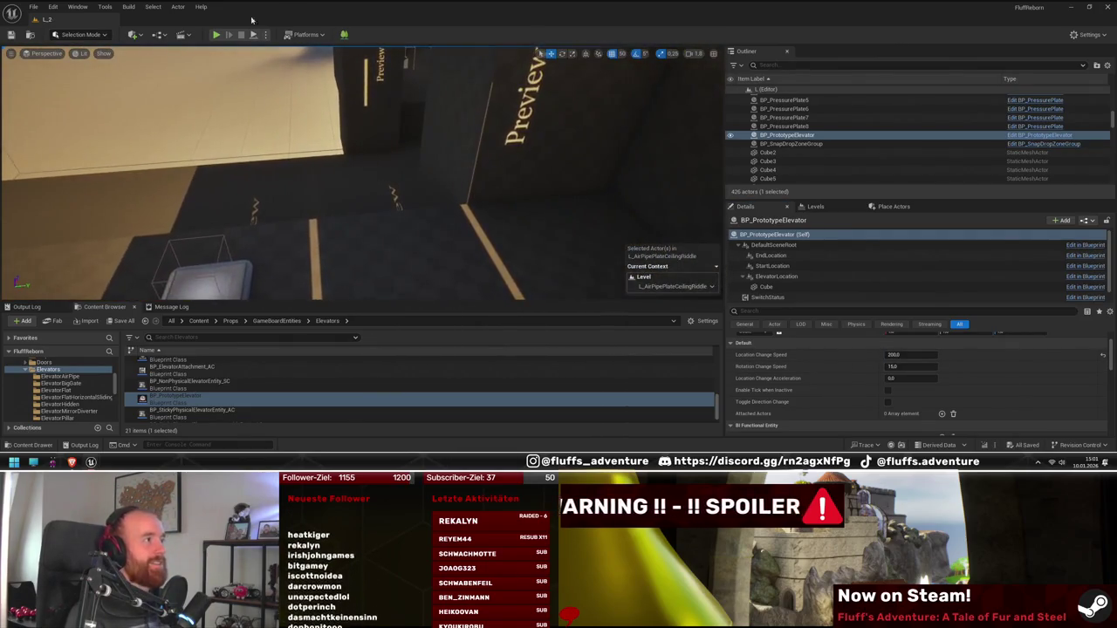
pyautogui.click(219, 35)
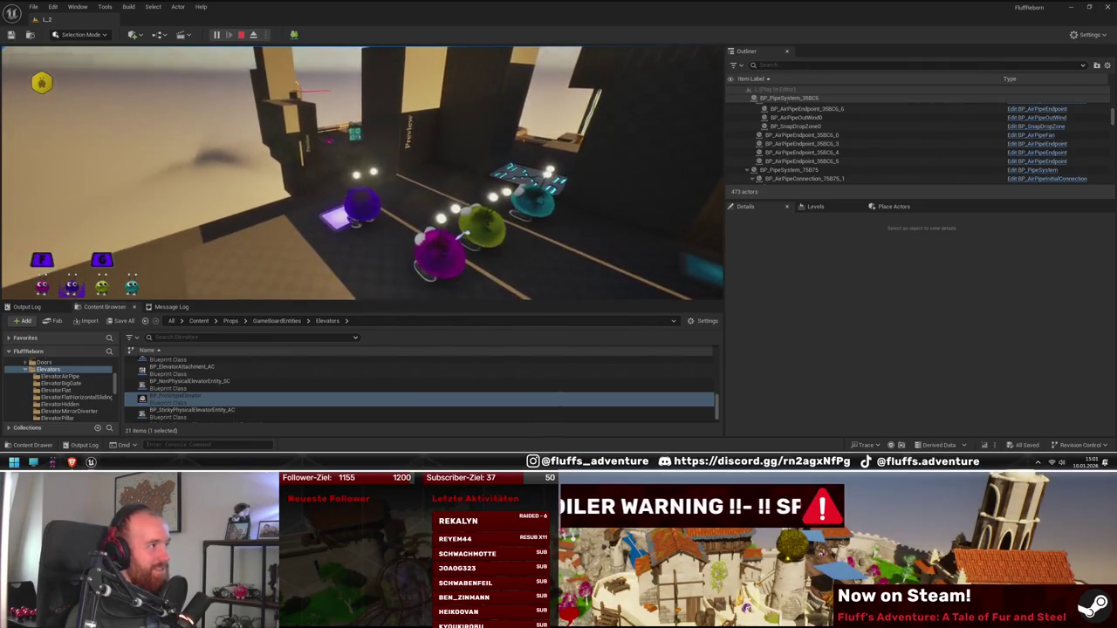
pyautogui.press('Escape')
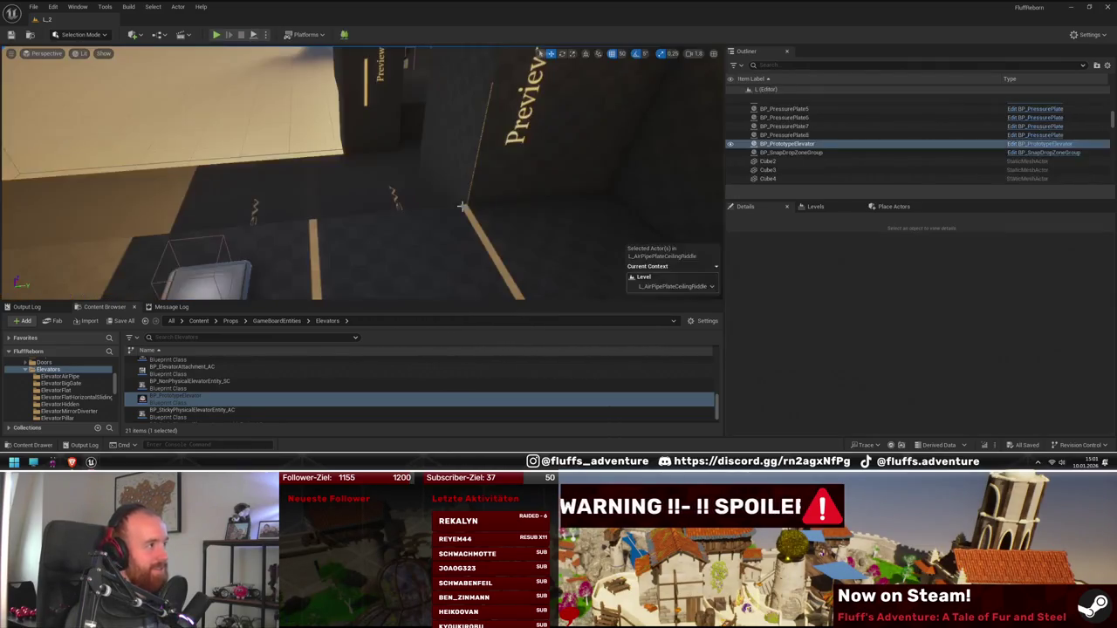
pyautogui.press('f')
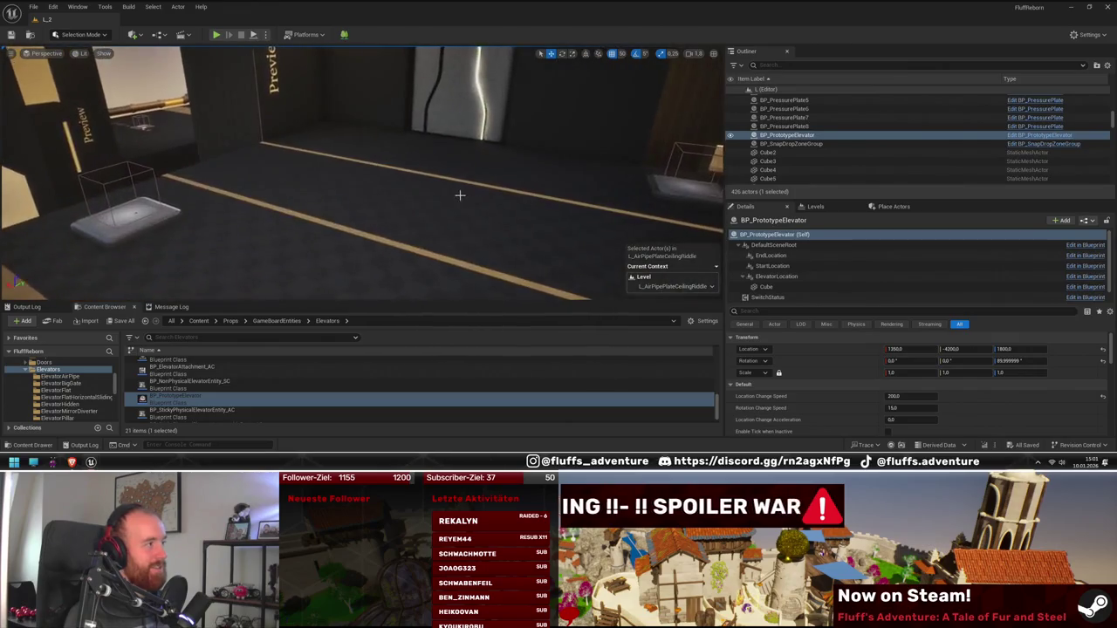
pyautogui.moveTo(448, 184)
pyautogui.mouseDown()
pyautogui.moveTo(419, 157)
pyautogui.moveTo(410, 165)
pyautogui.mouseUp()
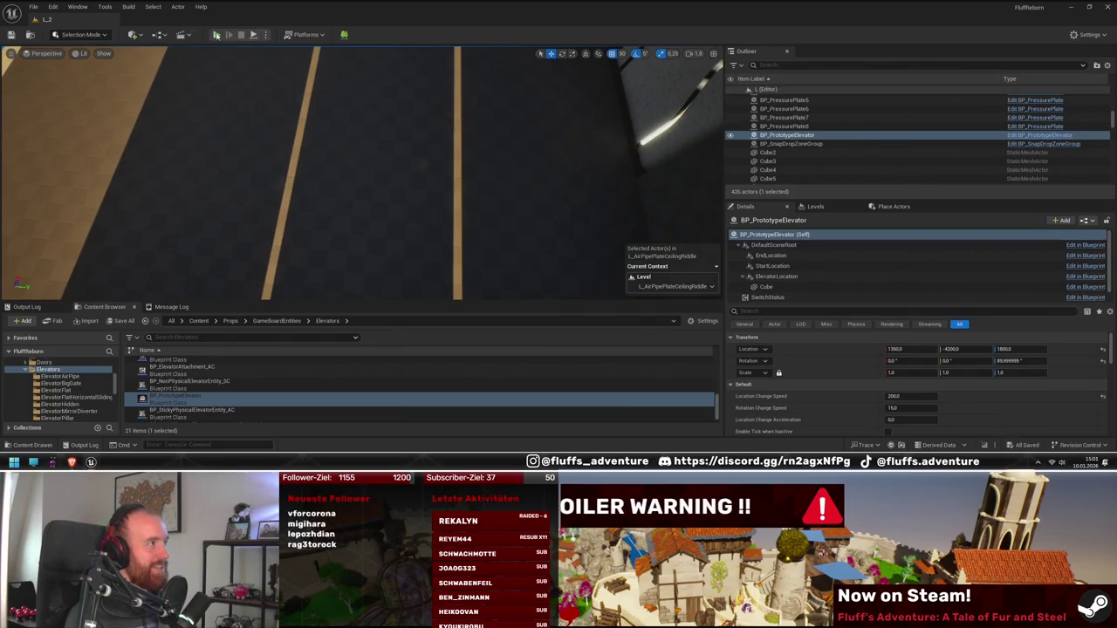
pyautogui.hotkey('alt', 'p')
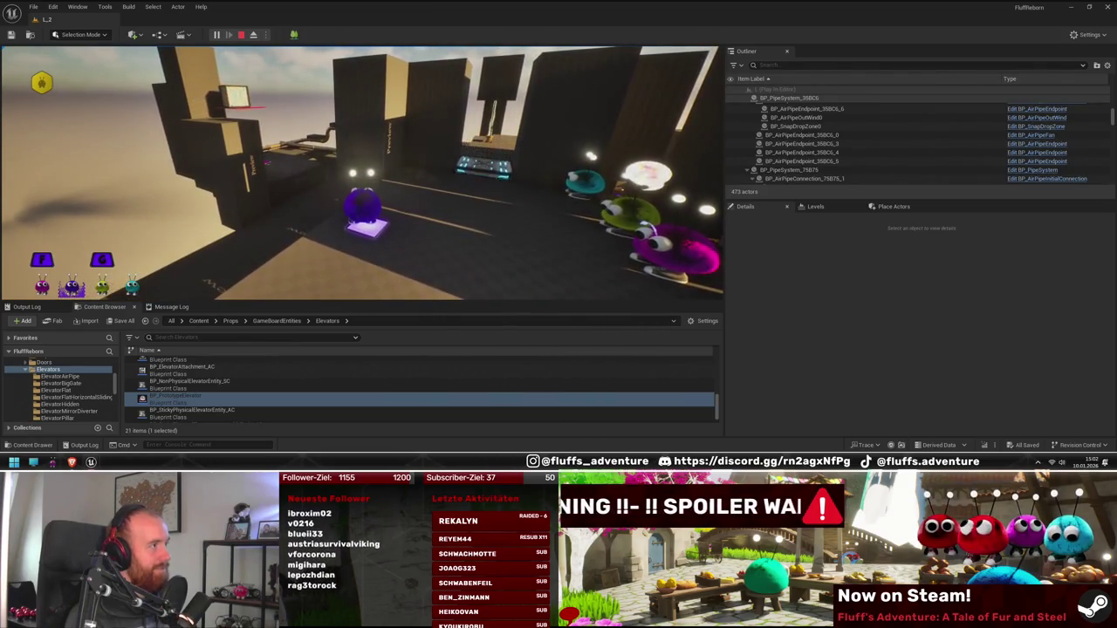
pyautogui.press('Escape')
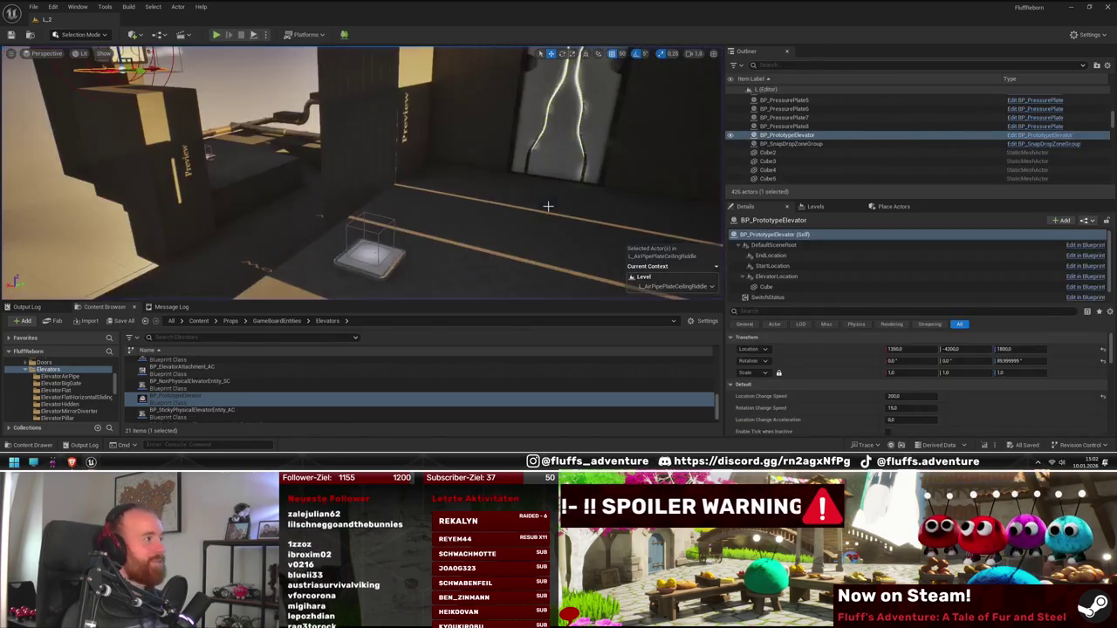
pyautogui.press('f')
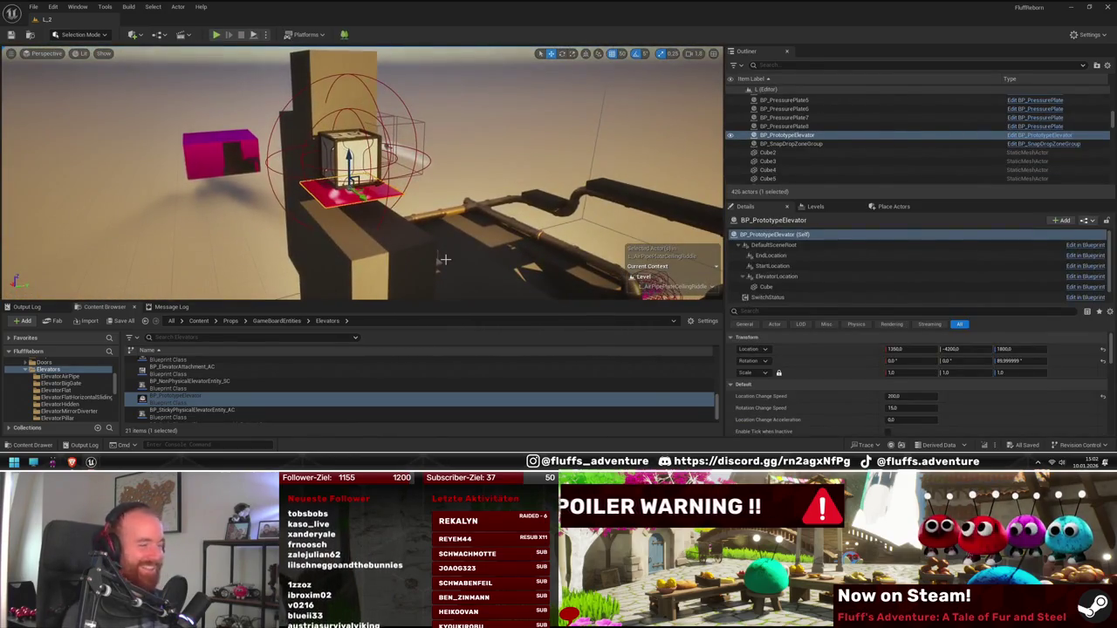
pyautogui.moveTo(444, 259)
pyautogui.mouseDown()
pyautogui.moveTo(444, 249)
pyautogui.moveTo(506, 244)
pyautogui.moveTo(509, 234)
pyautogui.moveTo(450, 234)
pyautogui.mouseUp()
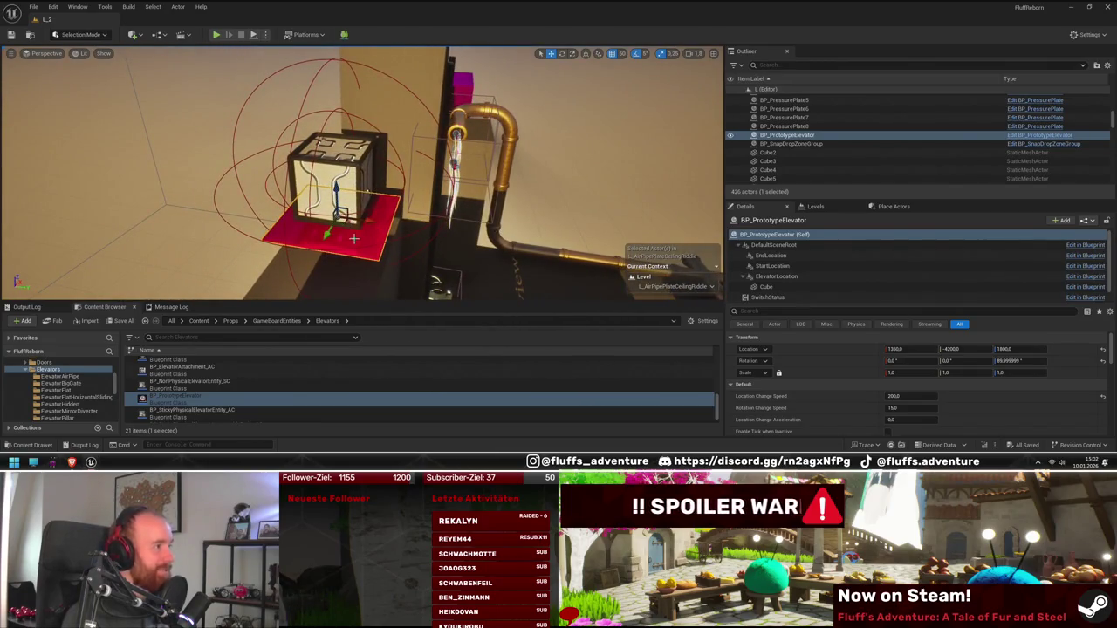
pyautogui.moveTo(353, 237); pyautogui.dragTo(360, 245)
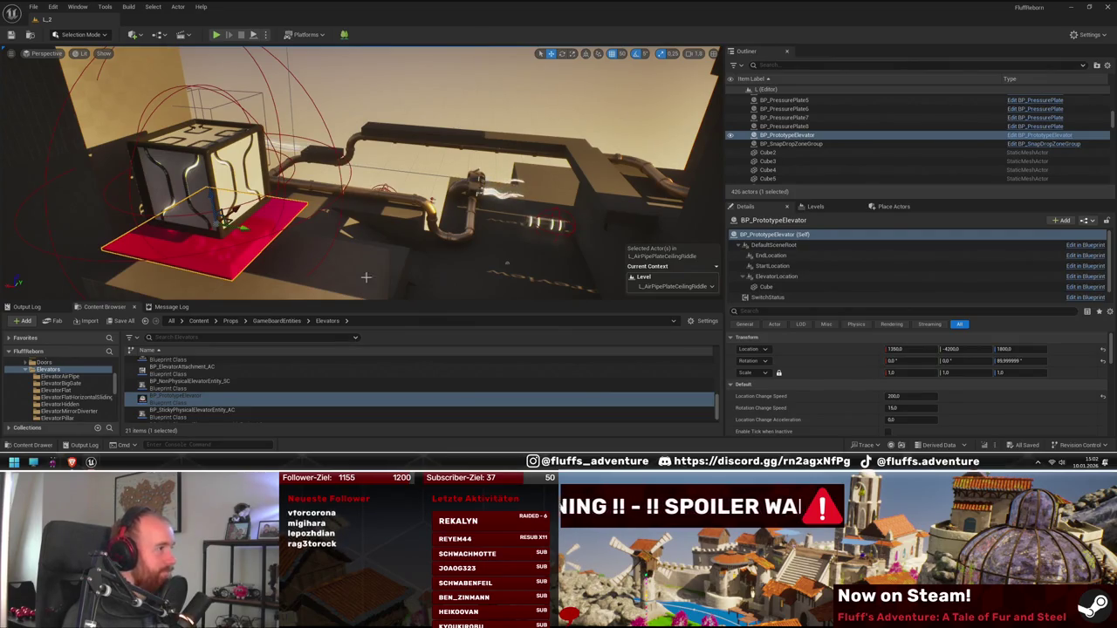
pyautogui.moveTo(365, 278); pyautogui.dragTo(373, 291)
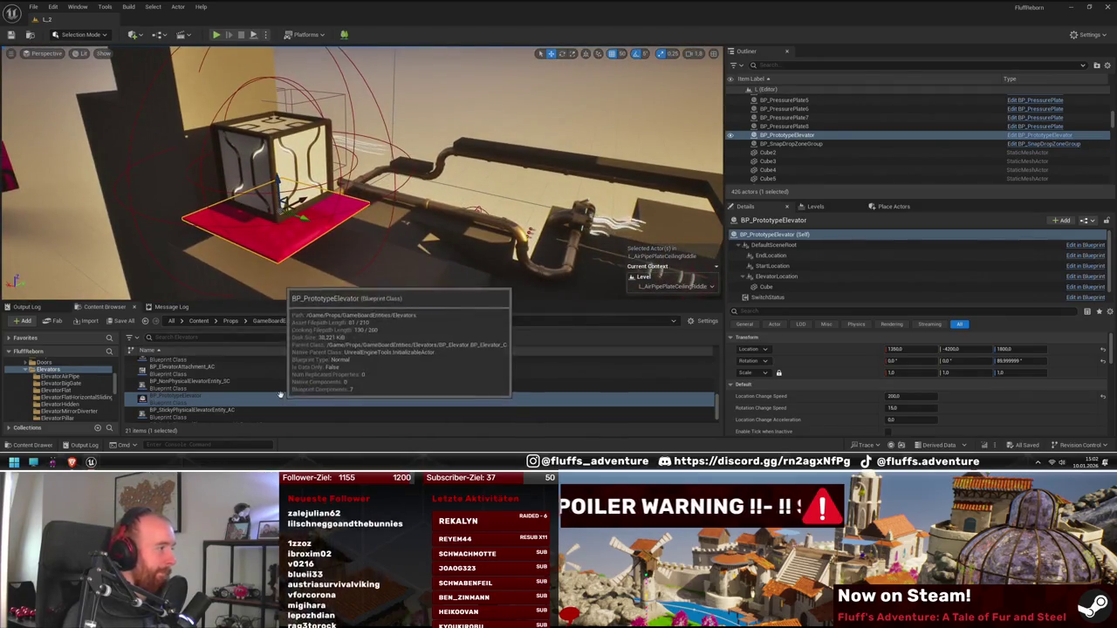
pyautogui.click(250, 272)
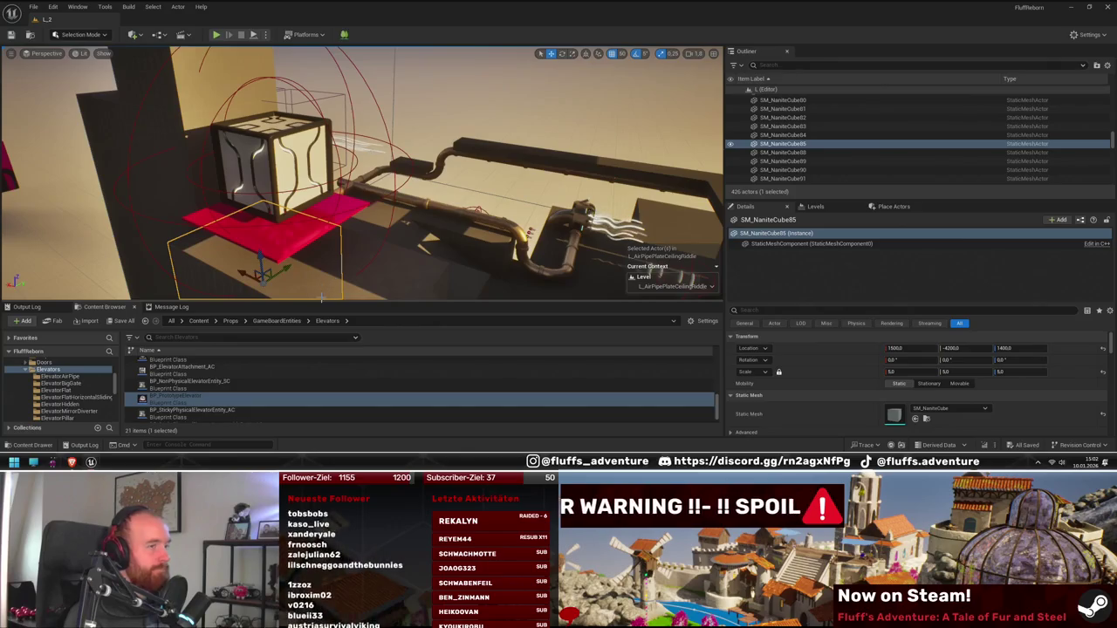
pyautogui.moveTo(295, 282); pyautogui.dragTo(347, 224)
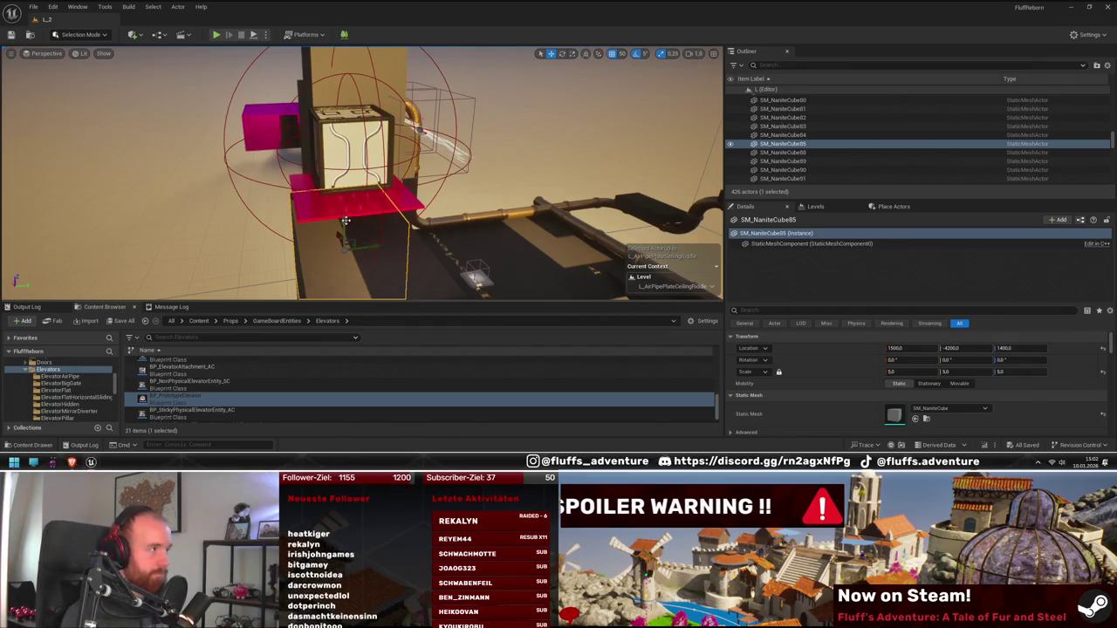
pyautogui.click(404, 195)
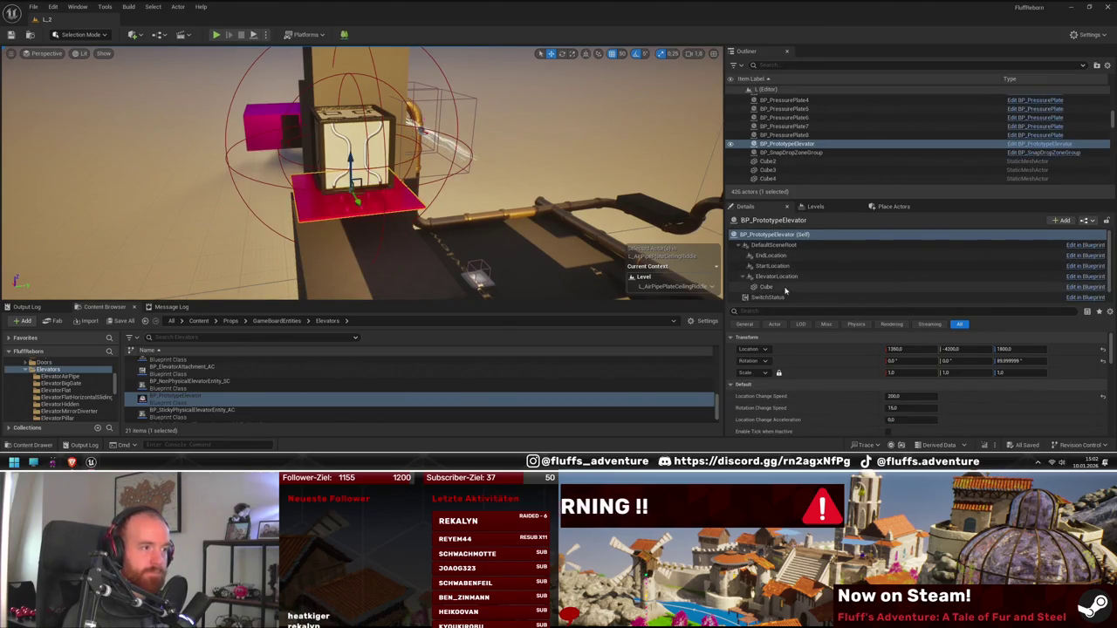
# - Duplicate the elevator's Cube plate and shift the copy sideways
pyautogui.click(766, 286)
pyautogui.press('f')
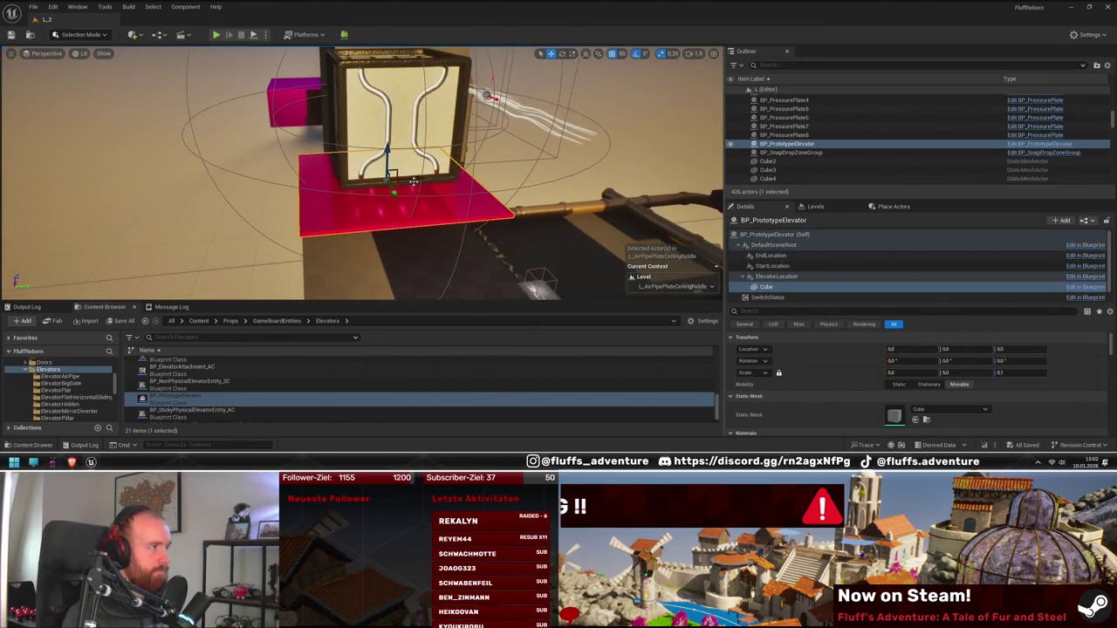
pyautogui.moveTo(414, 179); pyautogui.dragTo(462, 178)
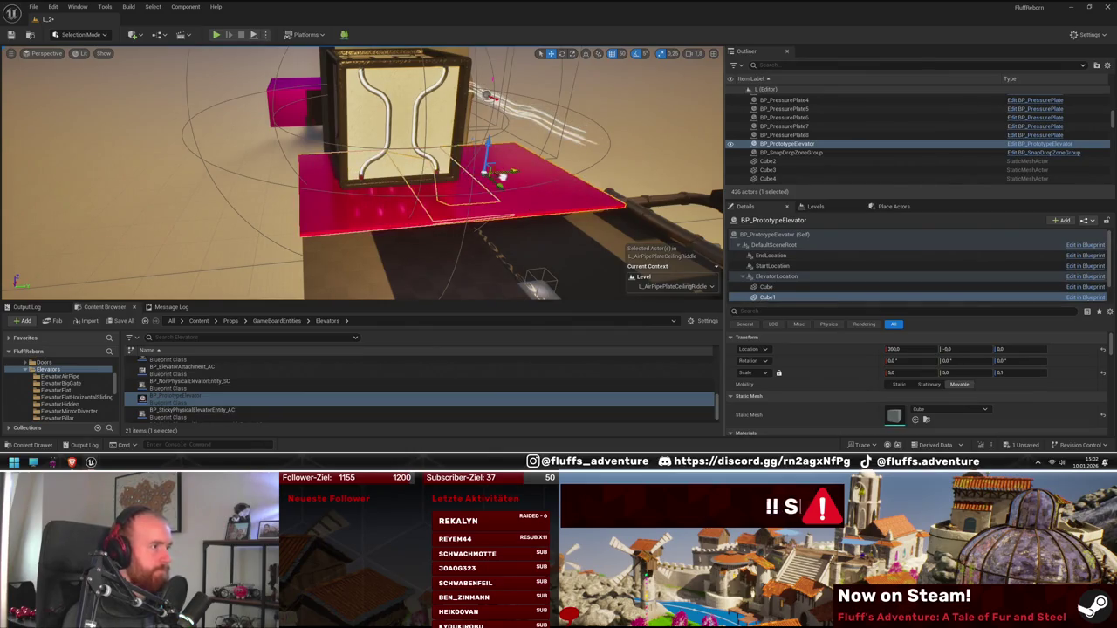
pyautogui.press('f')
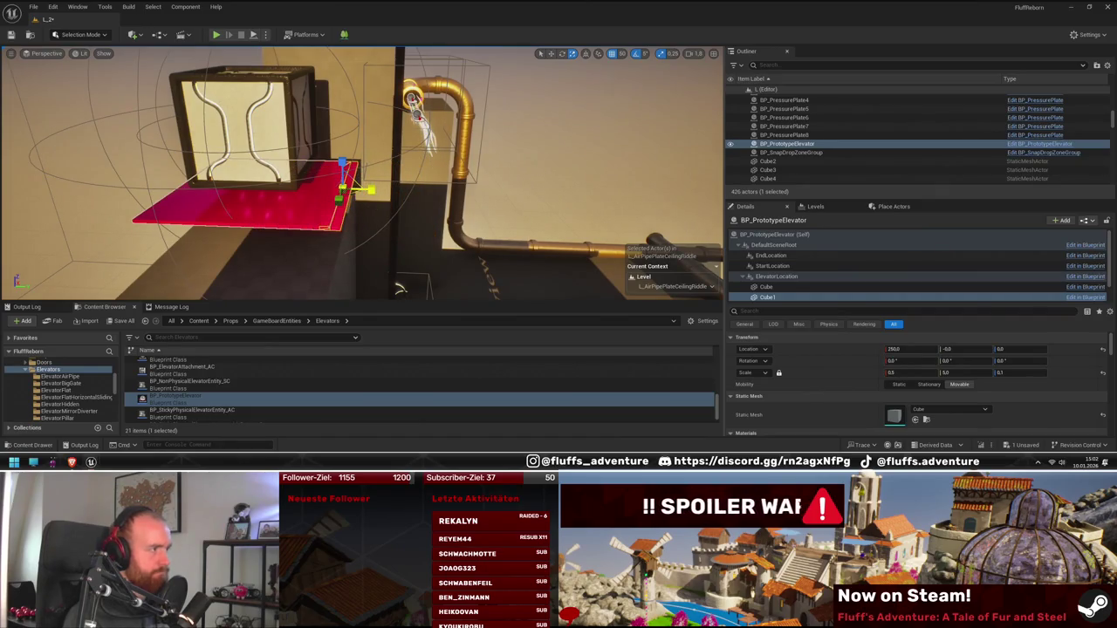
# - Raise the plate copy 50 units on Z and start playing the level
pyautogui.moveTo(343, 170); pyautogui.dragTo(343, 140)
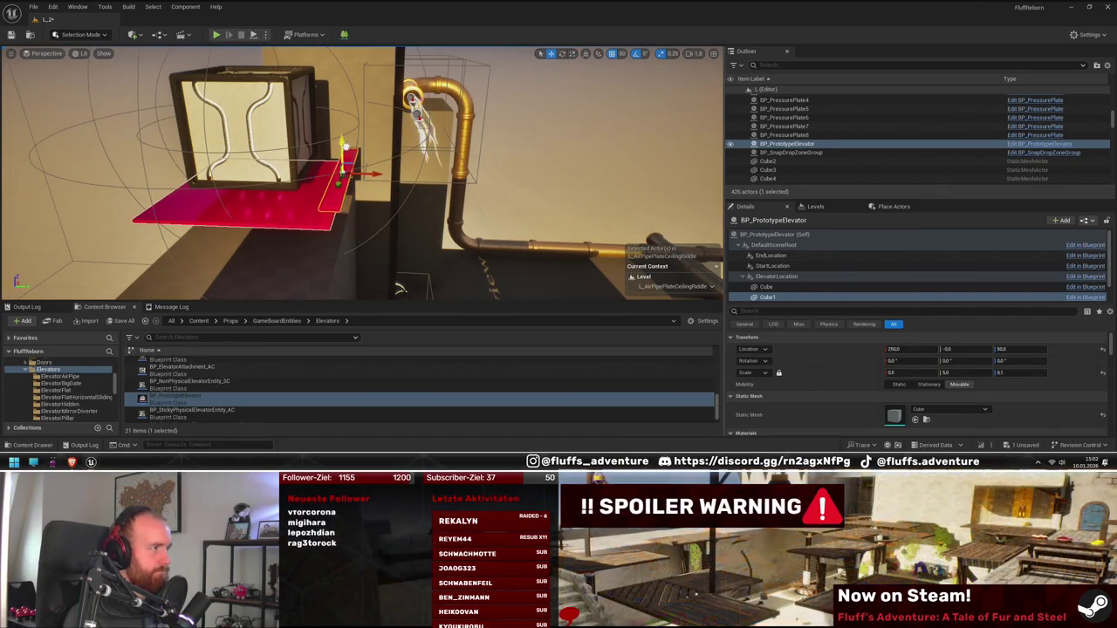
pyautogui.press('f')
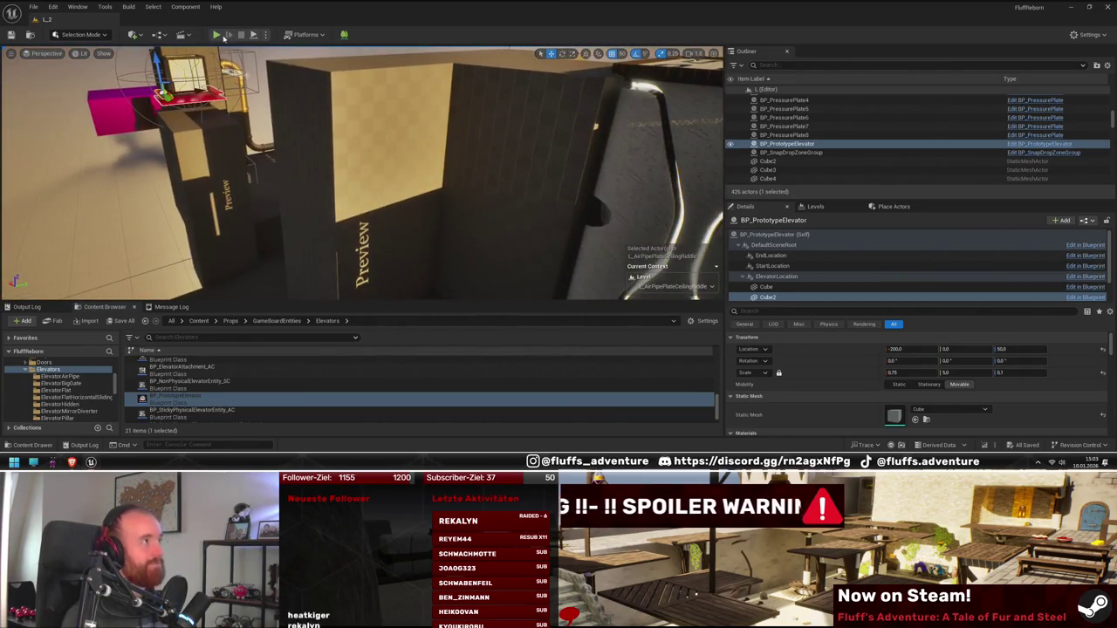
pyautogui.hotkey('alt', 'p')
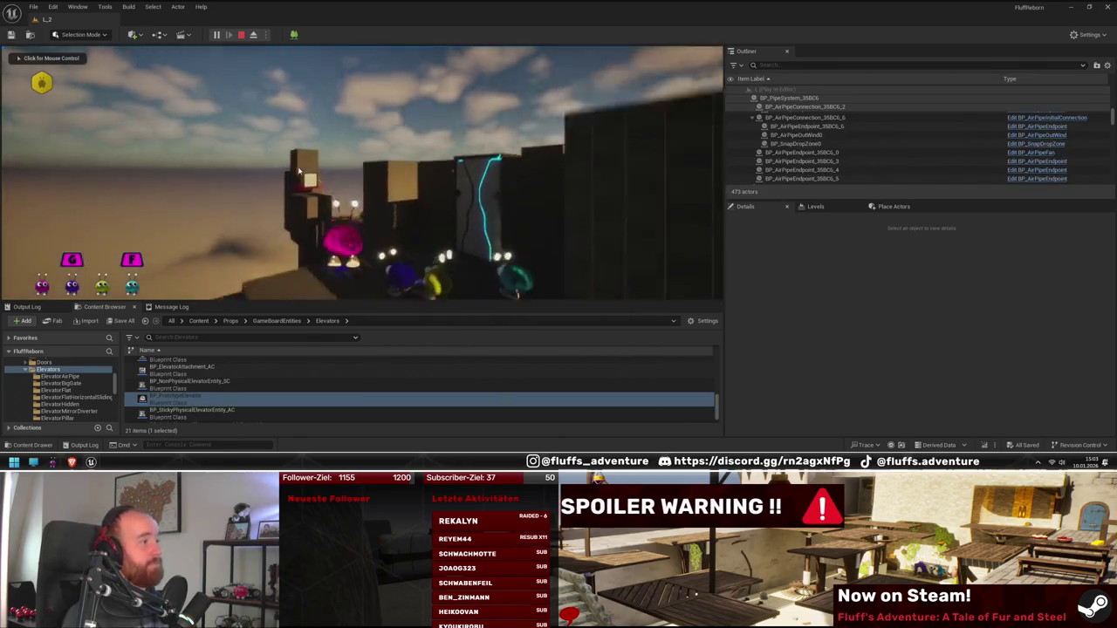
# - Click into the game view, then exit Play-In-Editor with Escape
pyautogui.click(349, 175)
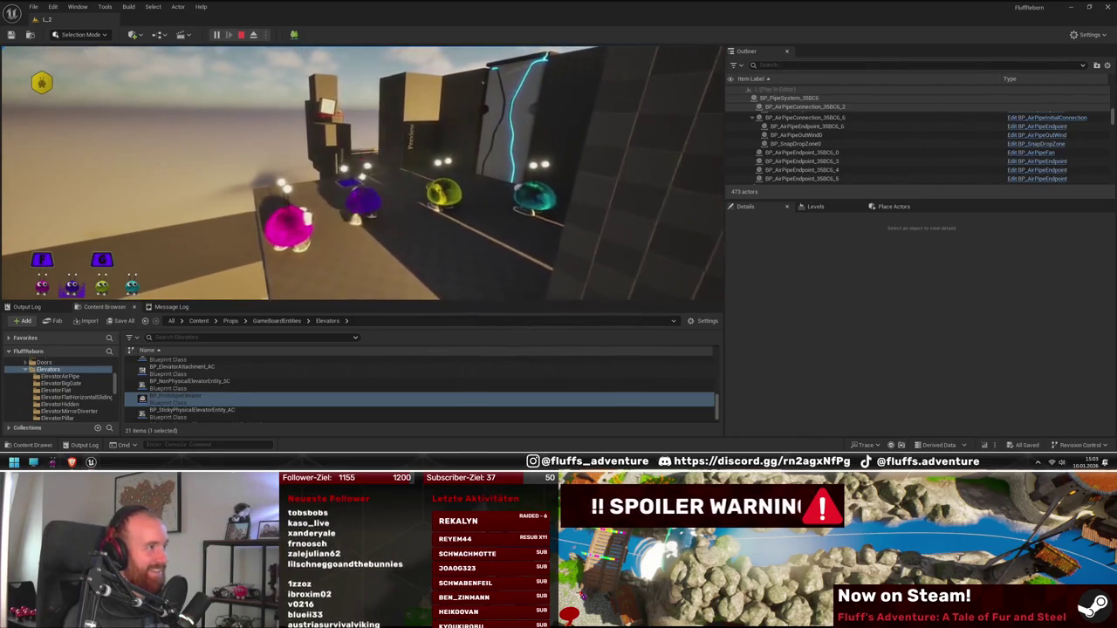
pyautogui.press('Escape')
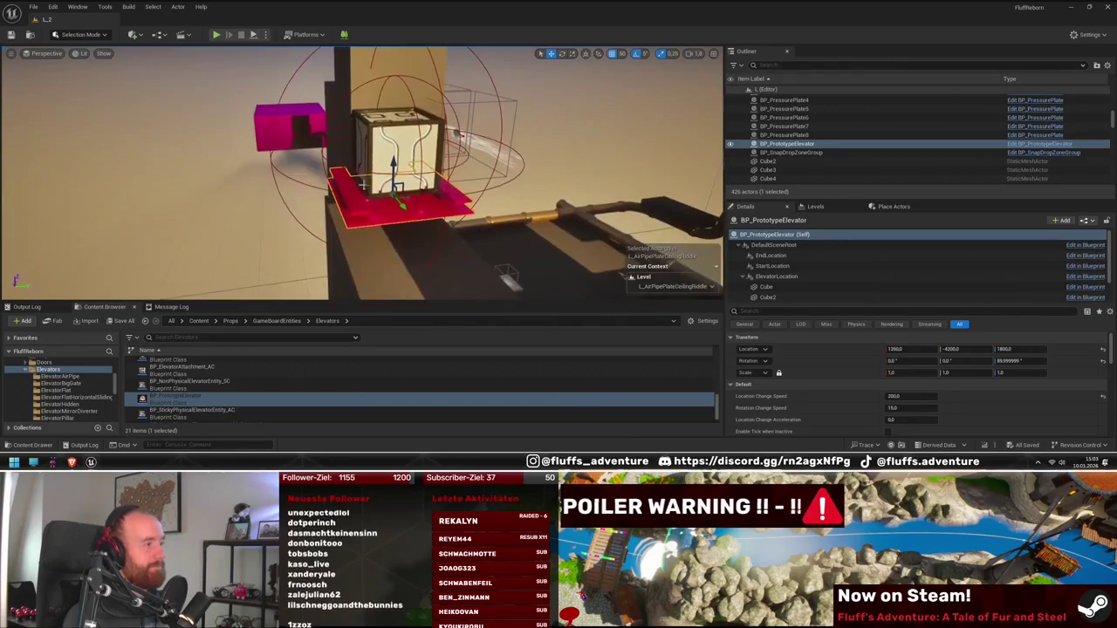
# - Select the elevator platform and its Cube1 side plate in rotate mode
pyautogui.click(363, 185)
pyautogui.click(464, 199)
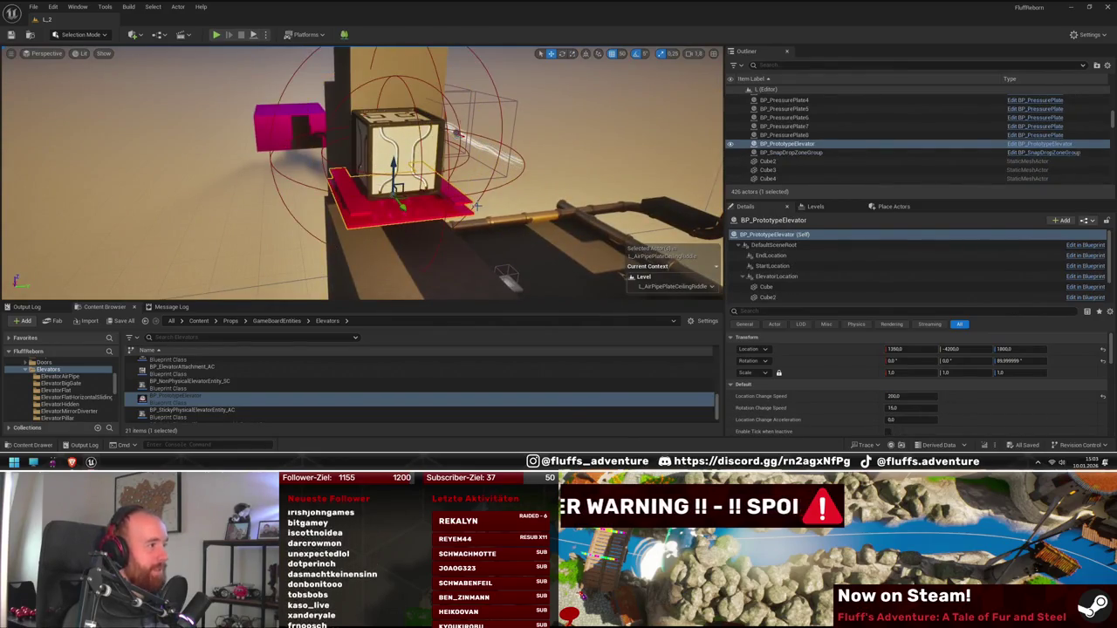
pyautogui.moveTo(475, 206); pyautogui.dragTo(480, 202)
pyautogui.press('e')
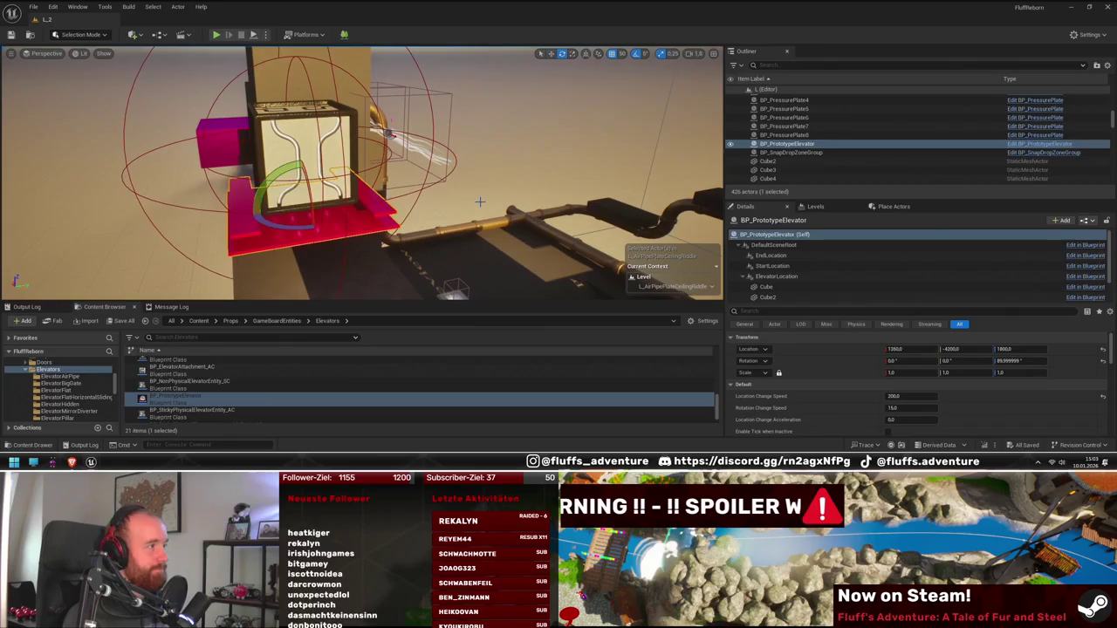
pyautogui.click(382, 206)
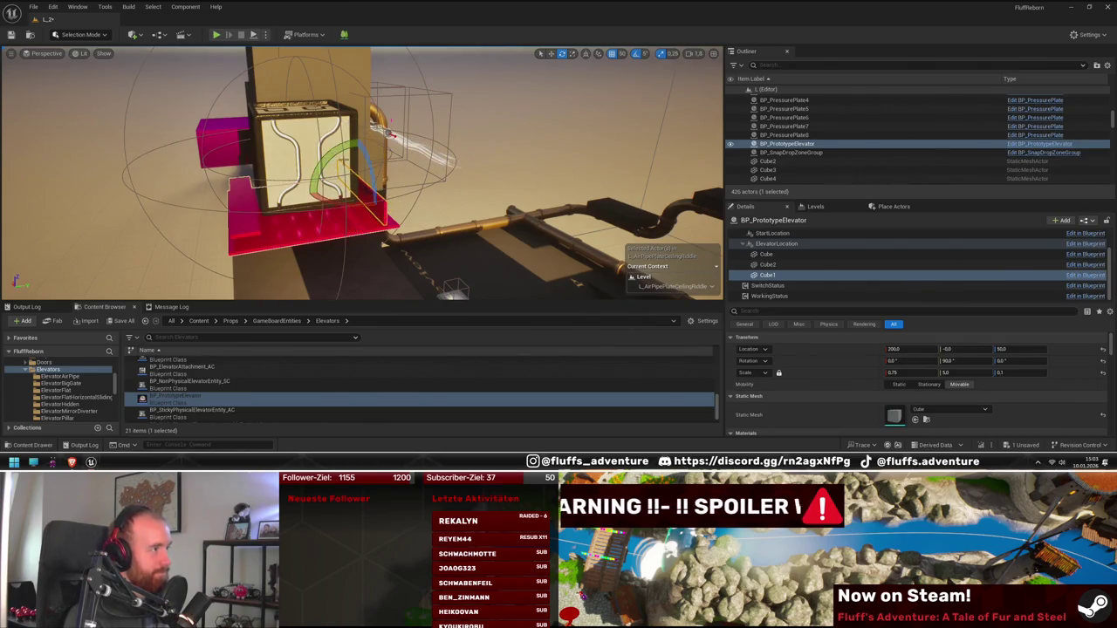
pyautogui.moveTo(452, 185); pyautogui.dragTo(453, 185)
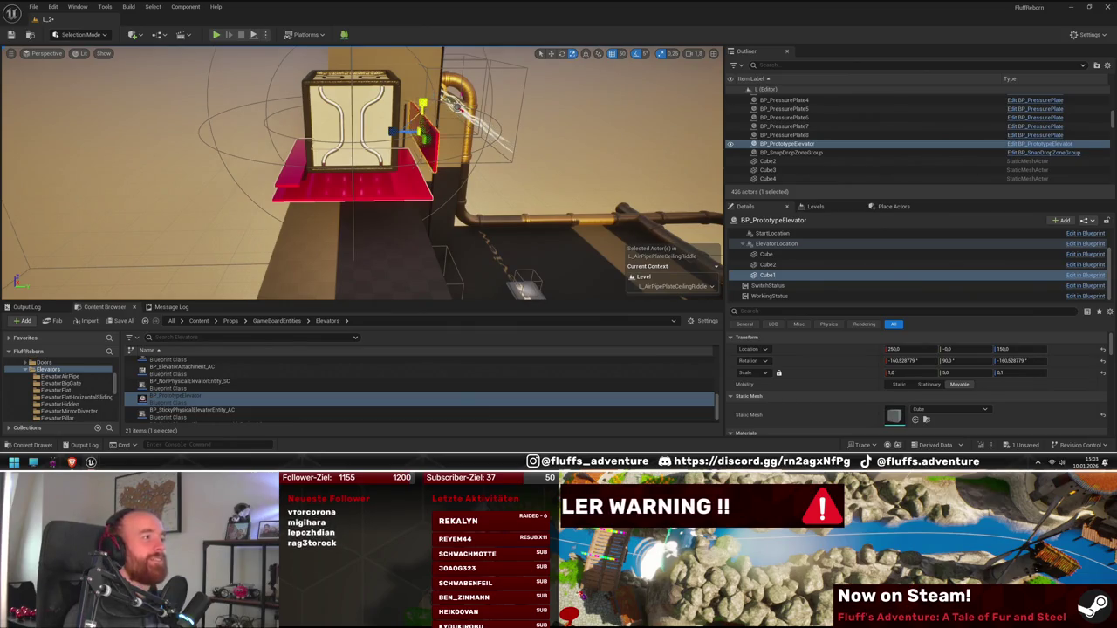
# - Replace Cube2 with a duplicate of Cube1, attached to Cube and moved to its left side
pyautogui.click(291, 184)
pyautogui.press('Delete')
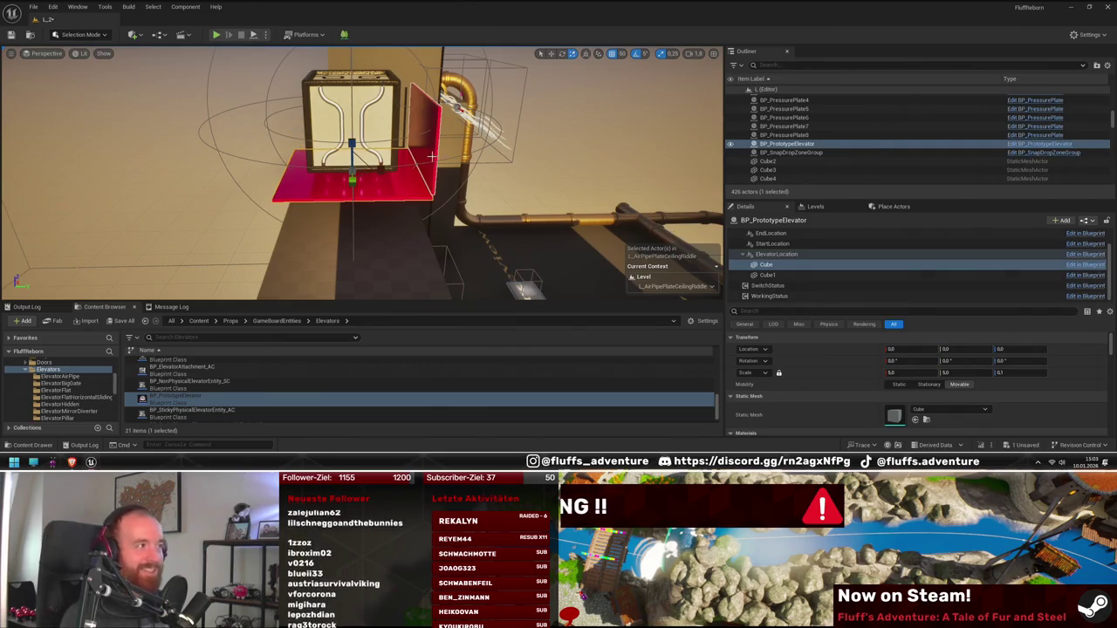
pyautogui.click(428, 148)
pyautogui.hotkey('ctrl', 'd')
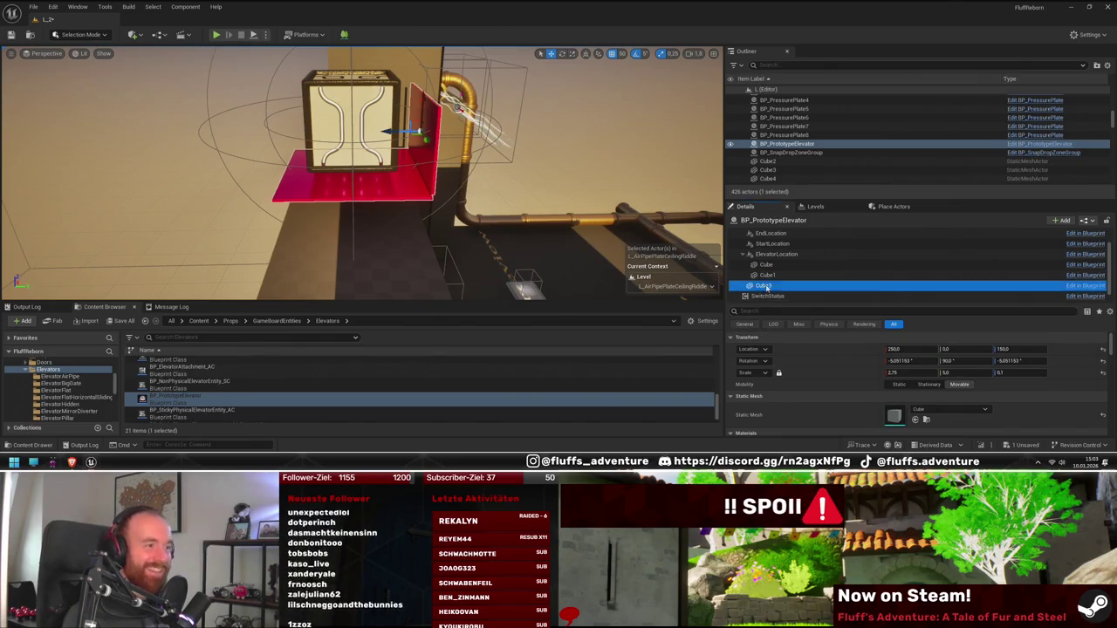
pyautogui.moveTo(768, 287); pyautogui.dragTo(779, 268)
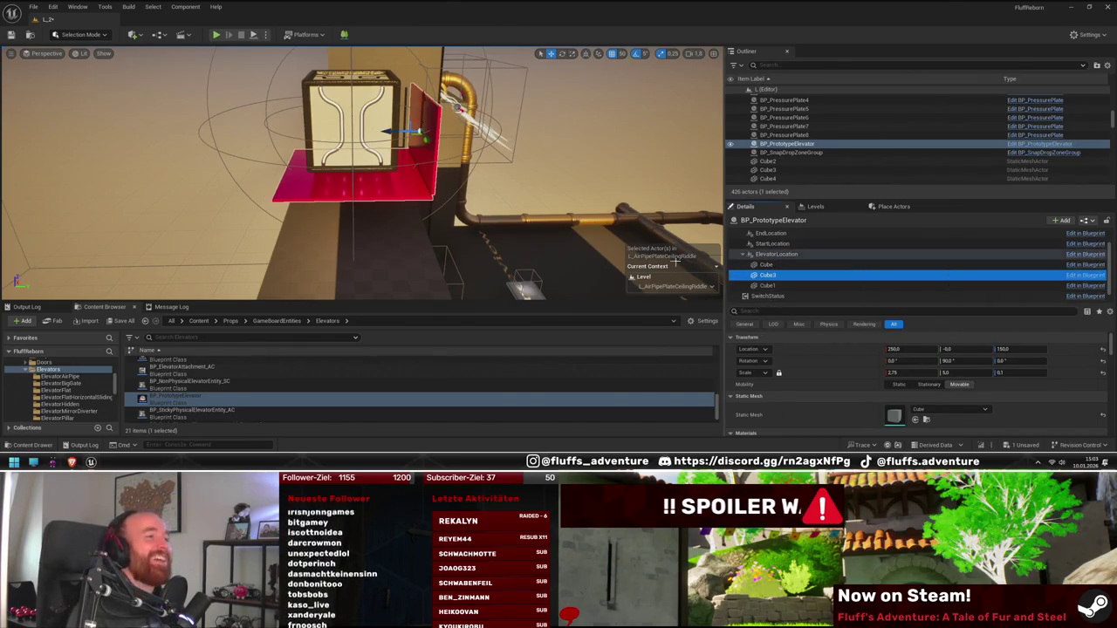
pyautogui.moveTo(393, 129); pyautogui.dragTo(244, 133)
# - Frame the elevator, fly to the Preview wall area, and start a test play
pyautogui.press('f')
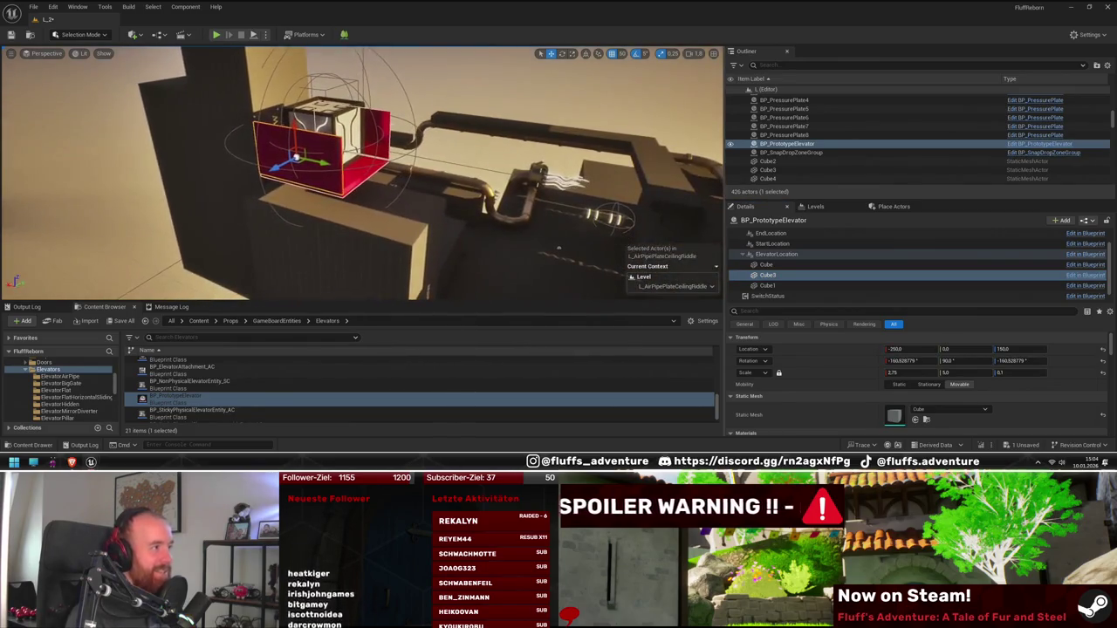
pyautogui.moveTo(330, 171); pyautogui.dragTo(331, 171)
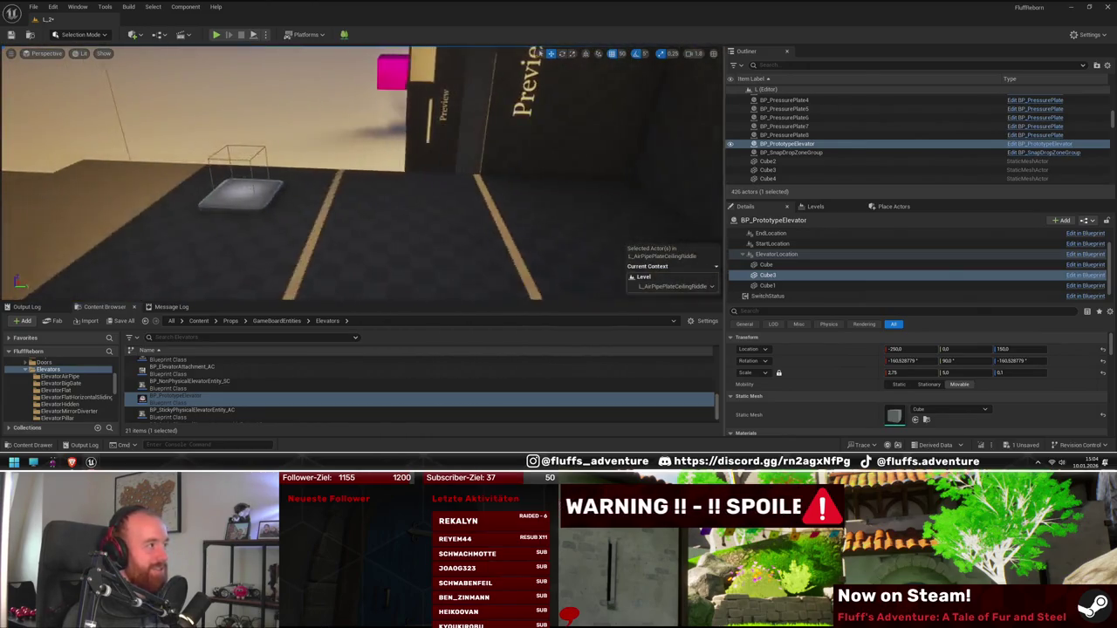
pyautogui.click(217, 34)
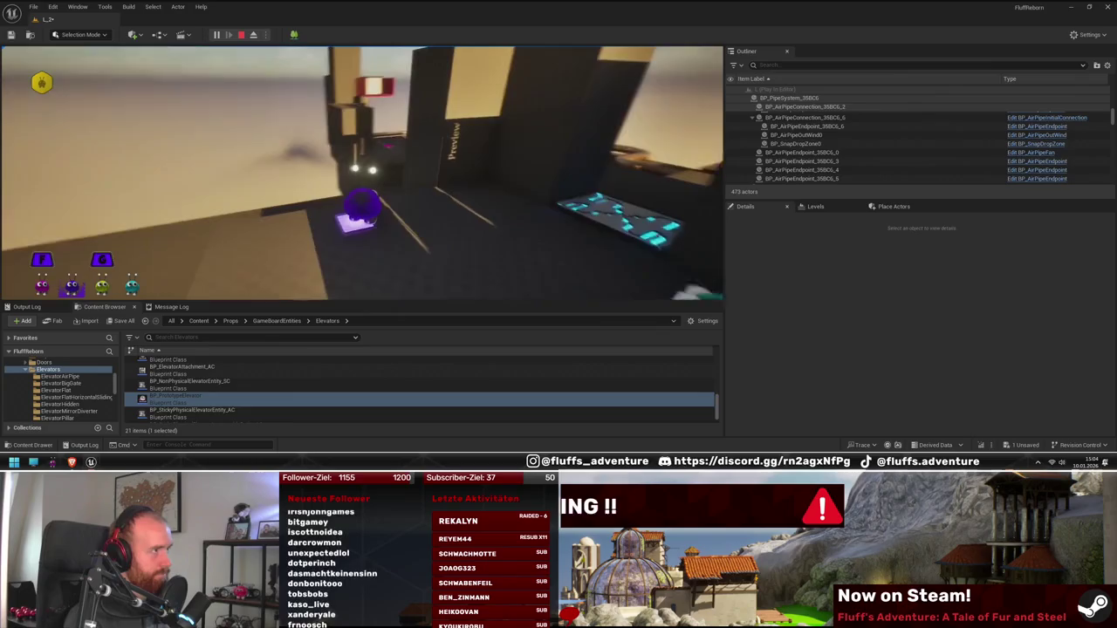
# - Stop the test play, move through the room, and select the SM_NaniteCube98 floor block
pyautogui.press('Escape')
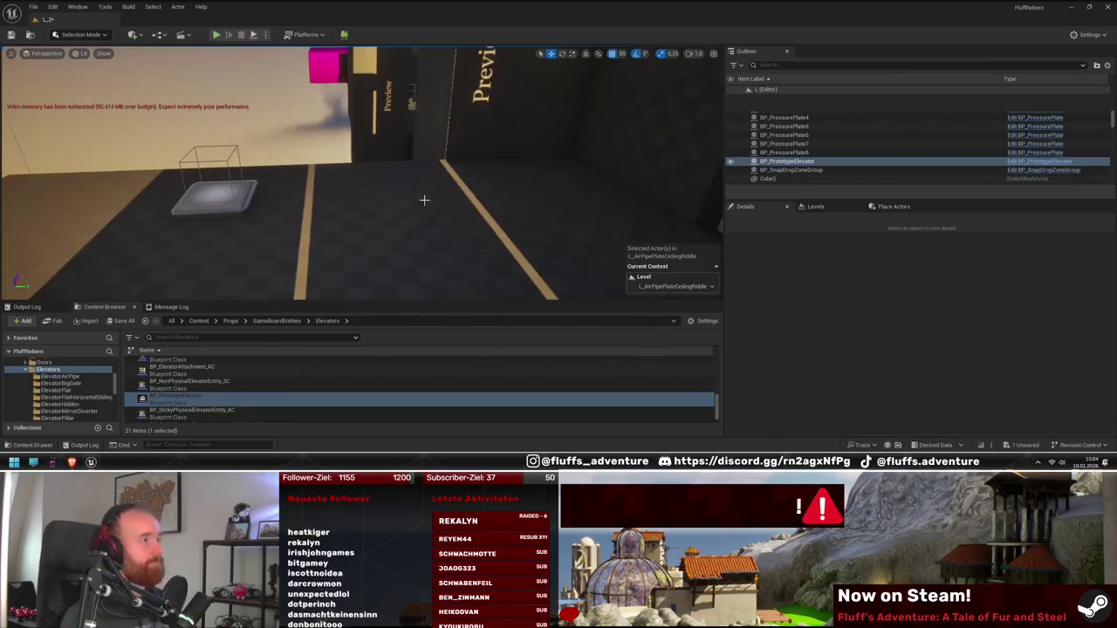
pyautogui.moveTo(385, 201)
pyautogui.mouseDown()
pyautogui.moveTo(385, 145)
pyautogui.moveTo(385, 193)
pyautogui.moveTo(416, 177)
pyautogui.moveTo(403, 99)
pyautogui.moveTo(403, 127)
pyautogui.mouseUp()
pyautogui.click(403, 135)
pyautogui.moveTo(463, 195)
pyautogui.mouseDown()
pyautogui.moveTo(462, 235)
pyautogui.moveTo(480, 253)
pyautogui.mouseUp()
# - Drag a Cube from Place Actors > Shapes into the level beside the pressure plate
pyautogui.click(885, 206)
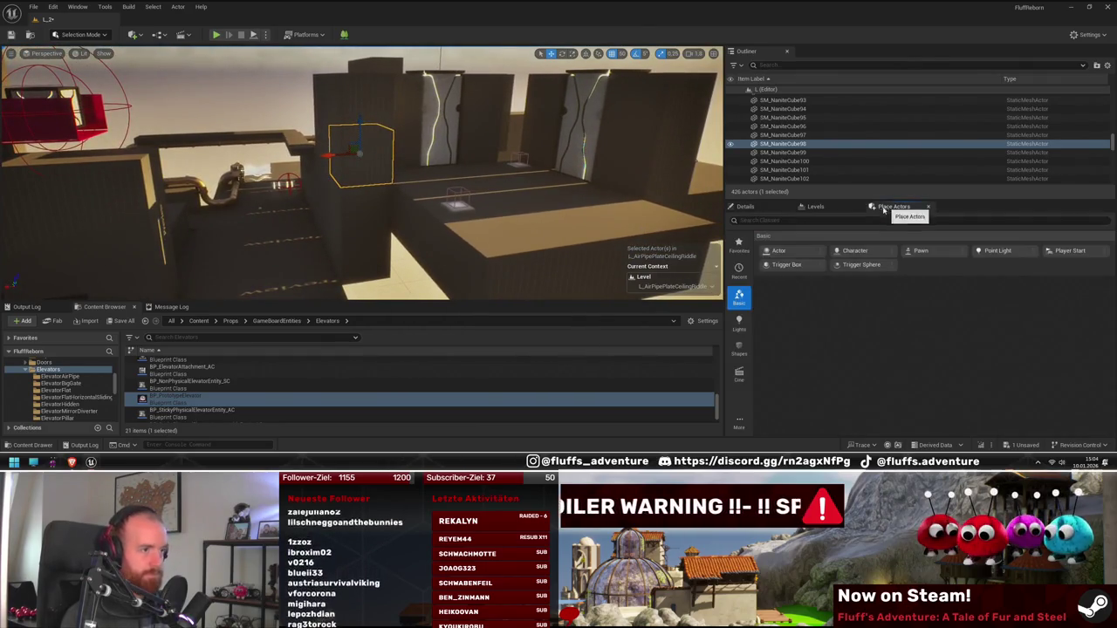
pyautogui.click(739, 349)
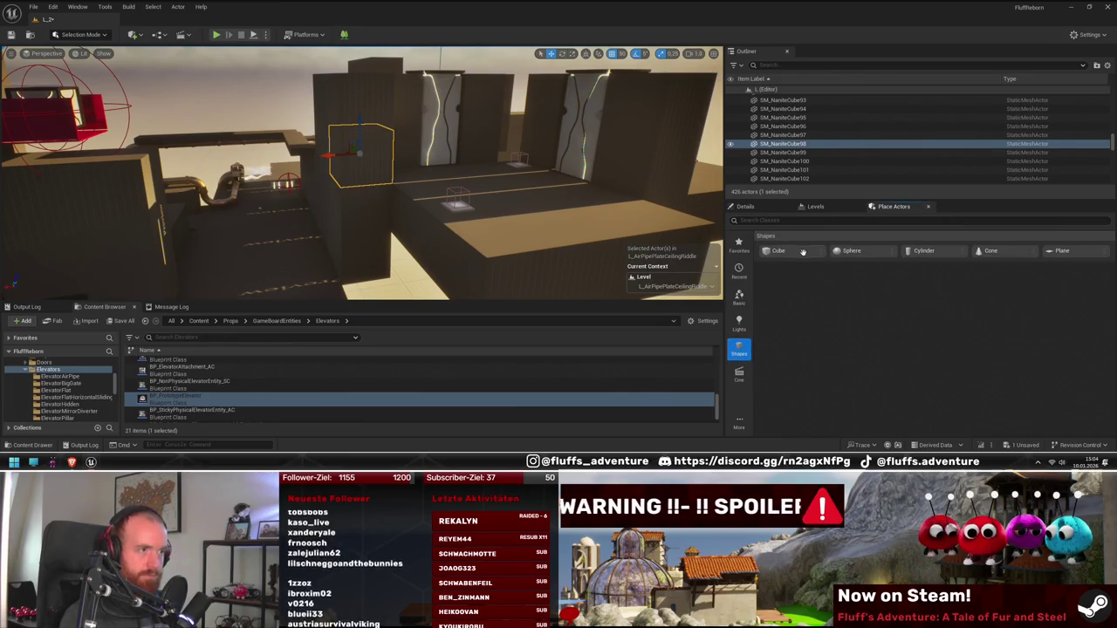
pyautogui.moveTo(803, 251); pyautogui.dragTo(367, 176)
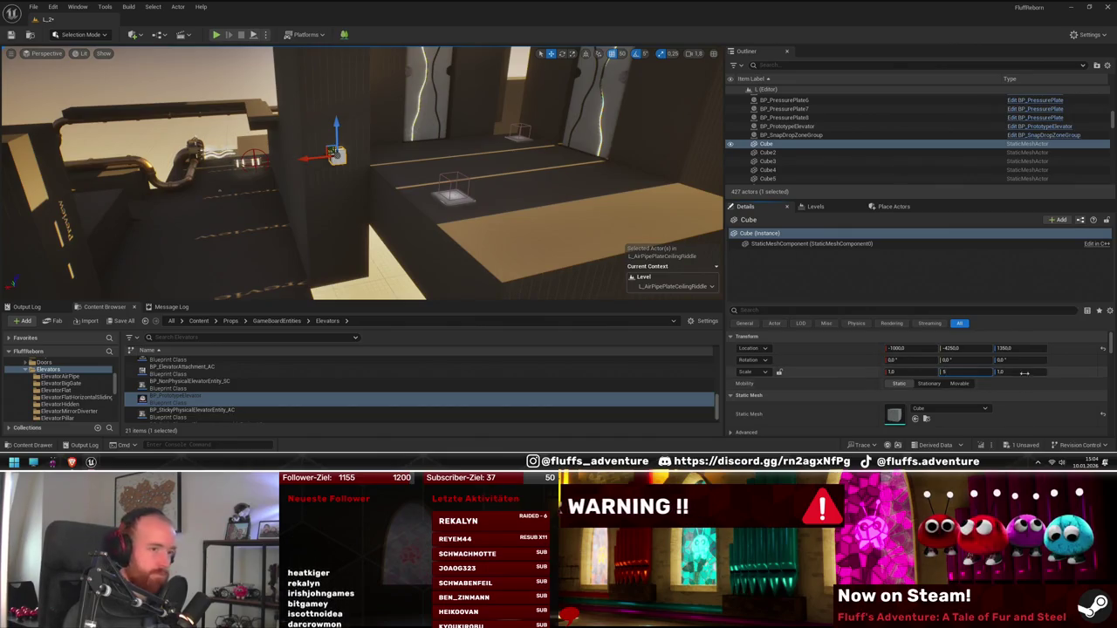
# - Assign the MI_GlassPaneNoFluff glass material to the cube's Element 0
pyautogui.scroll(-2, 949, 414)
pyautogui.click(942, 417)
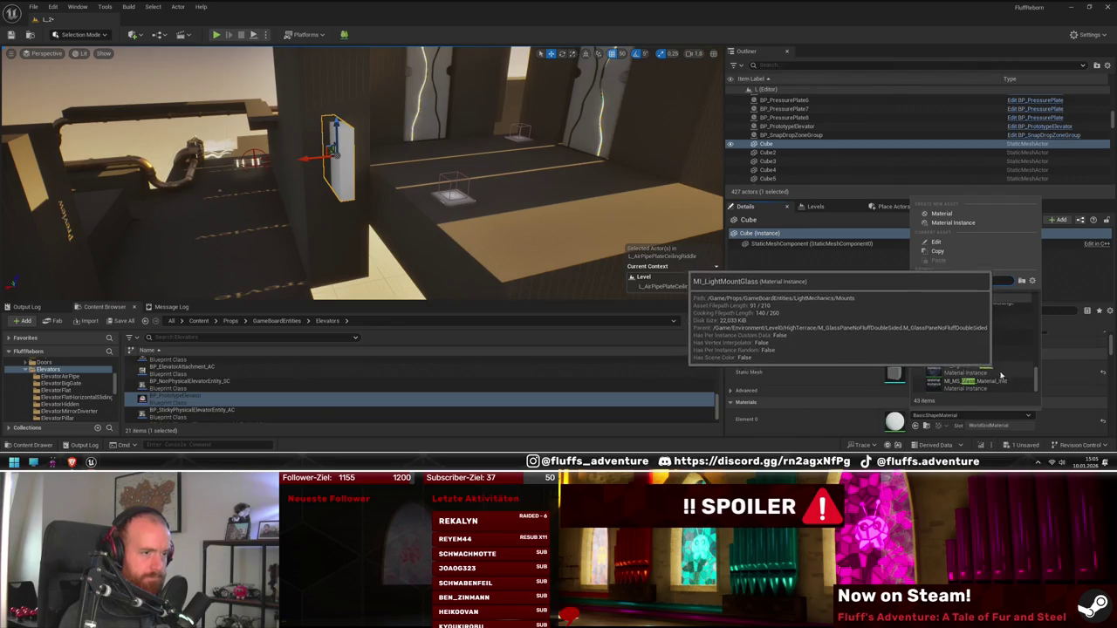
pyautogui.scroll(2, 1008, 389)
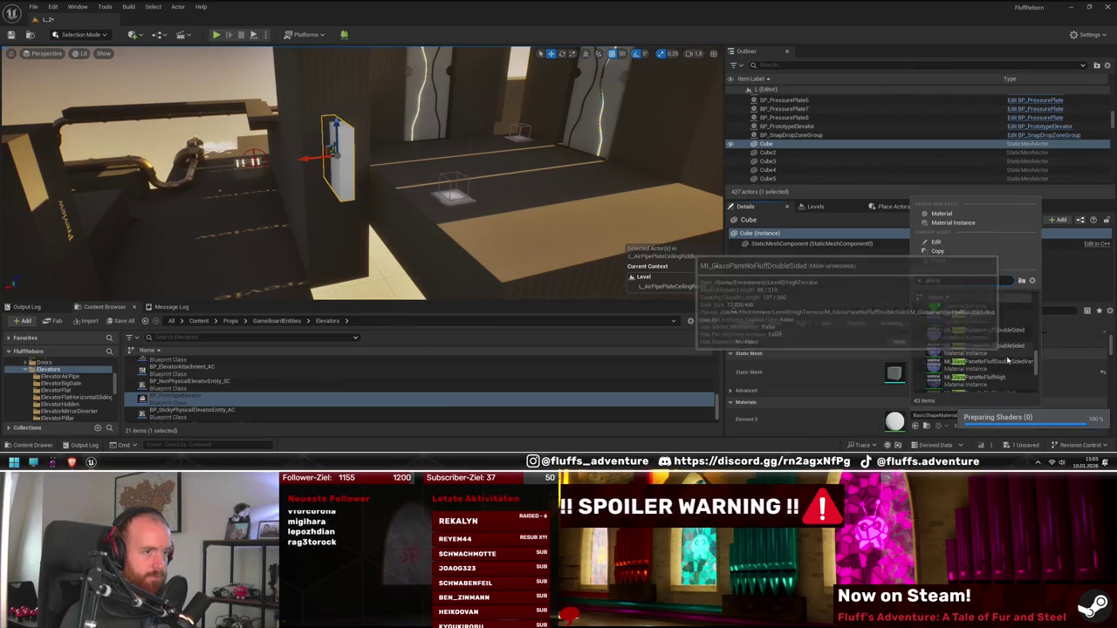
pyautogui.scroll(1, 1022, 332)
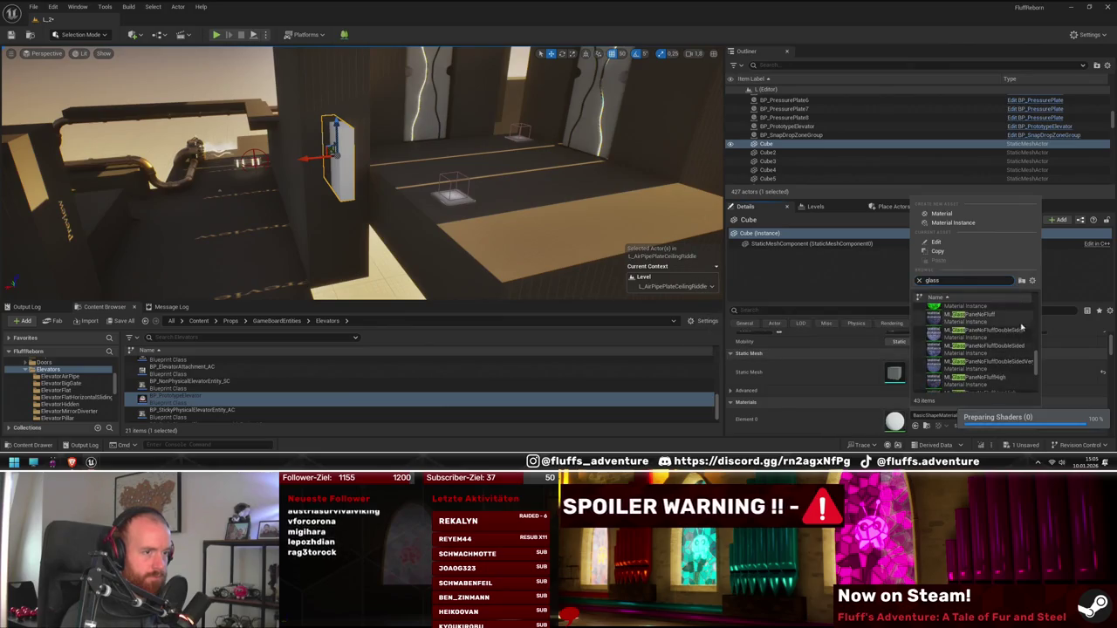
pyautogui.click(1015, 375)
pyautogui.scroll(6, 455, 178)
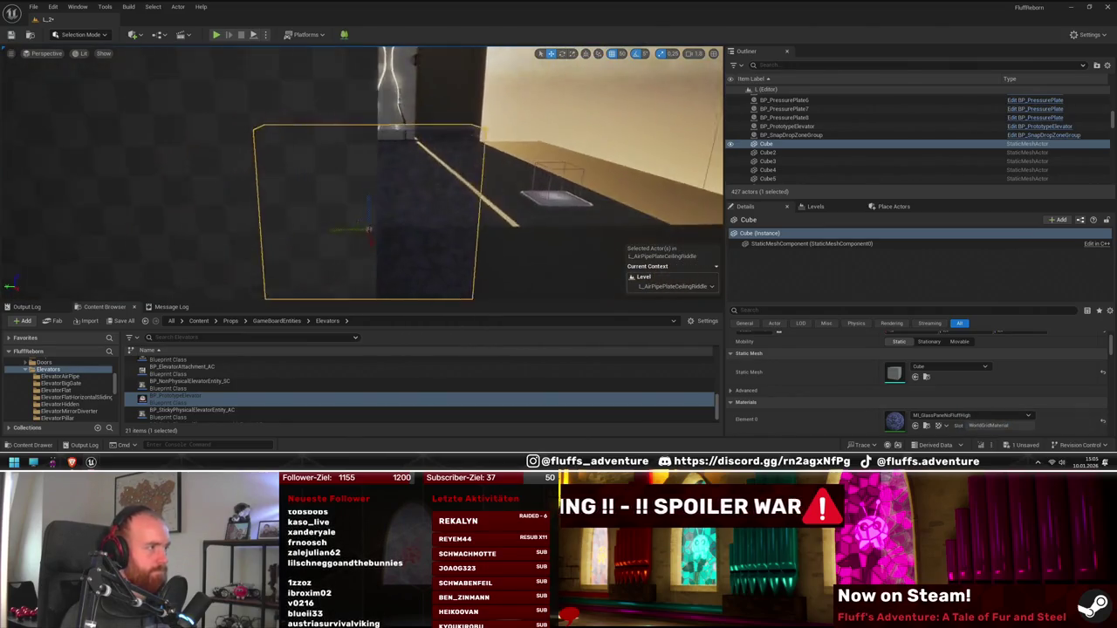
pyautogui.click(964, 416)
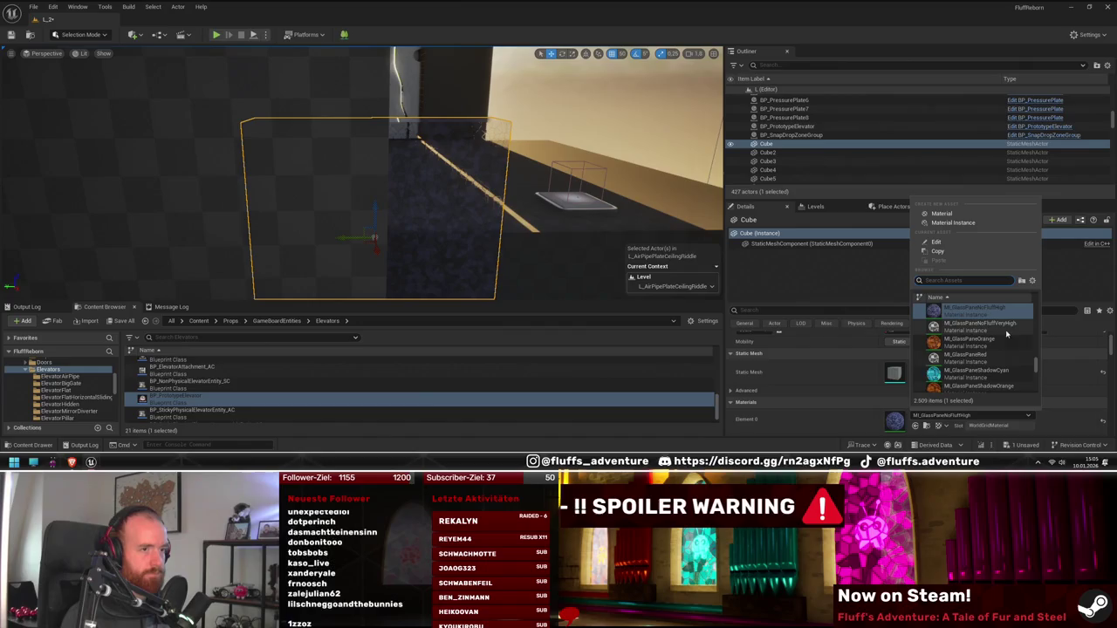
pyautogui.scroll(3, 1017, 349)
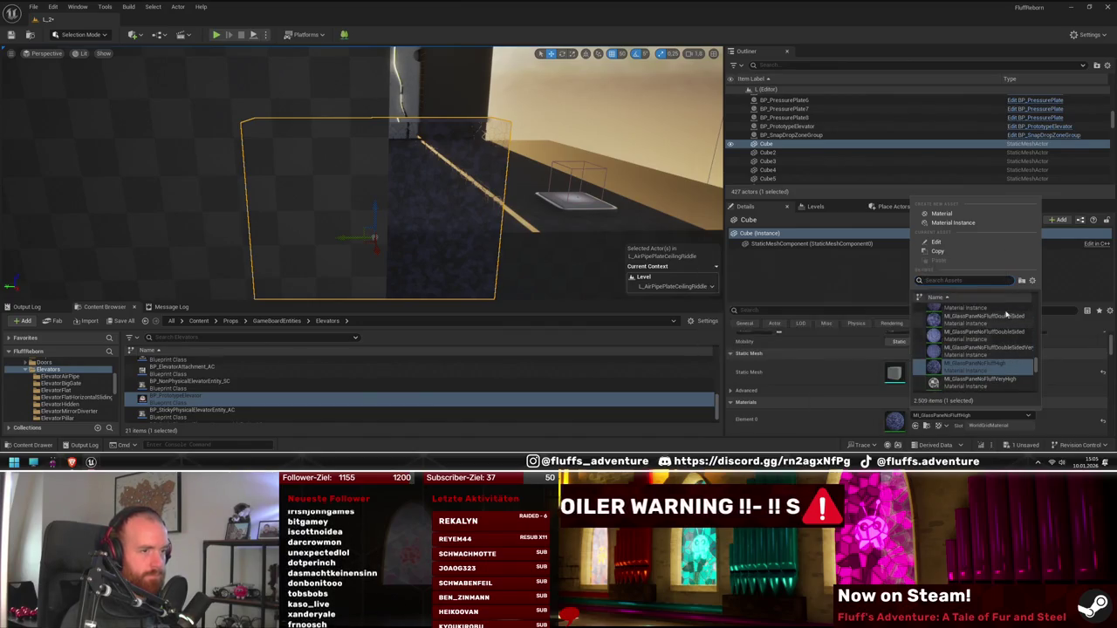
pyautogui.press('Escape')
# - Frame the glass panel and orbit to see it alongside the pink cube
pyautogui.moveTo(456, 224); pyautogui.dragTo(432, 228)
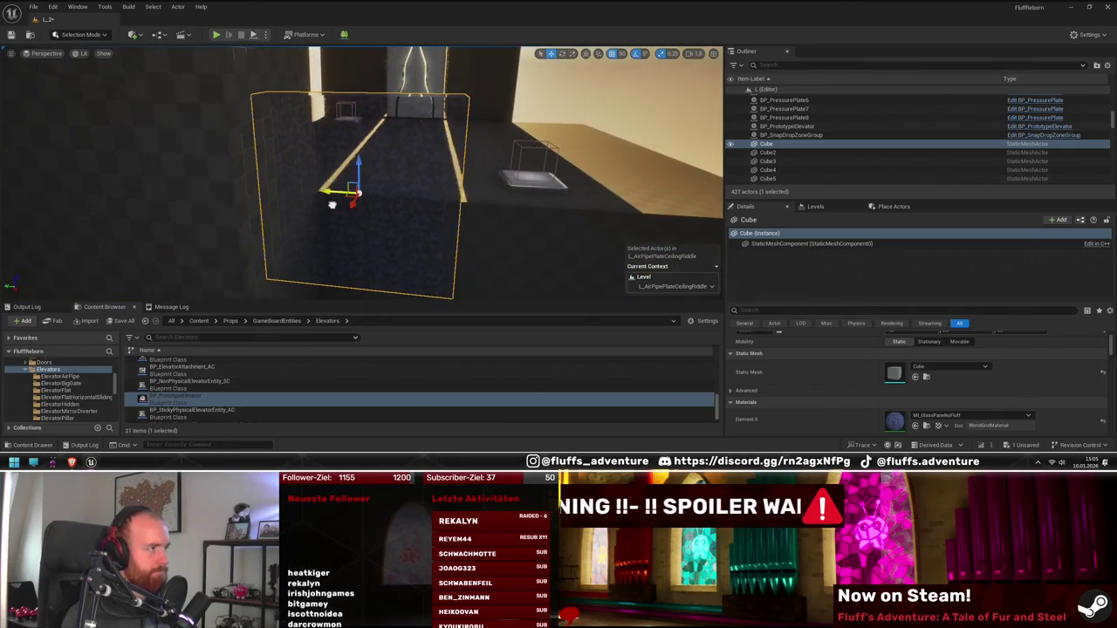
pyautogui.moveTo(361, 206); pyautogui.dragTo(262, 209)
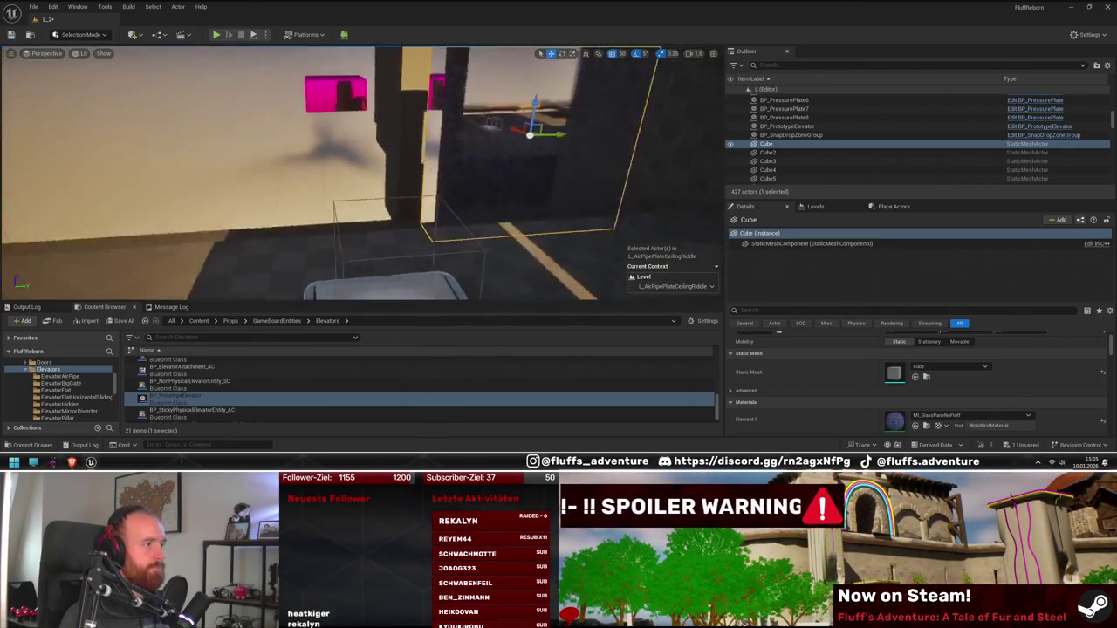
pyautogui.press('f')
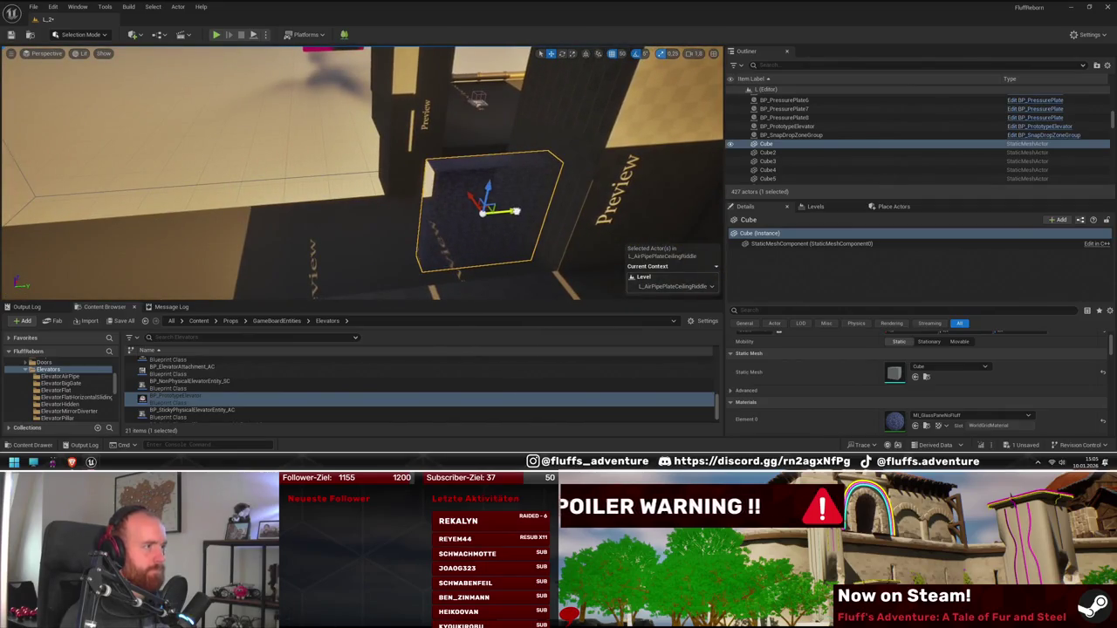
pyautogui.moveTo(497, 231)
pyautogui.mouseDown()
pyautogui.moveTo(365, 179)
pyautogui.moveTo(434, 120)
pyautogui.mouseUp()
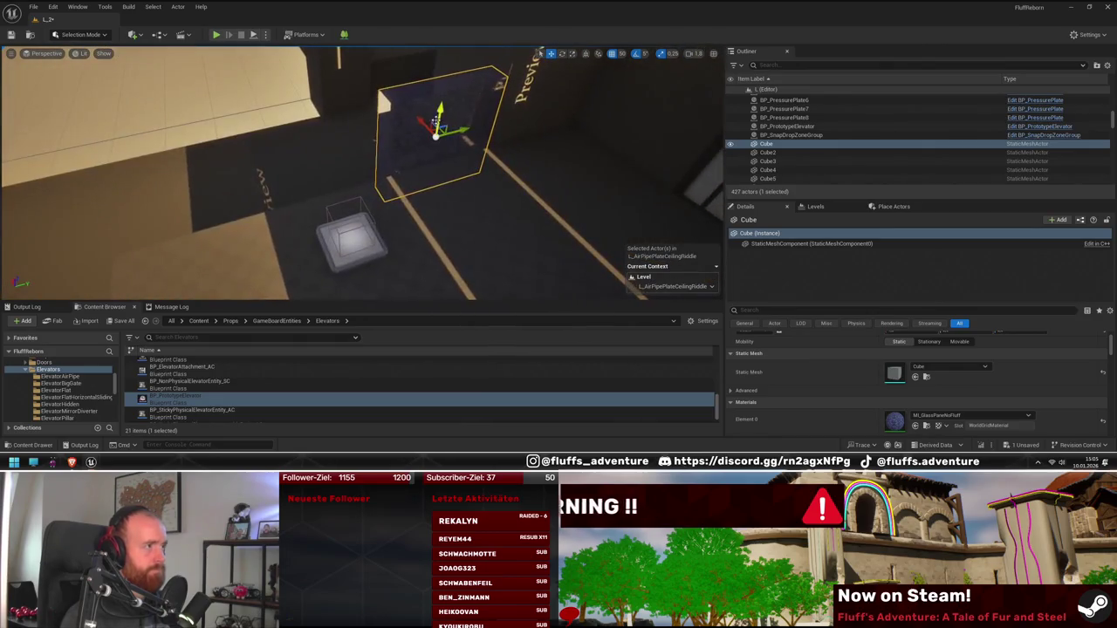
pyautogui.moveTo(454, 69)
pyautogui.mouseDown()
pyautogui.moveTo(424, 143)
pyautogui.moveTo(437, 211)
pyautogui.moveTo(423, 178)
pyautogui.moveTo(380, 186)
pyautogui.moveTo(402, 183)
pyautogui.moveTo(442, 65)
pyautogui.moveTo(497, 74)
pyautogui.mouseUp()
# - Paste copies of the glass panel, undoing misplaced pastes and redoing two more copies
pyautogui.hotkey('ctrl', 'v')
pyautogui.hotkey('ctrl', 'v')
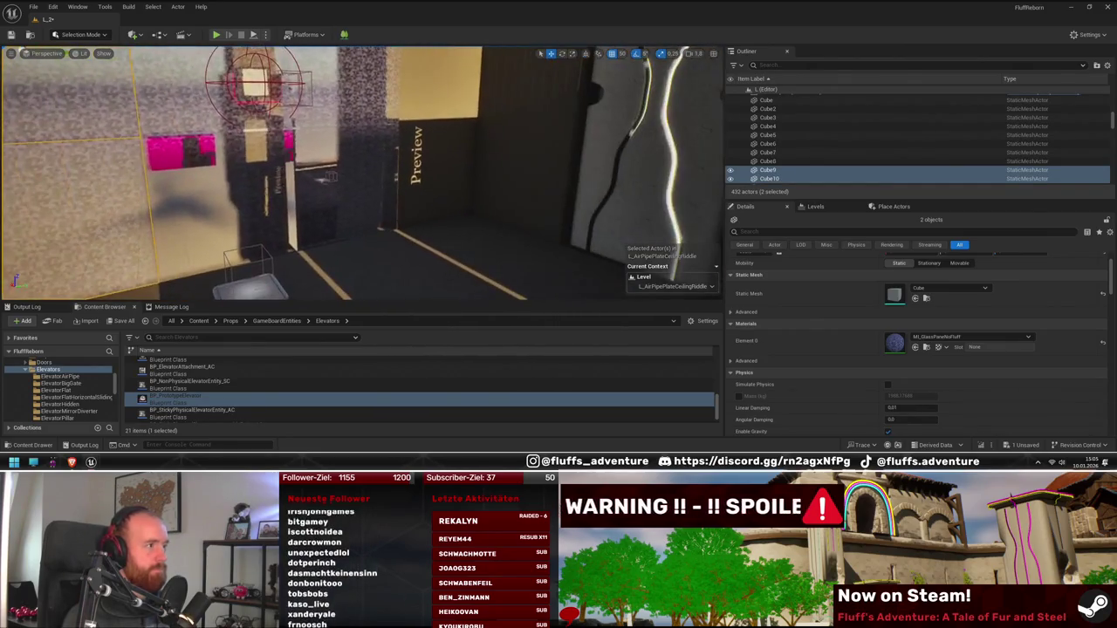
pyautogui.click(437, 138)
pyautogui.hotkey('ctrl', 'z')
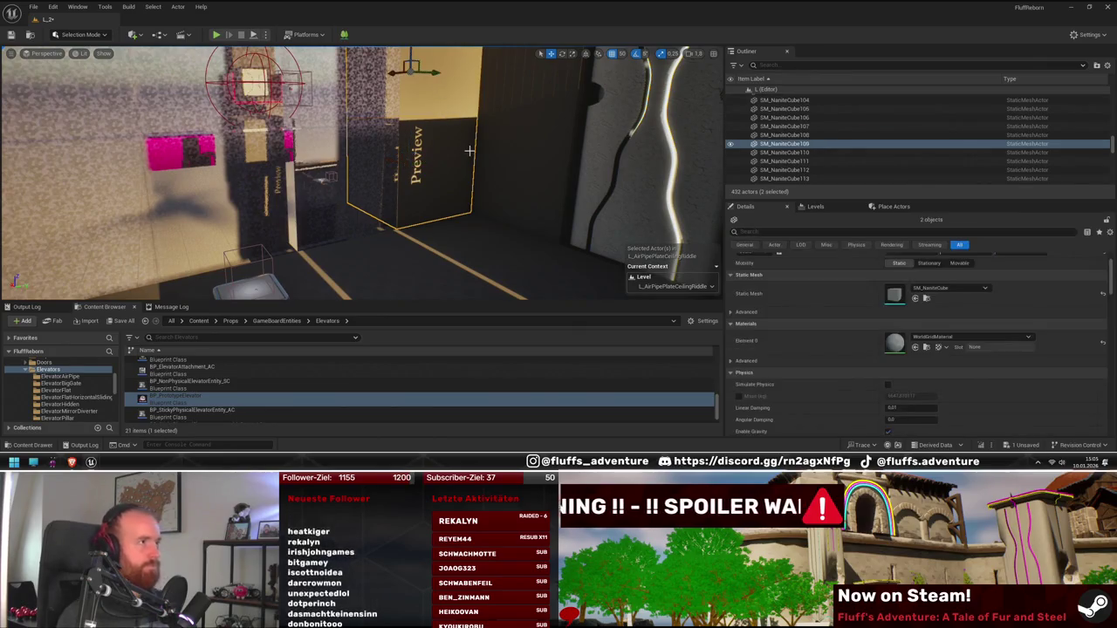
pyautogui.hotkey('ctrl', 'z')
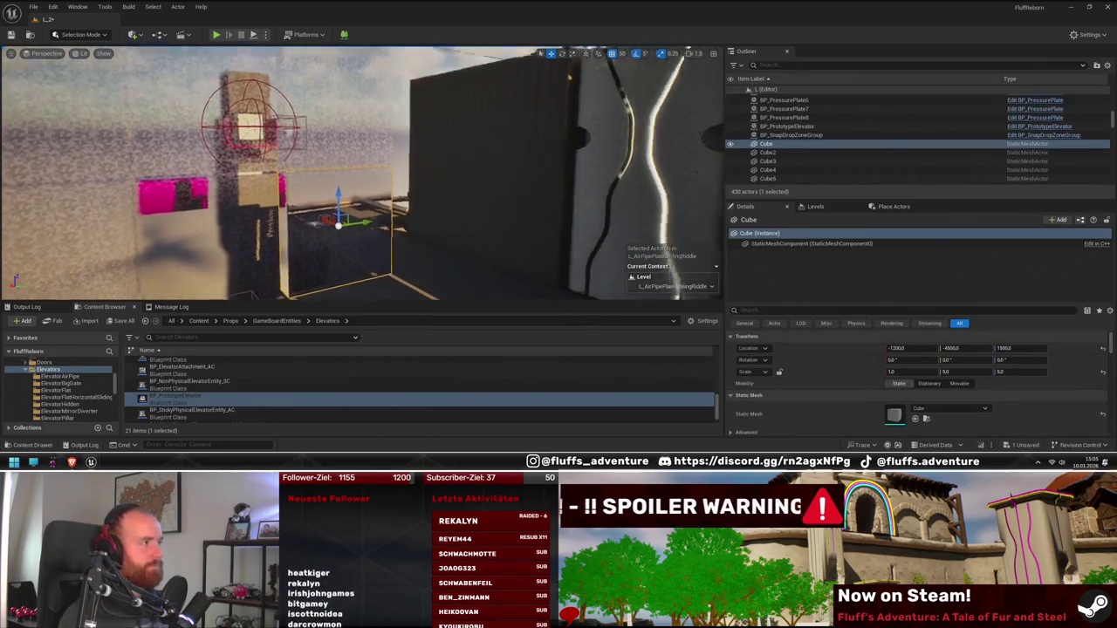
pyautogui.hotkey('ctrl', 'y')
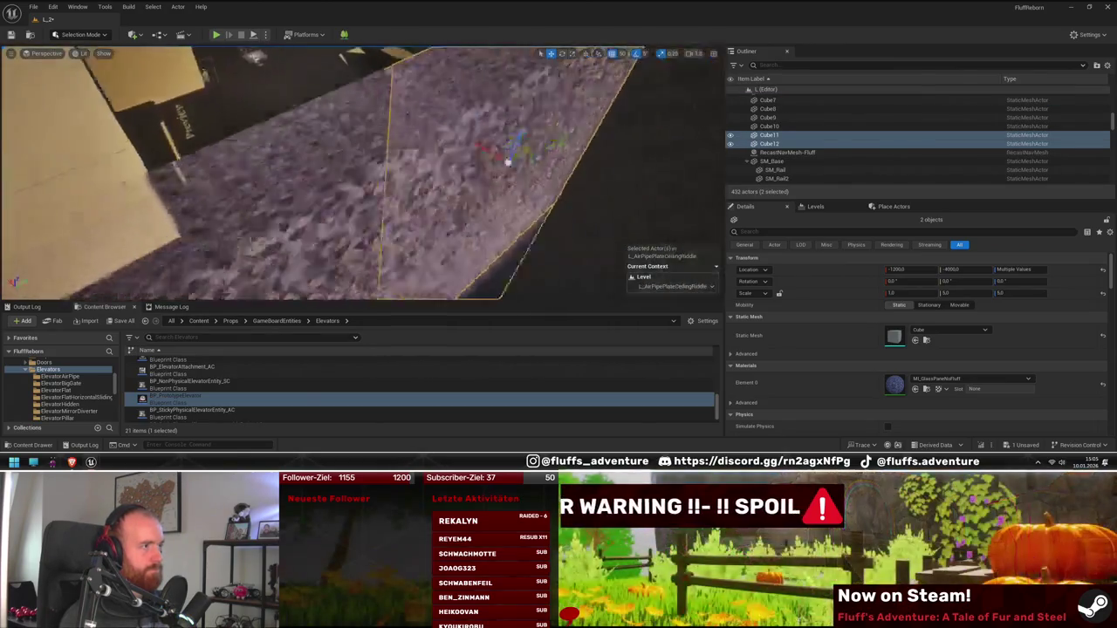
# - Duplicate the SM_NaniteCube96 wall block pair alongside the originals
pyautogui.click(422, 189)
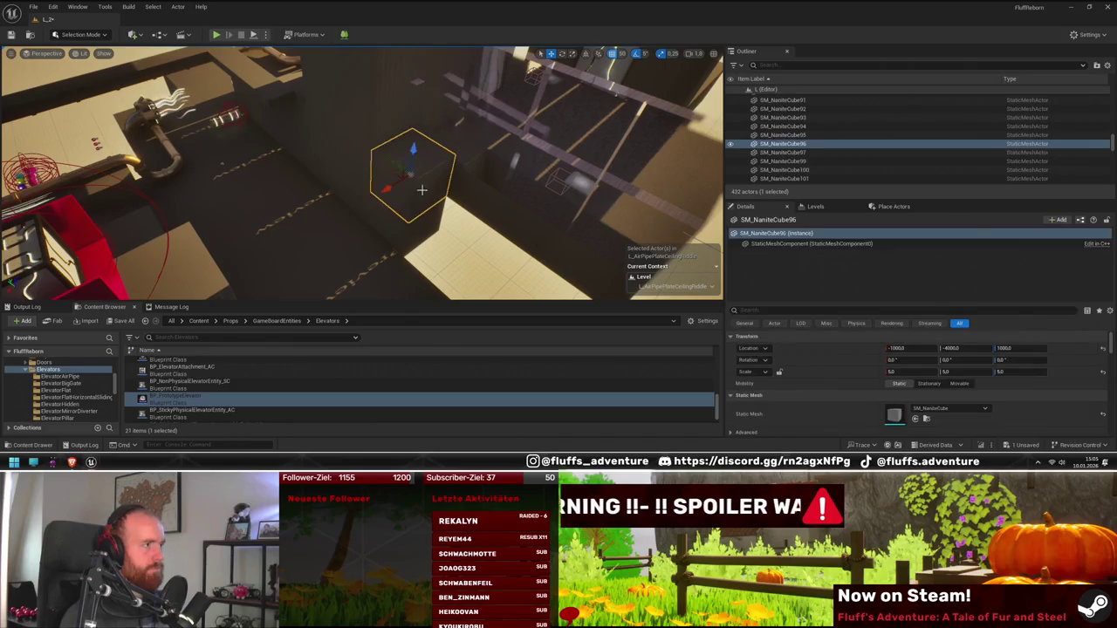
pyautogui.keyDown('ctrl'); pyautogui.click(427, 216); pyautogui.keyUp('ctrl')
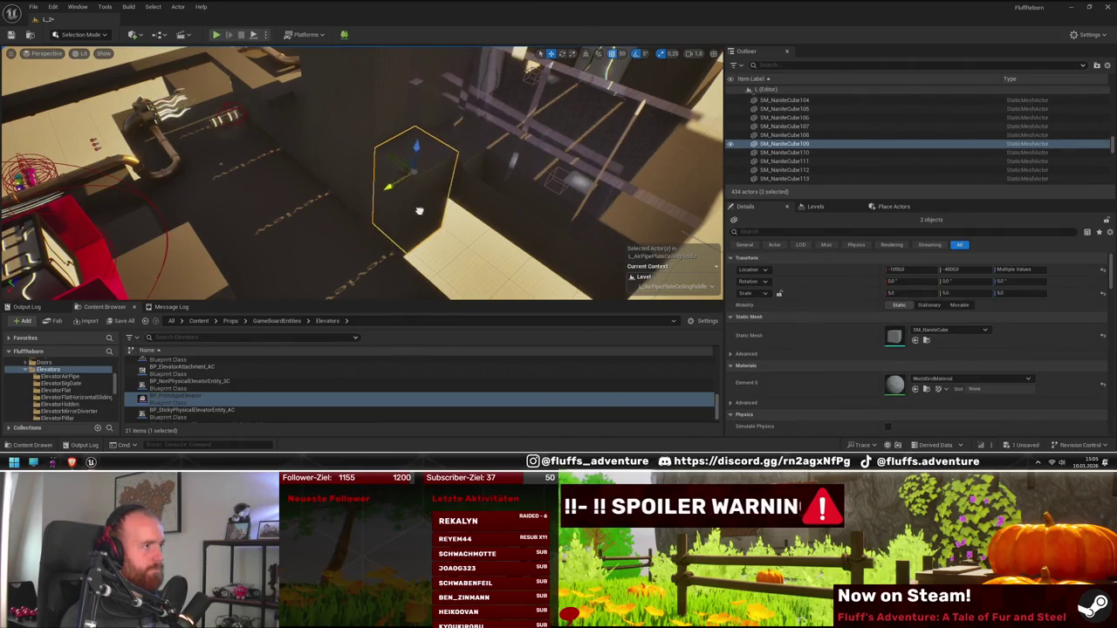
pyautogui.hotkey('ctrl', 'z')
pyautogui.hotkey('ctrl', 'z')
pyautogui.hotkey('ctrl', 'z')
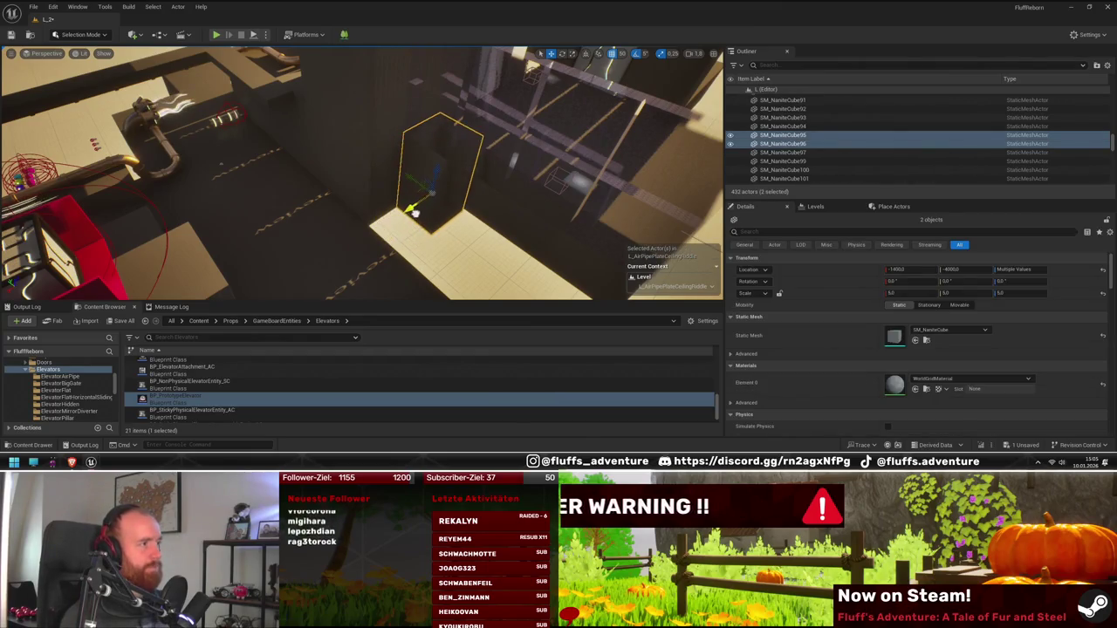
pyautogui.moveTo(419, 209)
pyautogui.mouseDown()
pyautogui.moveTo(402, 226)
pyautogui.moveTo(409, 286)
pyautogui.moveTo(314, 164)
pyautogui.moveTo(384, 179)
pyautogui.moveTo(343, 188)
pyautogui.mouseUp()
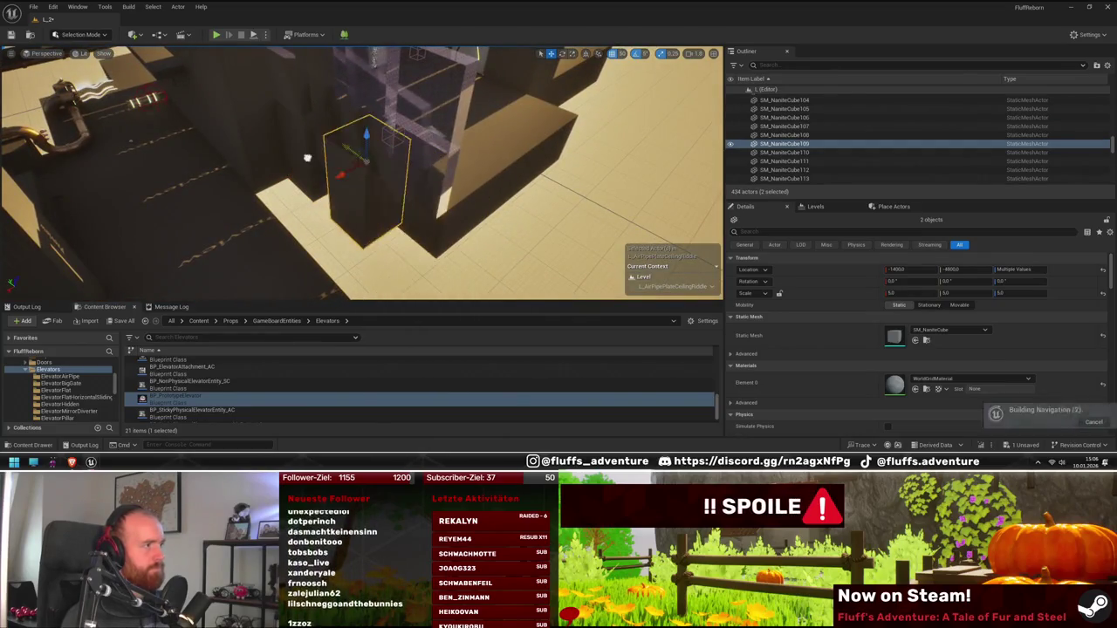
pyautogui.moveTo(290, 138)
pyautogui.mouseDown()
pyautogui.moveTo(306, 114)
pyautogui.moveTo(307, 148)
pyautogui.moveTo(291, 122)
pyautogui.moveTo(469, 114)
pyautogui.moveTo(402, 122)
pyautogui.mouseUp()
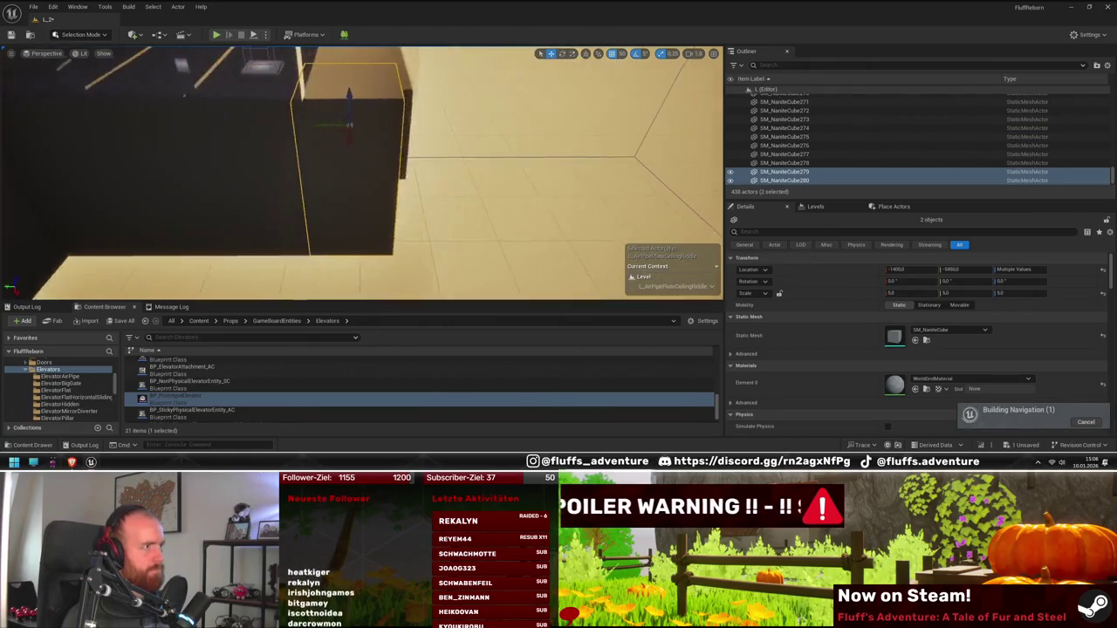
pyautogui.keyDown('ctrl'); pyautogui.click(236, 153); pyautogui.keyUp('ctrl')
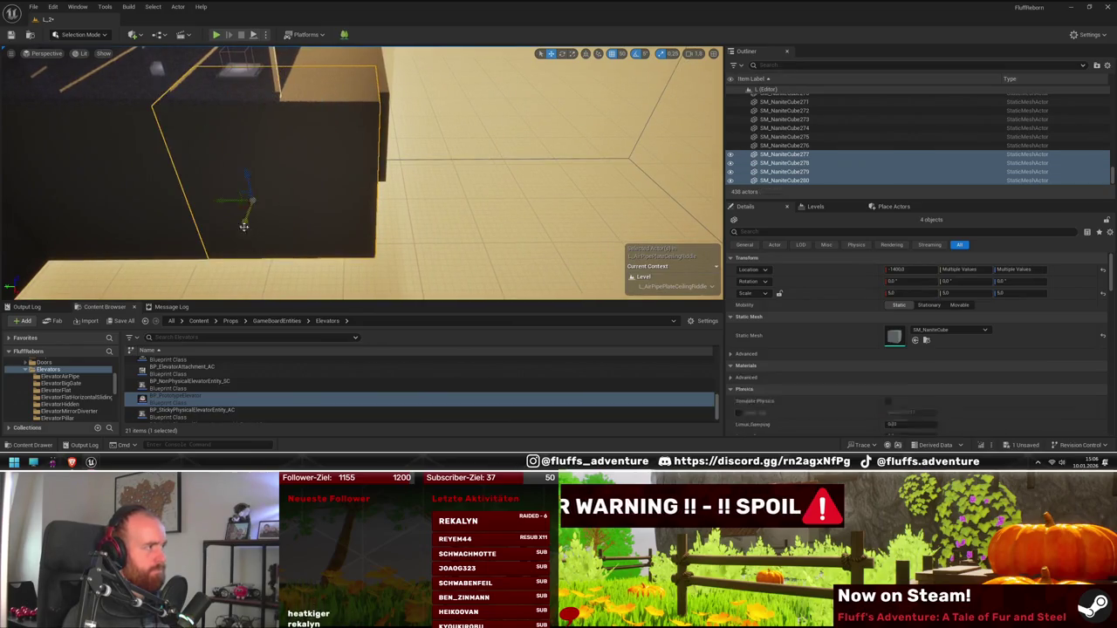
pyautogui.keyDown('ctrl'); pyautogui.click(245, 161); pyautogui.keyUp('ctrl')
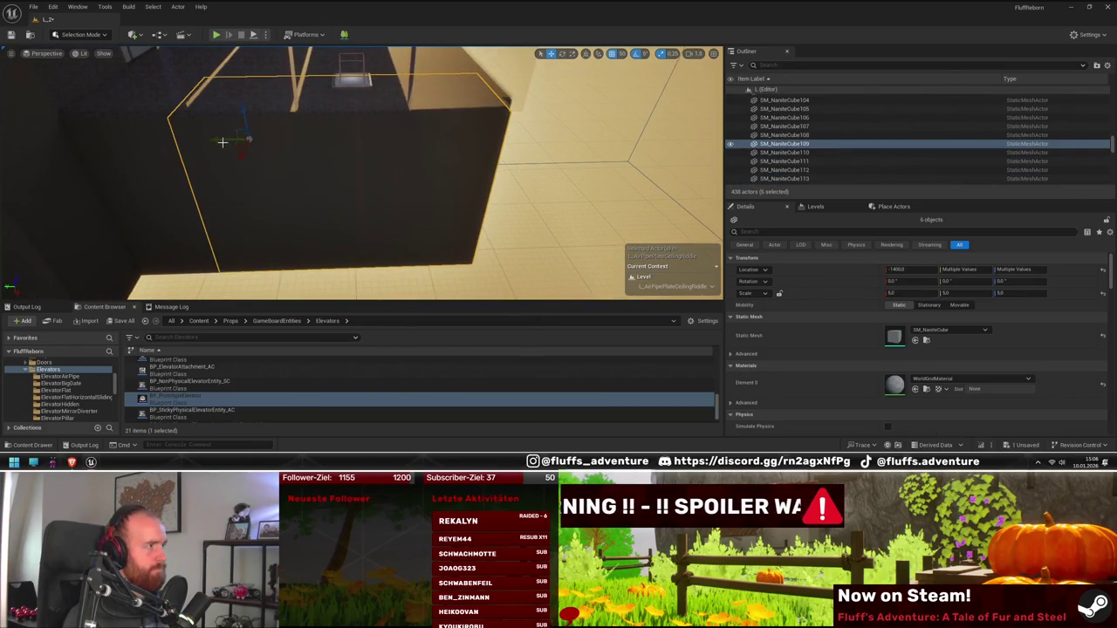
pyautogui.click(474, 224)
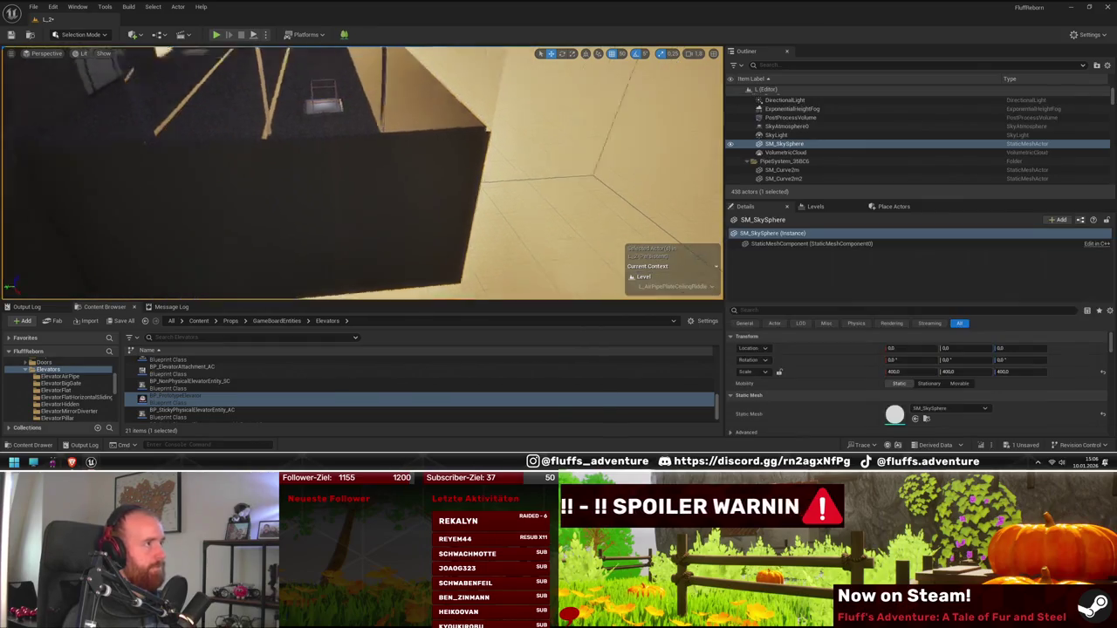
# - Fly across the level to the red-ringed fixture by the pipe opening
pyautogui.press('w')
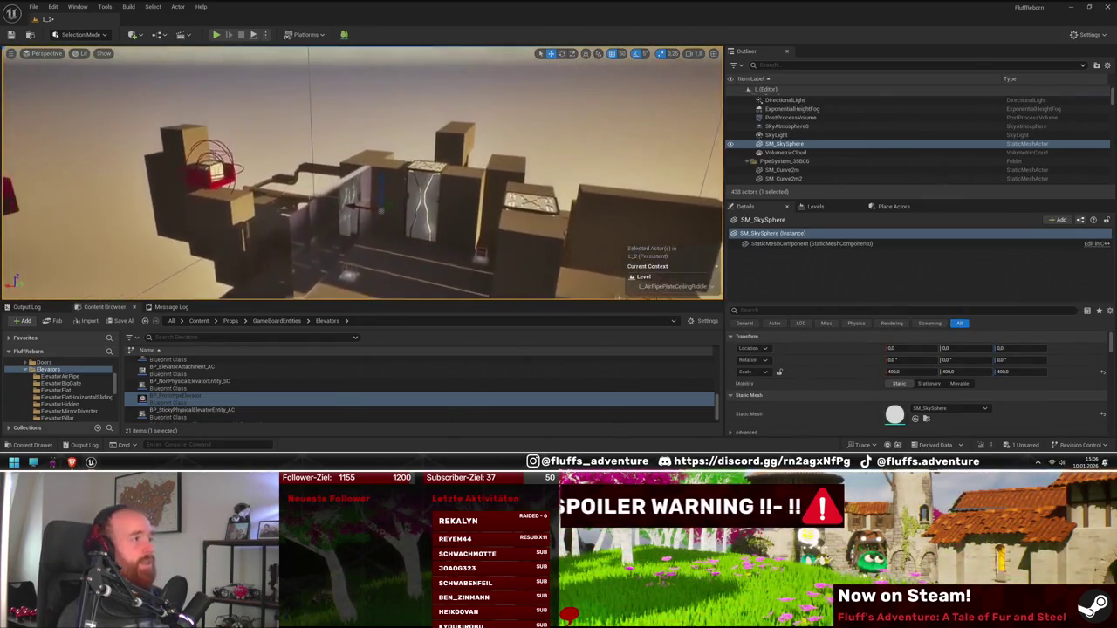
pyautogui.press('w')
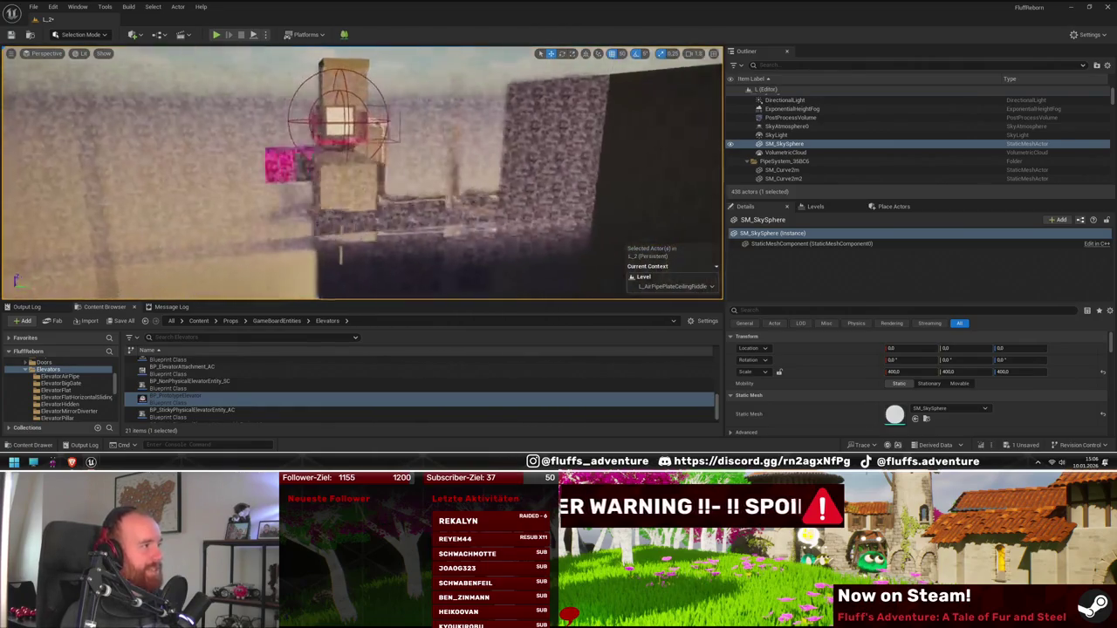
pyautogui.press('w')
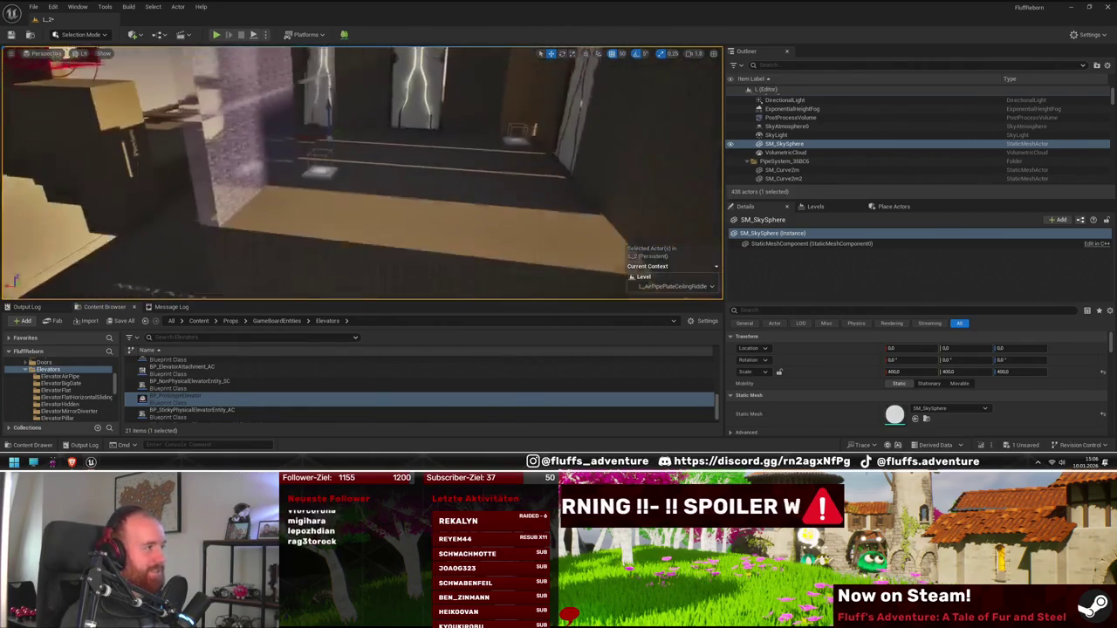
pyautogui.press('w')
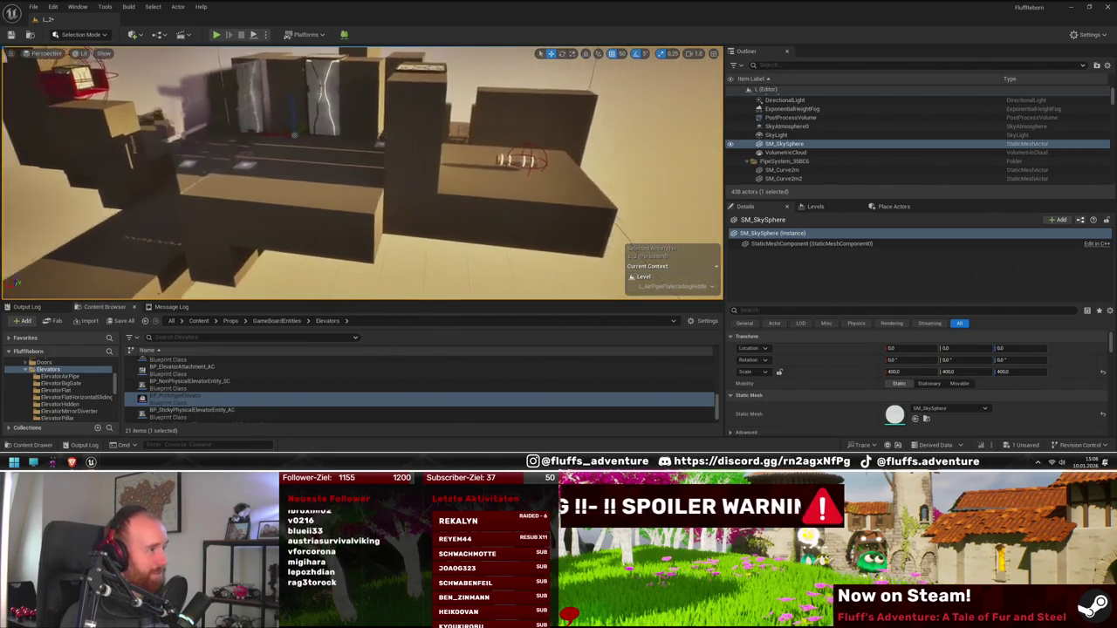
# - Select the block beside the pipe opening and its neighbour, and Alt-drag copies of both downward
pyautogui.click(364, 165)
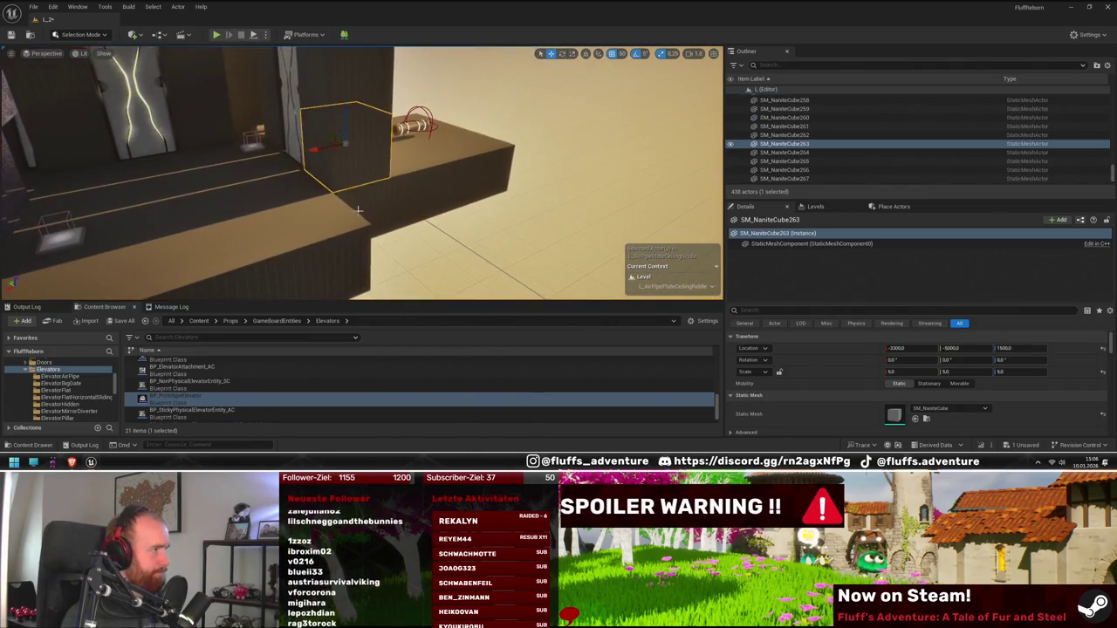
pyautogui.press('f')
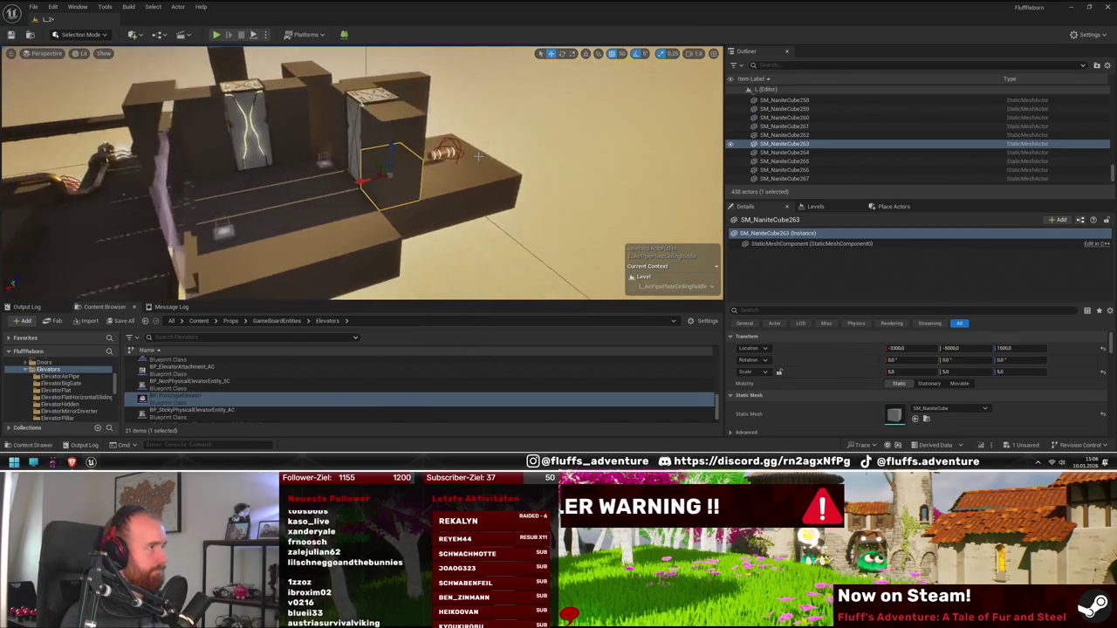
pyautogui.keyDown('ctrl'); pyautogui.click(404, 141); pyautogui.keyUp('ctrl')
pyautogui.moveTo(381, 122); pyautogui.dragTo(376, 128)
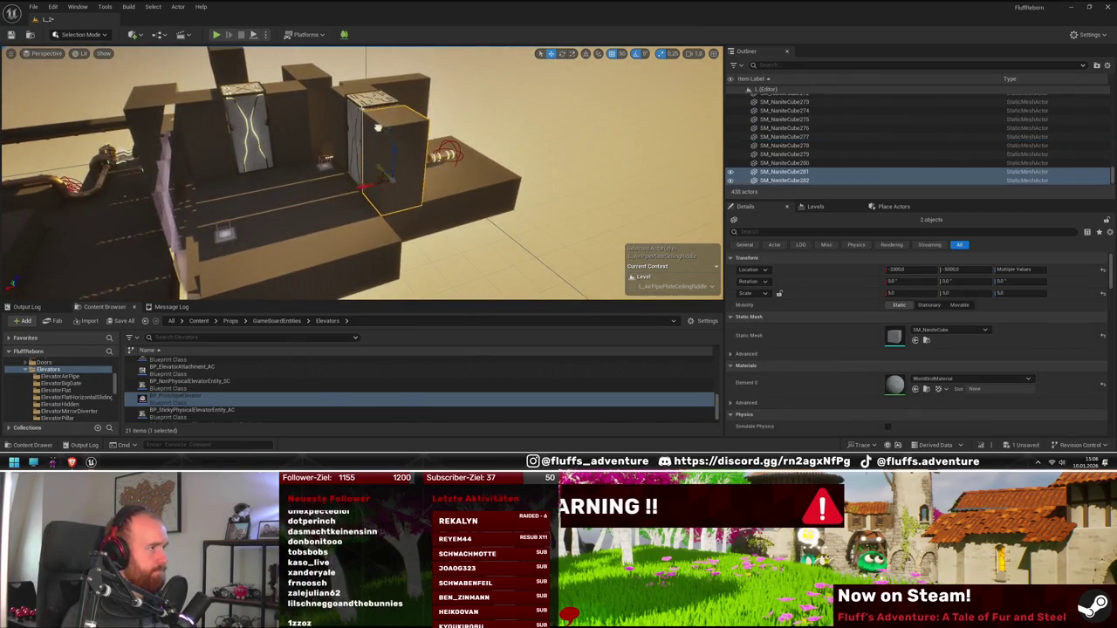
# - Look over the level from a new angle and select the pressure plate
pyautogui.moveTo(419, 181)
pyautogui.mouseDown()
pyautogui.moveTo(454, 180)
pyautogui.moveTo(418, 199)
pyautogui.moveTo(504, 177)
pyautogui.moveTo(474, 154)
pyautogui.mouseUp()
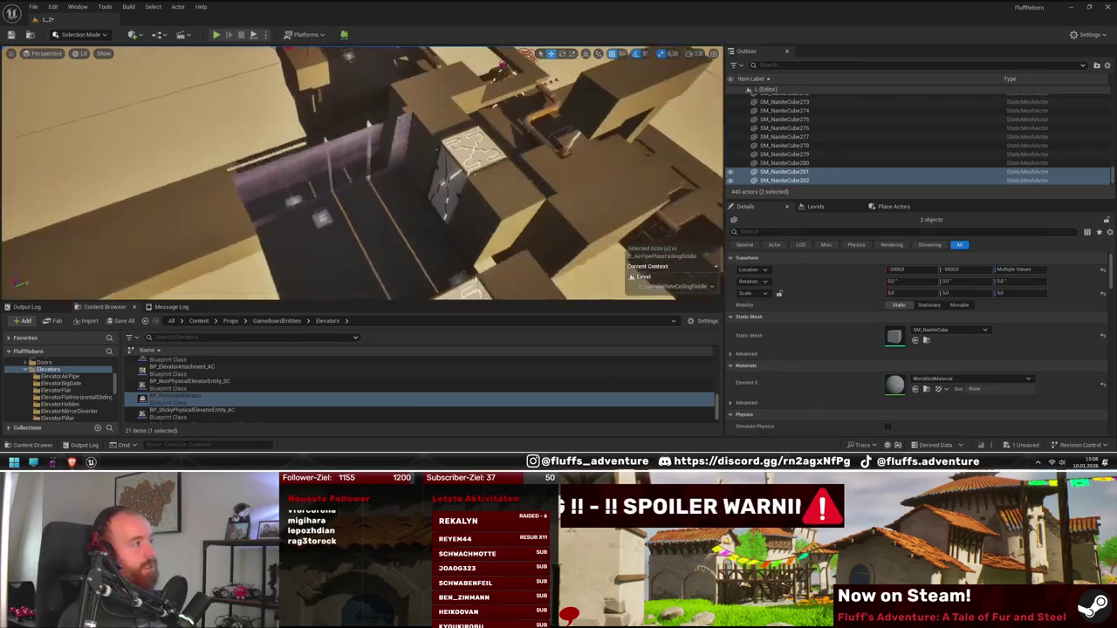
pyautogui.moveTo(374, 231)
pyautogui.mouseDown()
pyautogui.moveTo(372, 162)
pyautogui.moveTo(424, 233)
pyautogui.mouseUp()
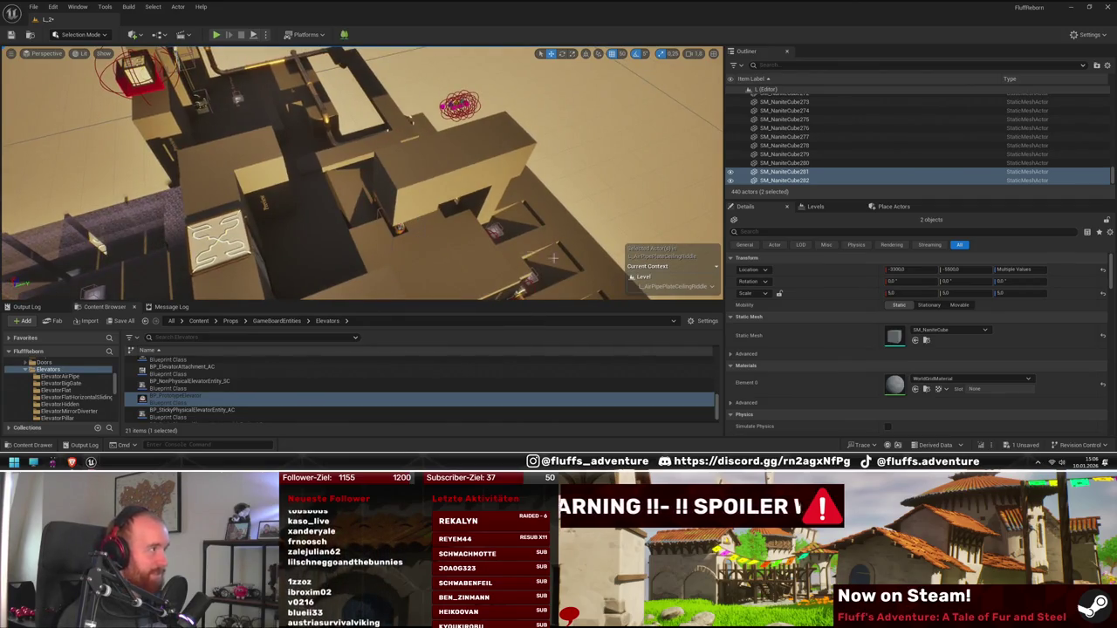
pyautogui.moveTo(553, 258)
pyautogui.mouseDown()
pyautogui.moveTo(489, 255)
pyautogui.moveTo(308, 129)
pyautogui.mouseUp()
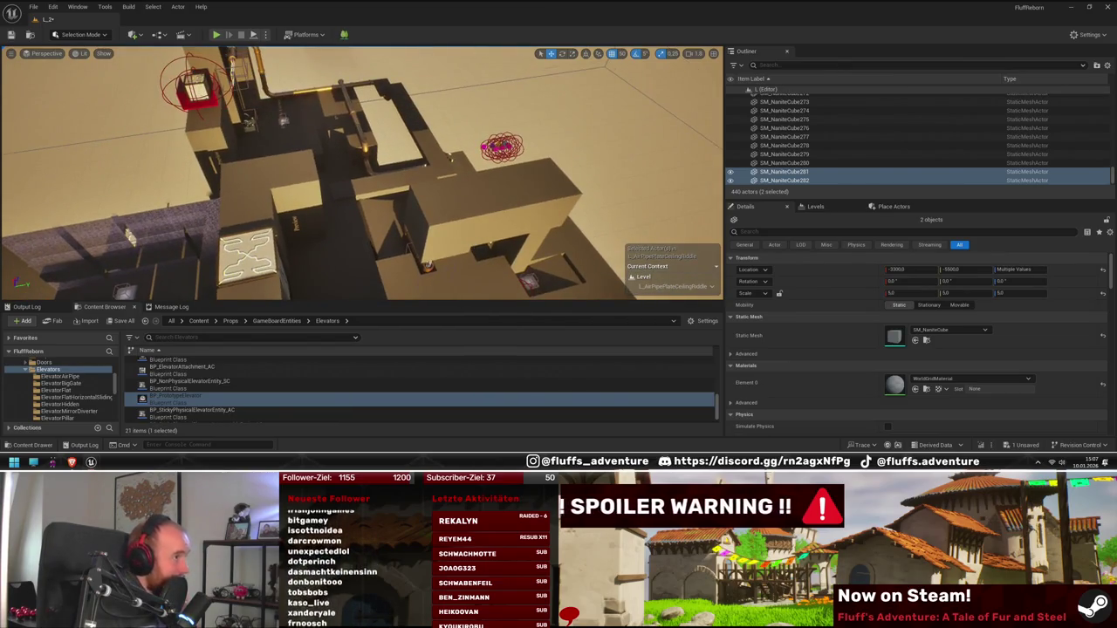
pyautogui.click(284, 121)
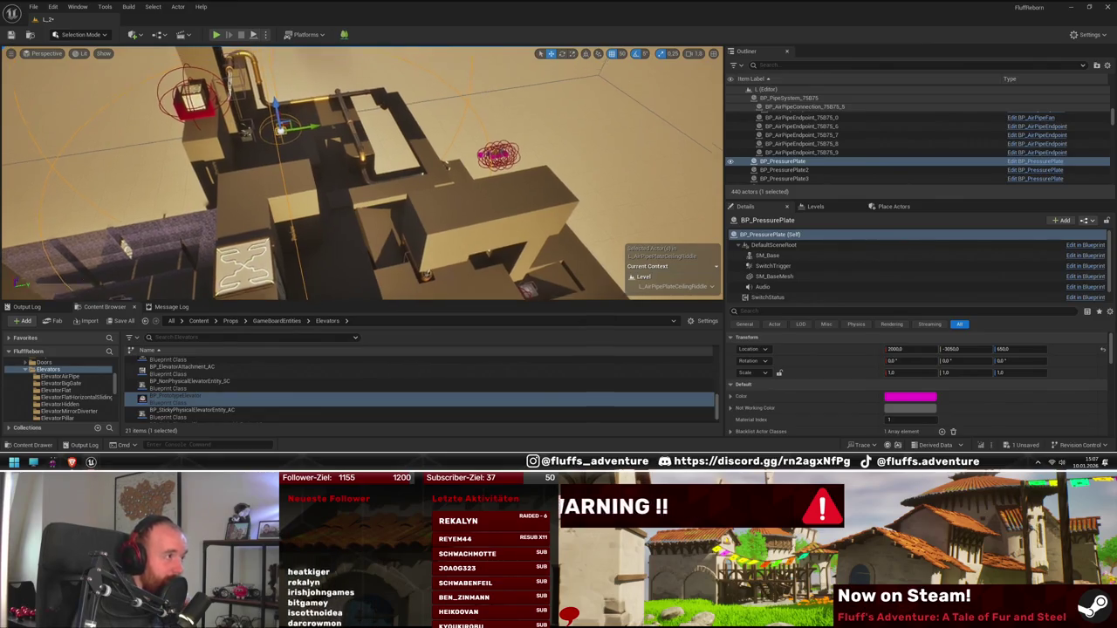
pyautogui.moveTo(309, 157)
pyautogui.mouseDown()
pyautogui.moveTo(304, 130)
pyautogui.moveTo(377, 176)
pyautogui.moveTo(349, 218)
pyautogui.moveTo(396, 189)
pyautogui.mouseUp()
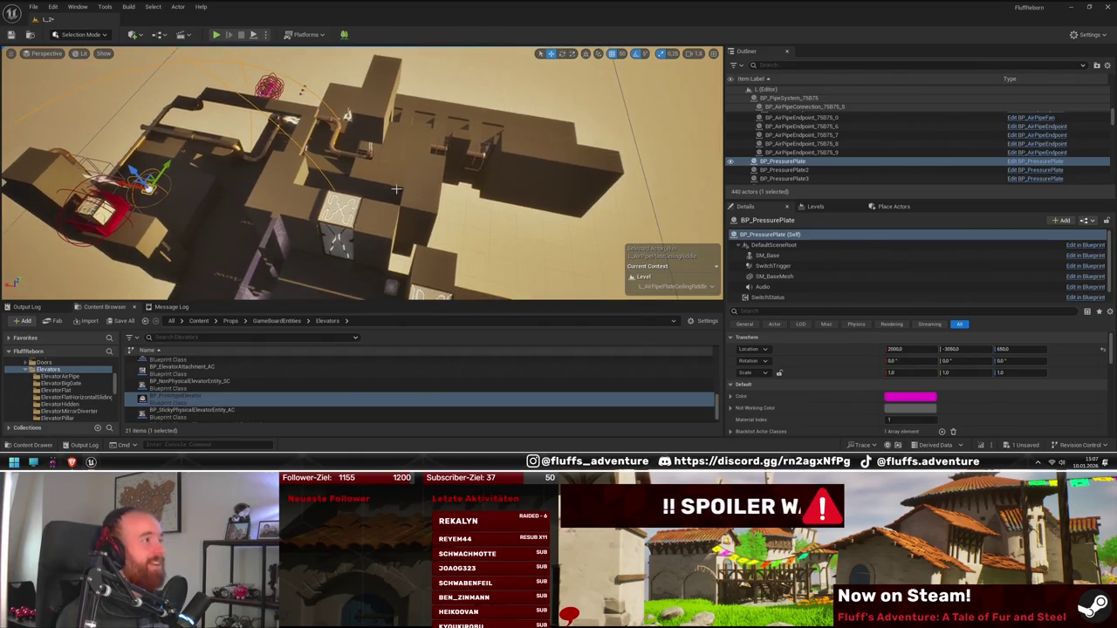
pyautogui.moveTo(346, 116)
pyautogui.mouseDown()
pyautogui.moveTo(357, 139)
pyautogui.moveTo(410, 66)
pyautogui.mouseUp()
pyautogui.moveTo(397, 187)
pyautogui.mouseDown()
pyautogui.moveTo(401, 179)
pyautogui.moveTo(362, 222)
pyautogui.mouseUp()
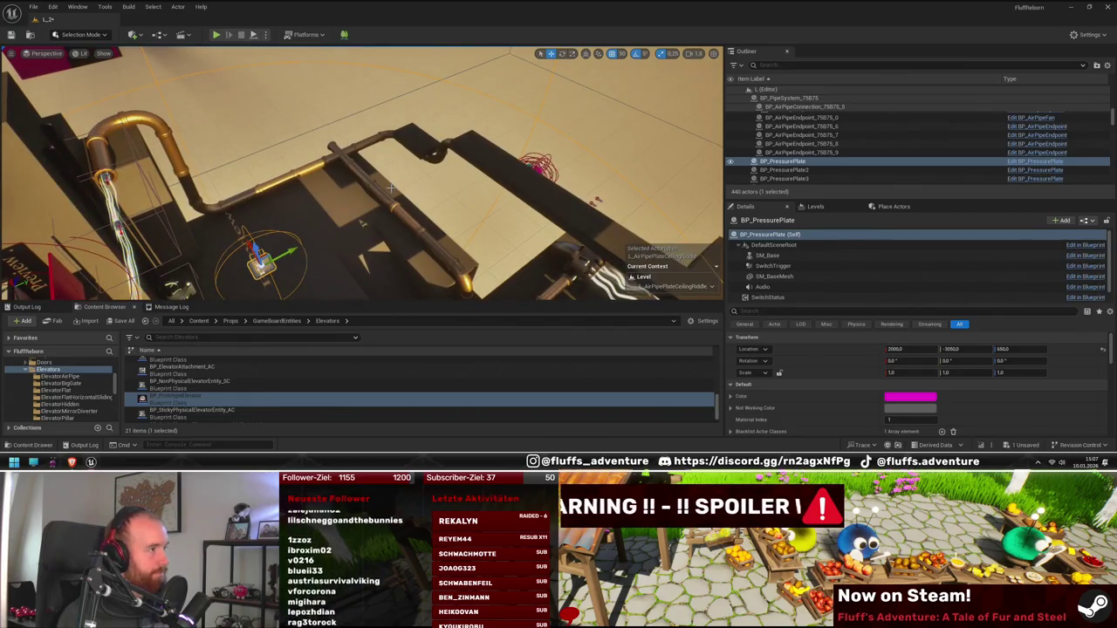
pyautogui.moveTo(366, 177)
pyautogui.mouseDown()
pyautogui.moveTo(328, 164)
pyautogui.moveTo(279, 78)
pyautogui.mouseUp()
pyautogui.moveTo(479, 169); pyautogui.dragTo(438, 198)
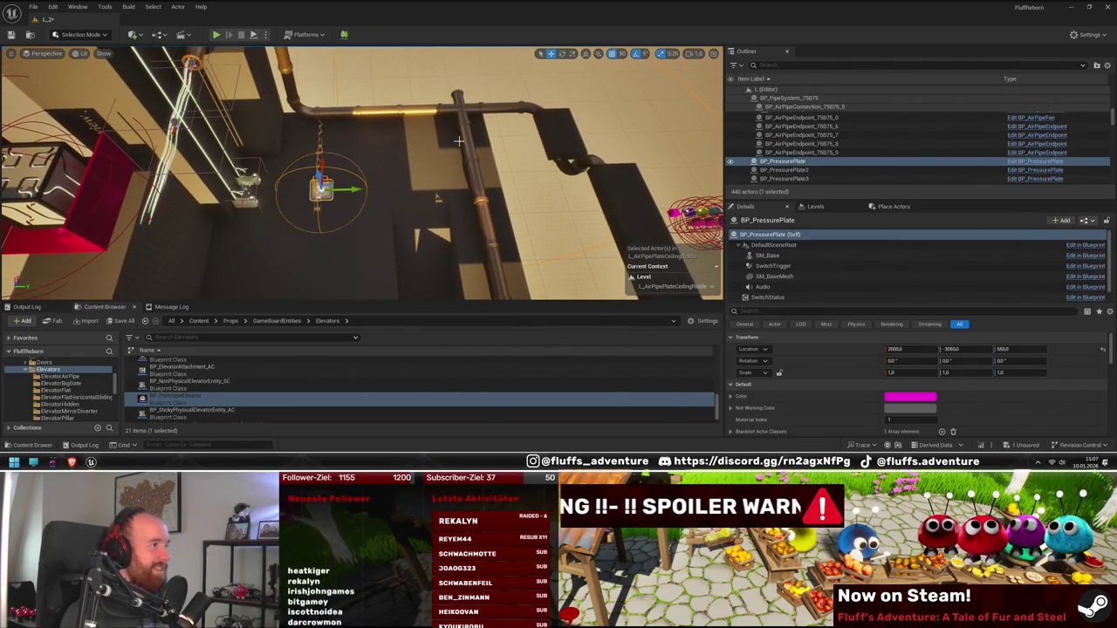
pyautogui.moveTo(401, 121); pyautogui.dragTo(427, 205)
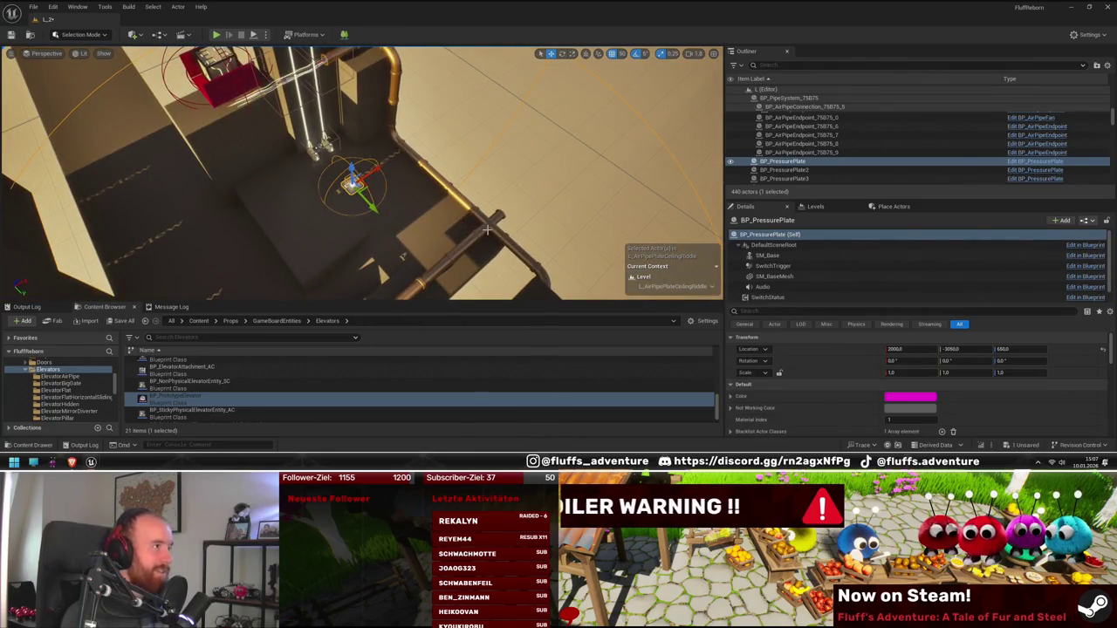
pyautogui.moveTo(487, 229); pyautogui.dragTo(474, 185)
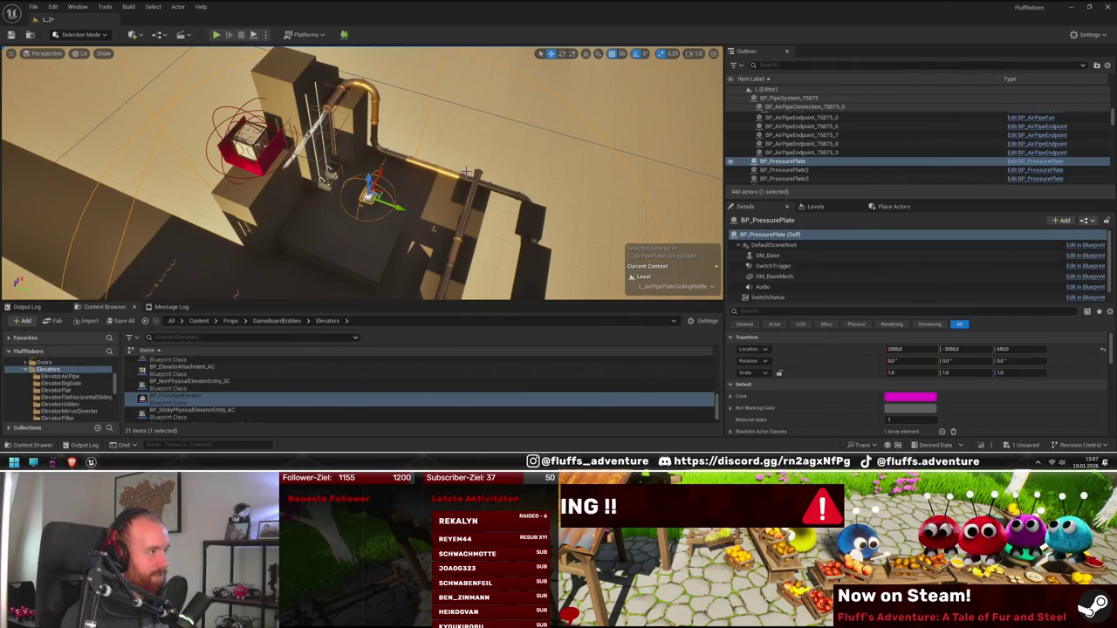
pyautogui.moveTo(325, 140)
pyautogui.mouseDown()
pyautogui.moveTo(318, 105)
pyautogui.moveTo(384, 214)
pyautogui.mouseUp()
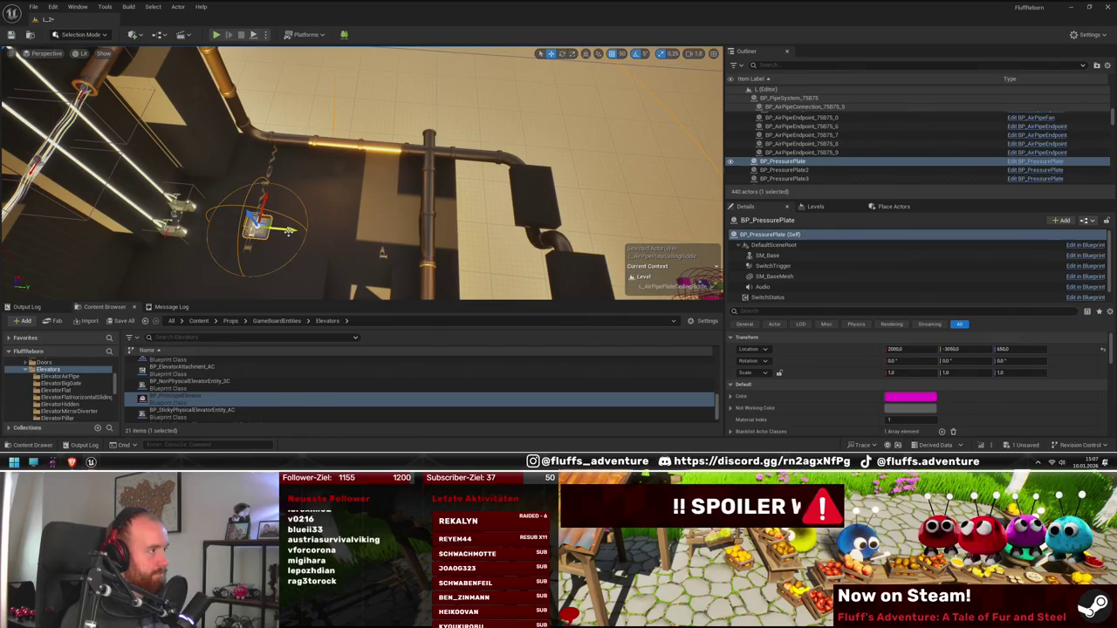
pyautogui.moveTo(289, 231)
pyautogui.mouseDown()
pyautogui.moveTo(245, 193)
pyautogui.moveTo(366, 184)
pyautogui.moveTo(415, 165)
pyautogui.moveTo(480, 234)
pyautogui.moveTo(458, 214)
pyautogui.moveTo(506, 232)
pyautogui.moveTo(337, 218)
pyautogui.moveTo(349, 253)
pyautogui.moveTo(322, 252)
pyautogui.mouseUp()
# - Delete the block sitting over the pipe
pyautogui.click(415, 232)
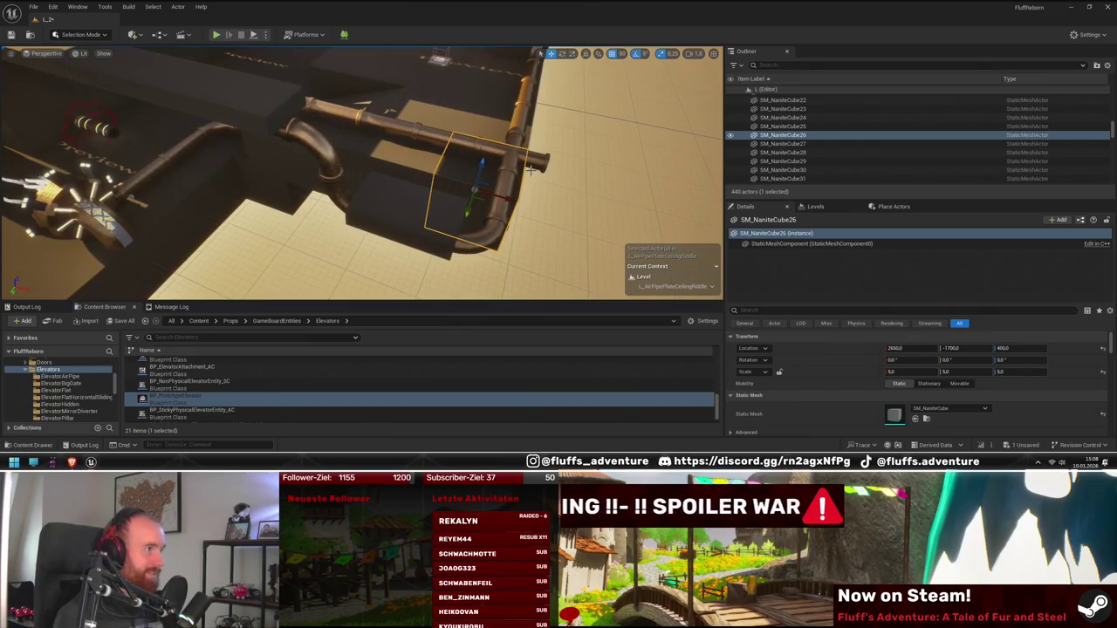
pyautogui.moveTo(529, 170)
pyautogui.mouseDown()
pyautogui.moveTo(497, 175)
pyautogui.moveTo(550, 167)
pyautogui.mouseUp()
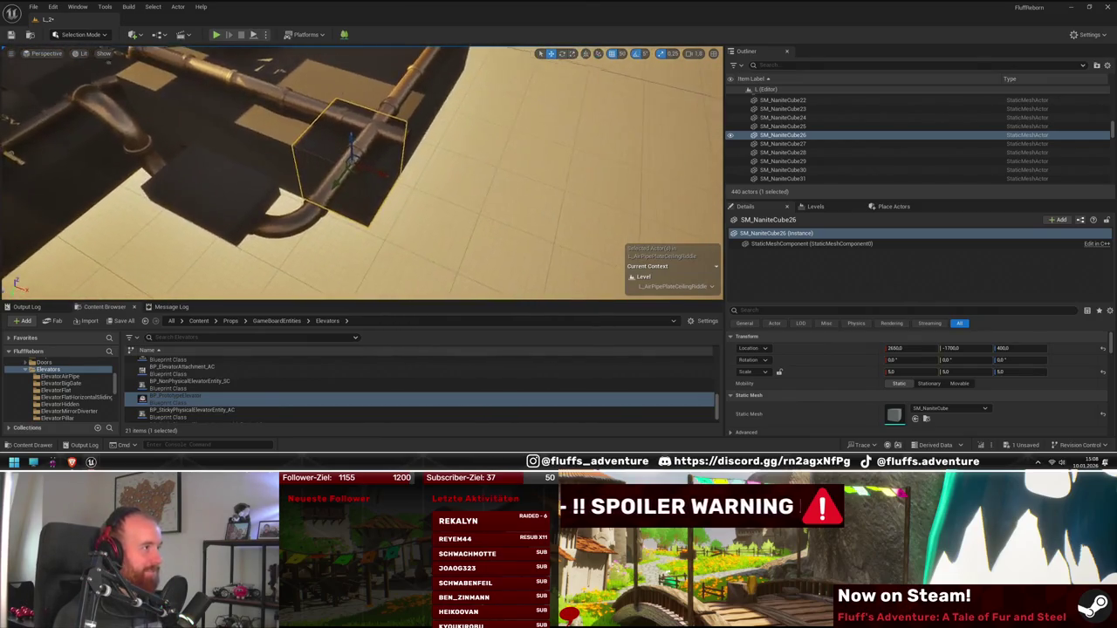
pyautogui.moveTo(447, 218); pyautogui.dragTo(424, 229)
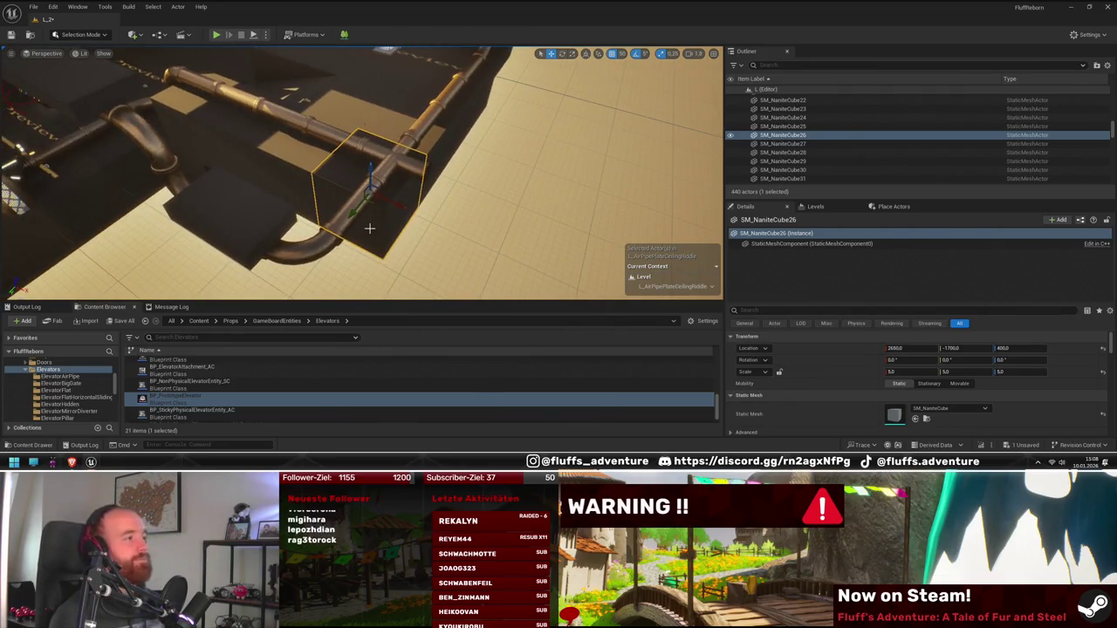
pyautogui.press('Delete')
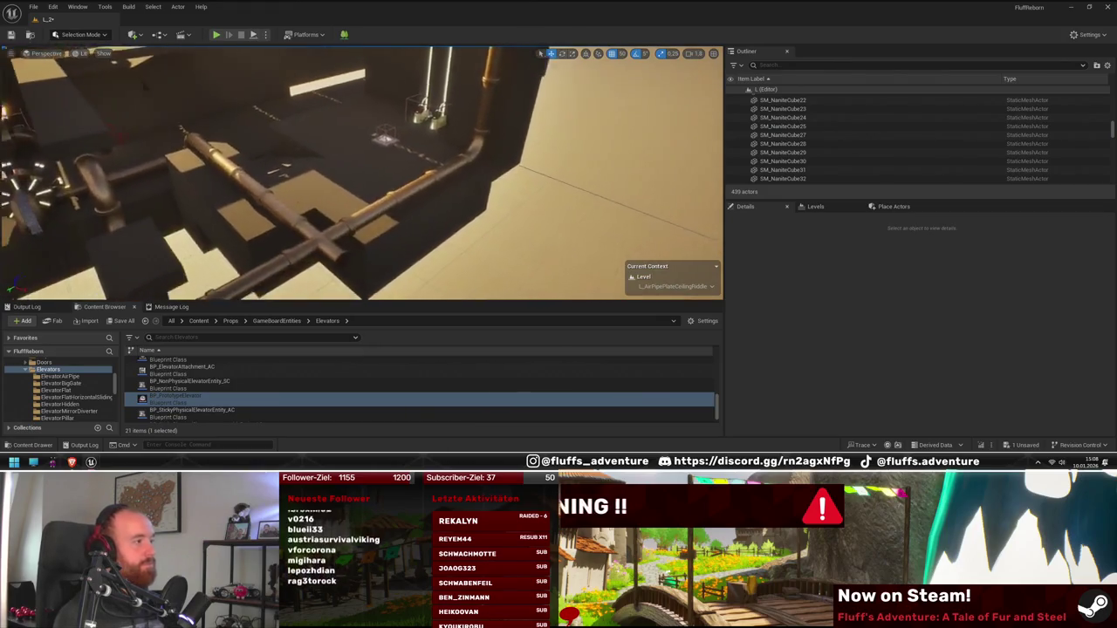
# - Duplicate the plain cube near the elevator beside the pipe and rotate it 90°
pyautogui.moveTo(366, 175); pyautogui.dragTo(436, 175)
pyautogui.click(410, 175)
pyautogui.click(511, 200)
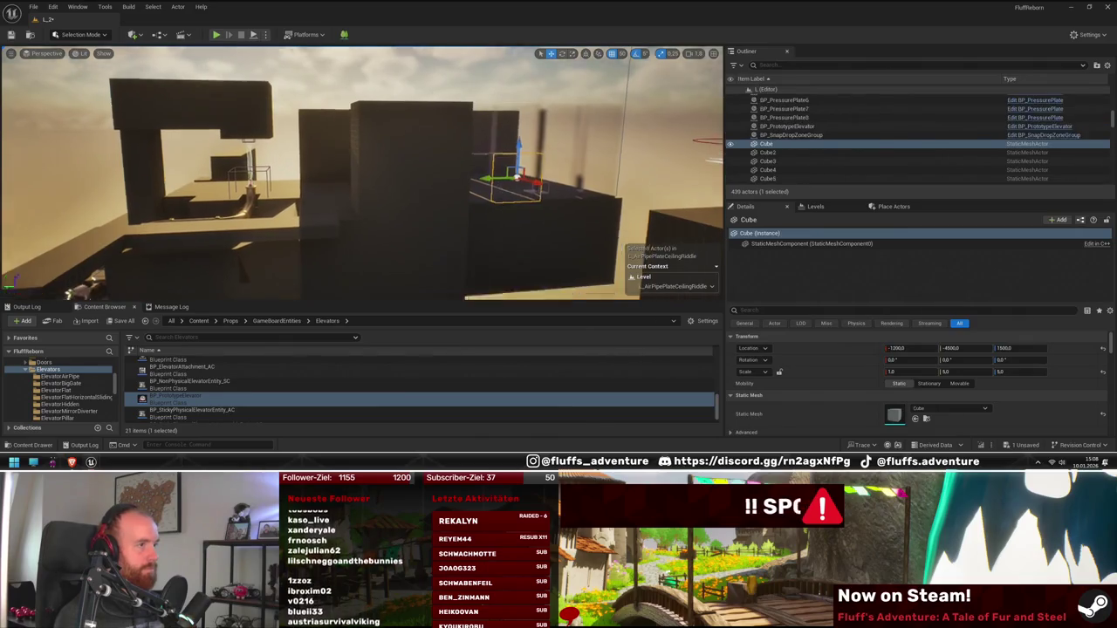
pyautogui.moveTo(512, 200); pyautogui.dragTo(489, 183)
pyautogui.moveTo(287, 141)
pyautogui.mouseDown()
pyautogui.moveTo(275, 138)
pyautogui.moveTo(537, 138)
pyautogui.mouseUp()
pyautogui.press('e')
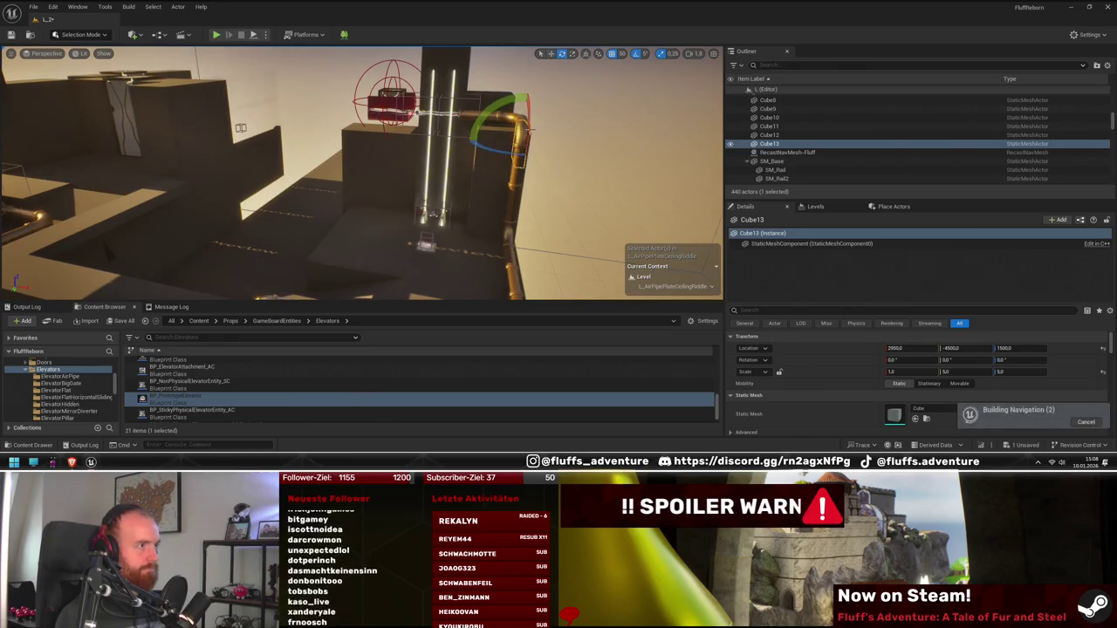
pyautogui.moveTo(501, 104); pyautogui.dragTo(534, 90)
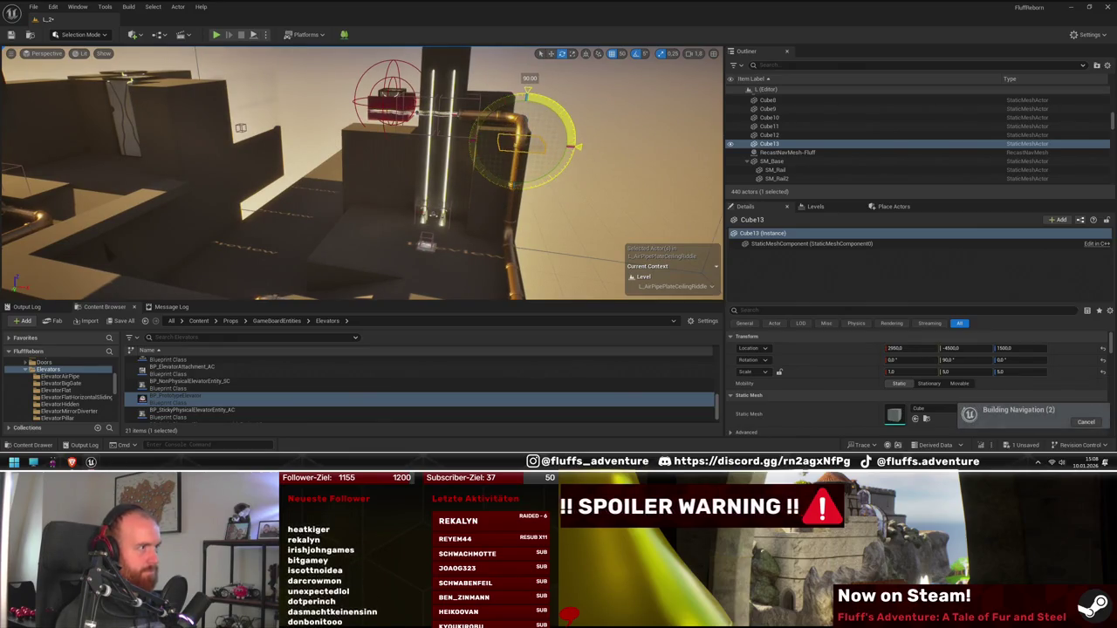
pyautogui.press('w')
pyautogui.moveTo(631, 144); pyautogui.dragTo(660, 179)
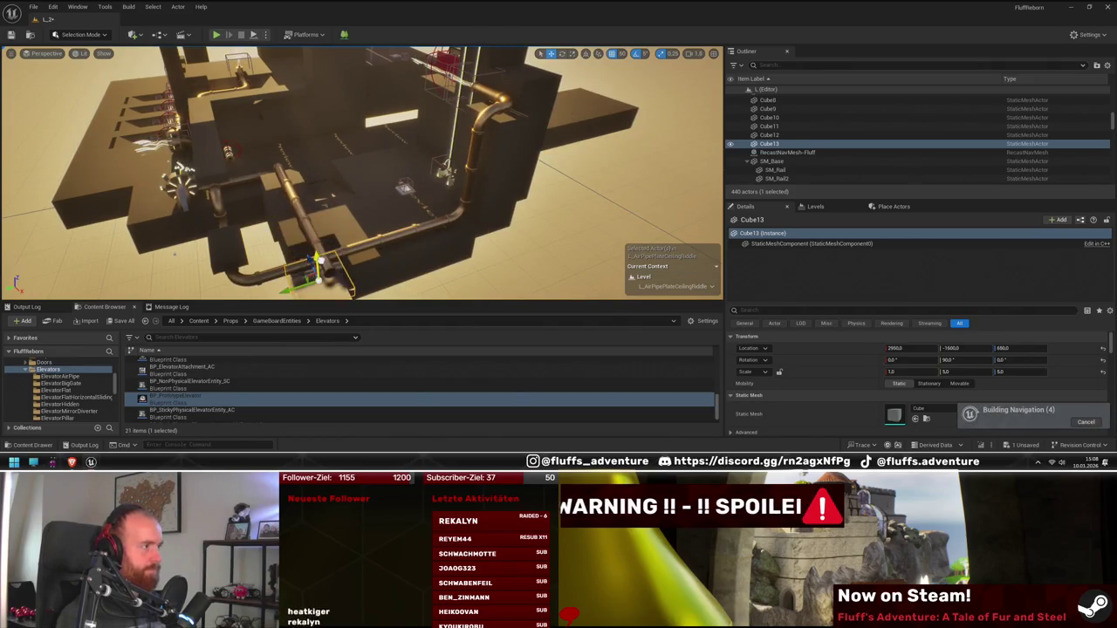
pyautogui.press('f')
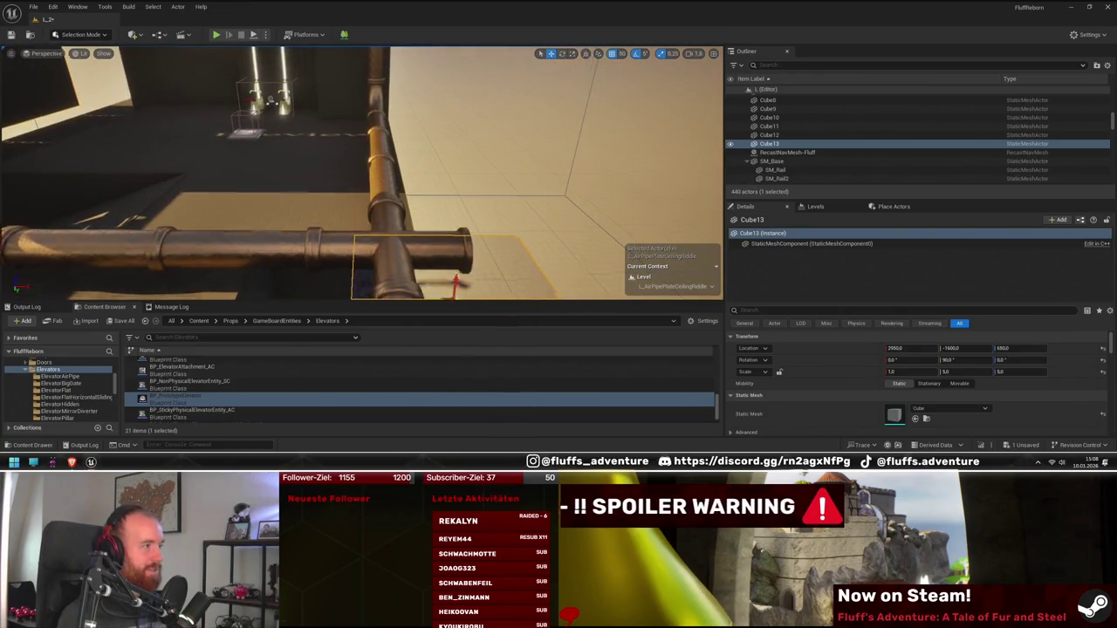
# - Select the grid-textured block near the pipe bend and frame it
pyautogui.click(508, 216)
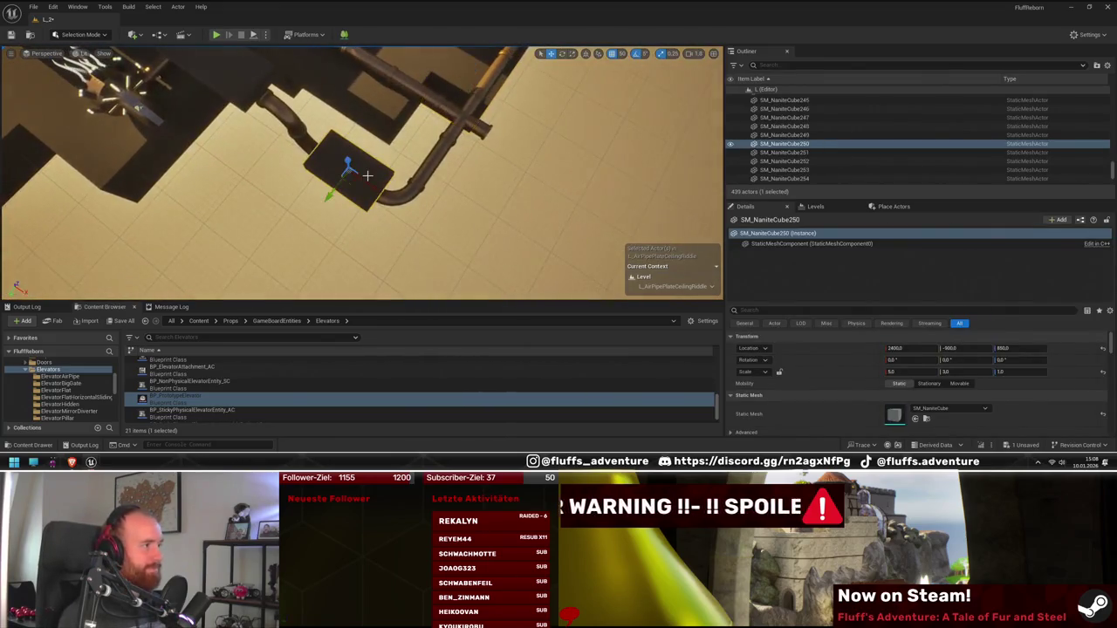
pyautogui.click(493, 85)
pyautogui.press('f')
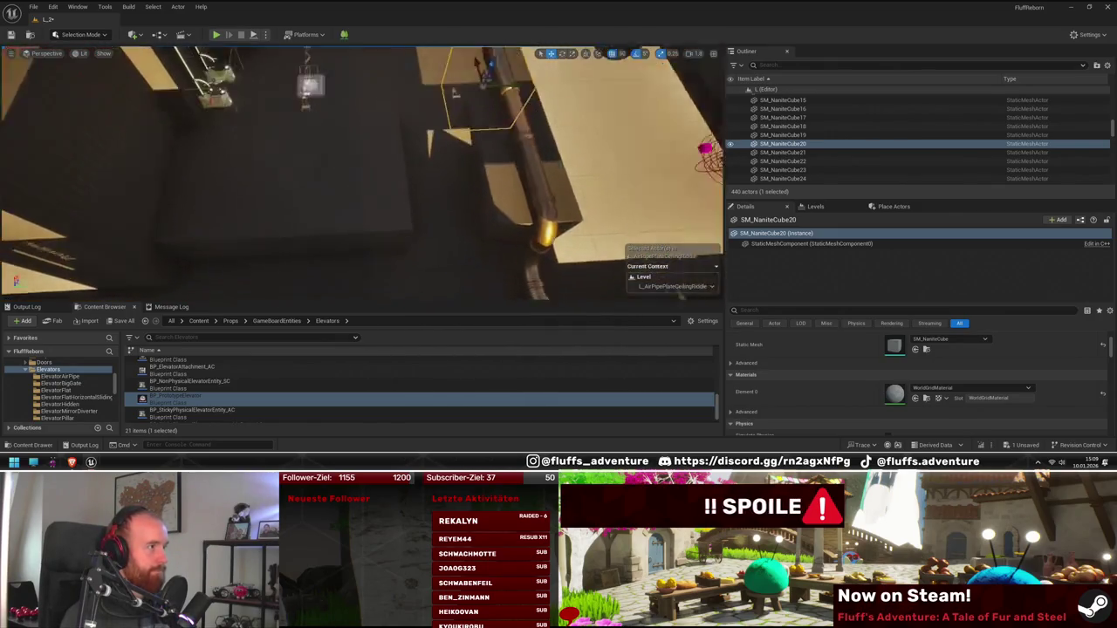
# - Fly across the level to the pipes and red object near the patterned cubes
pyautogui.click(326, 212)
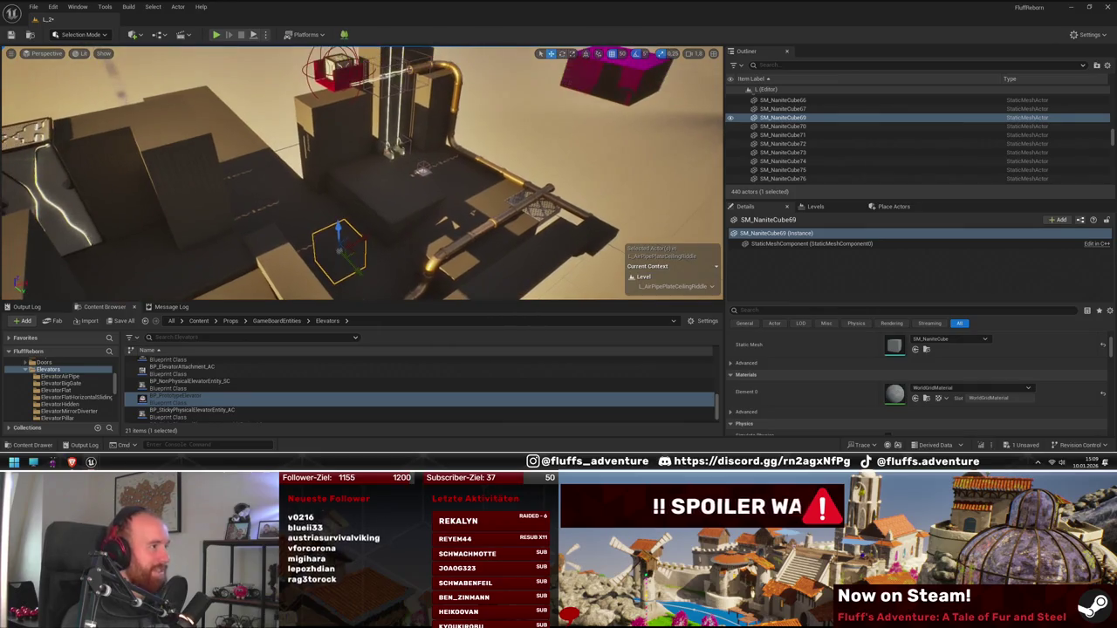
pyautogui.press('w')
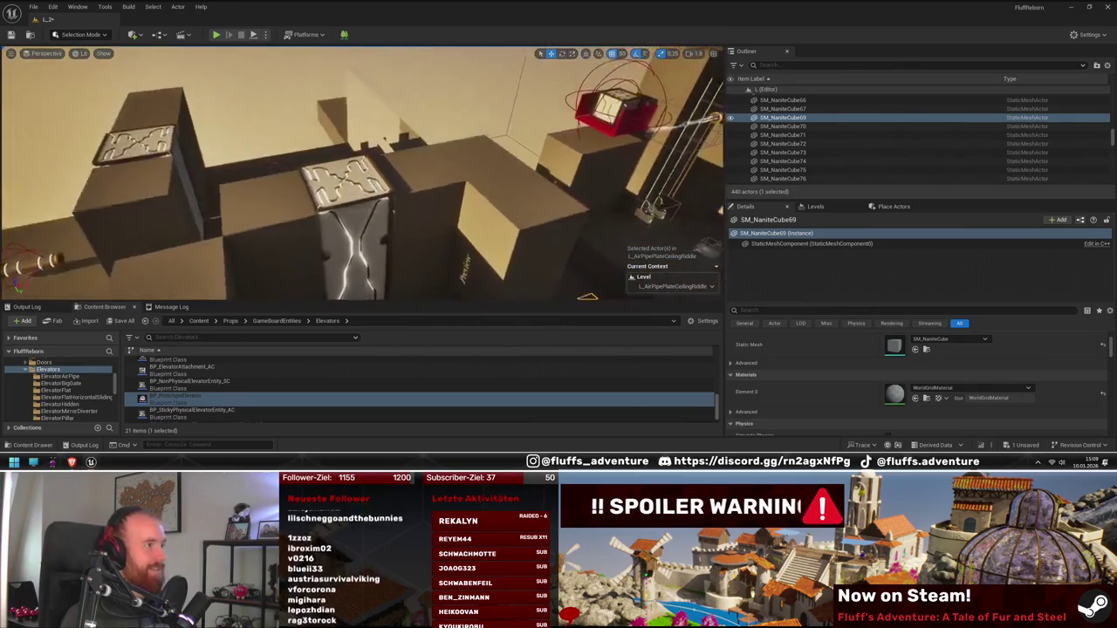
pyautogui.press('w')
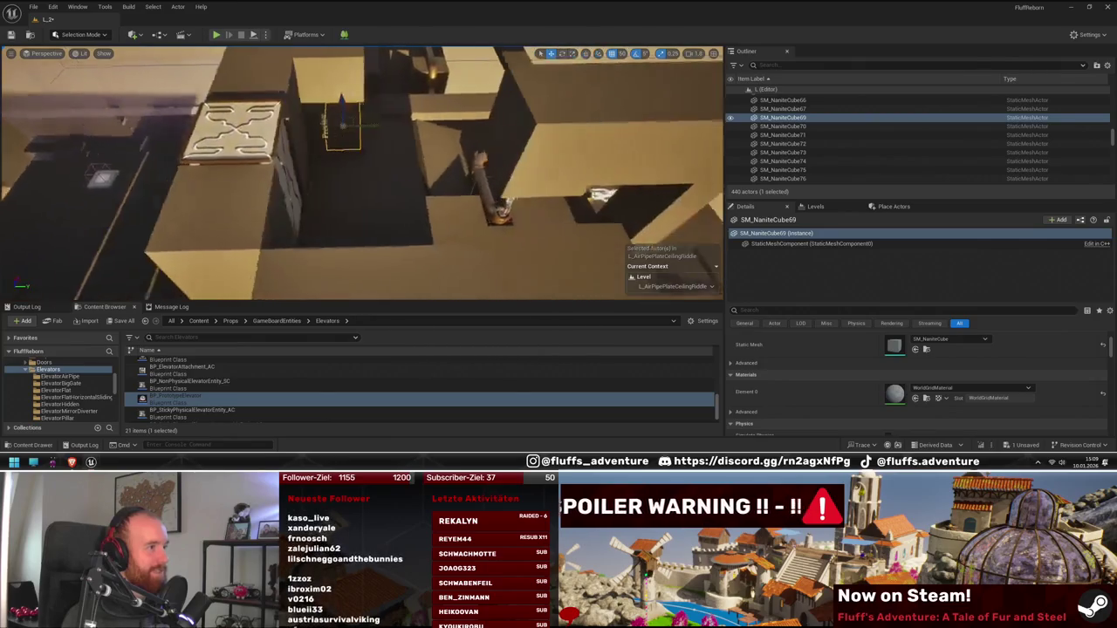
pyautogui.press('w')
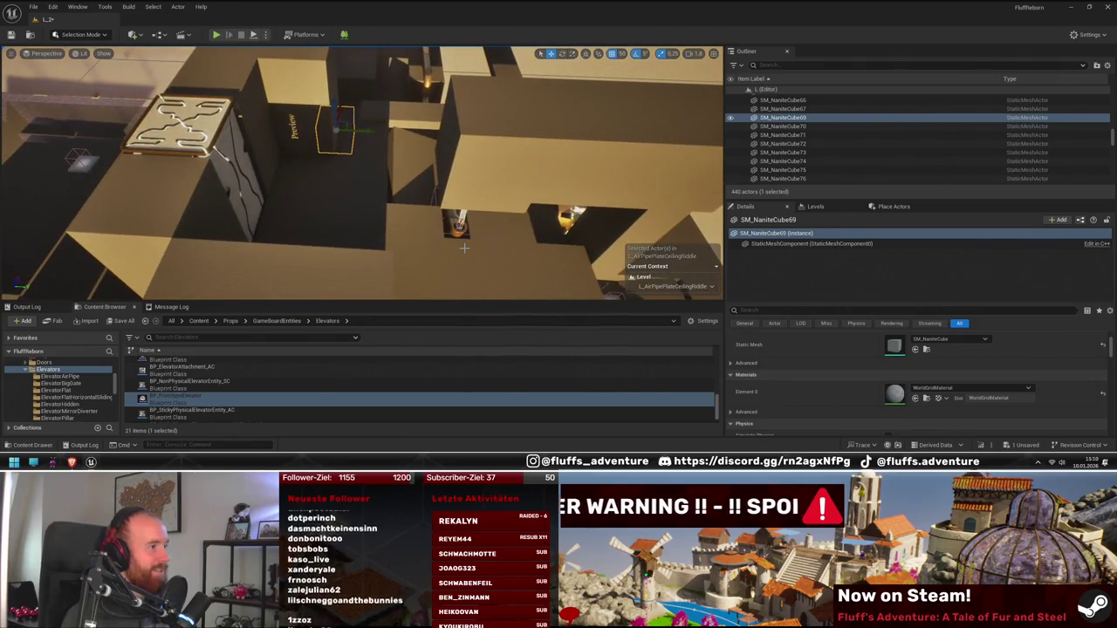
pyautogui.press('w')
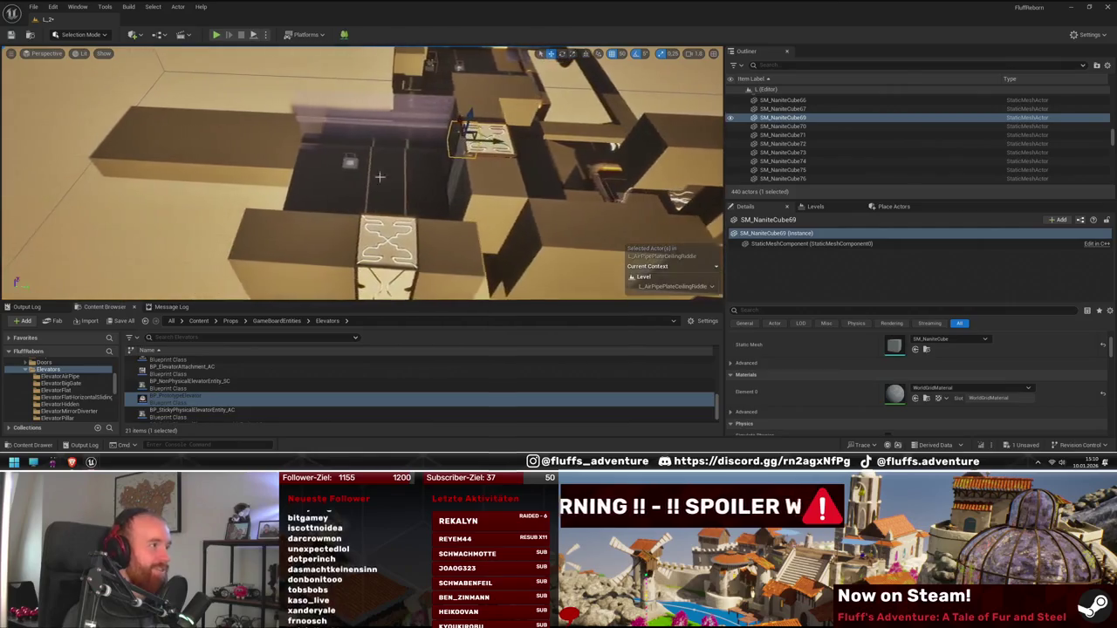
pyautogui.press('w')
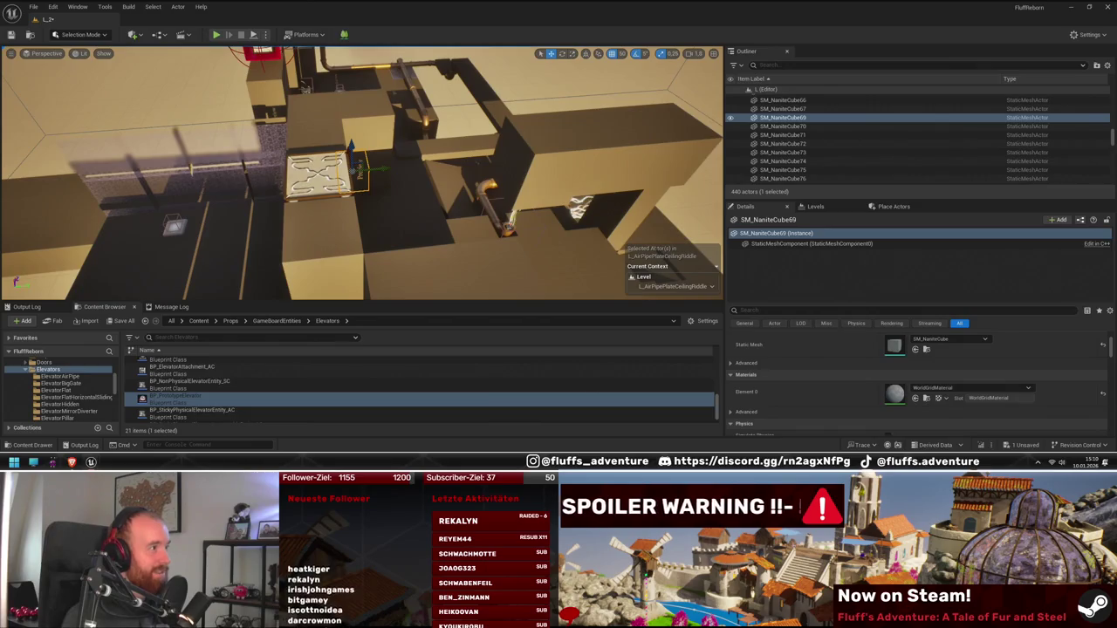
pyautogui.press('w')
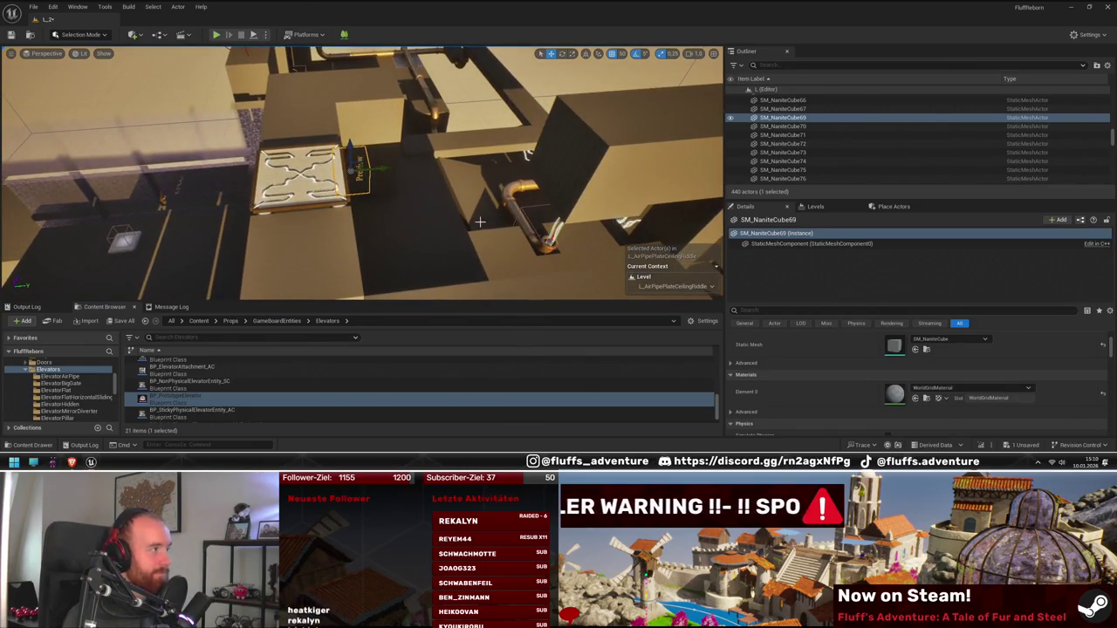
pyautogui.press('s')
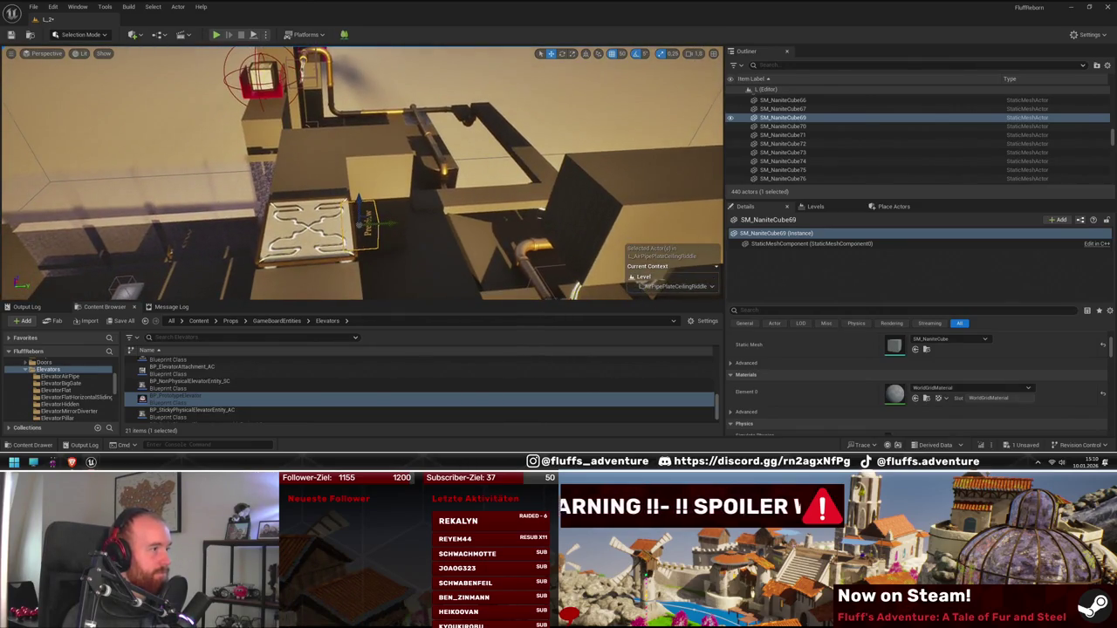
pyautogui.press('w')
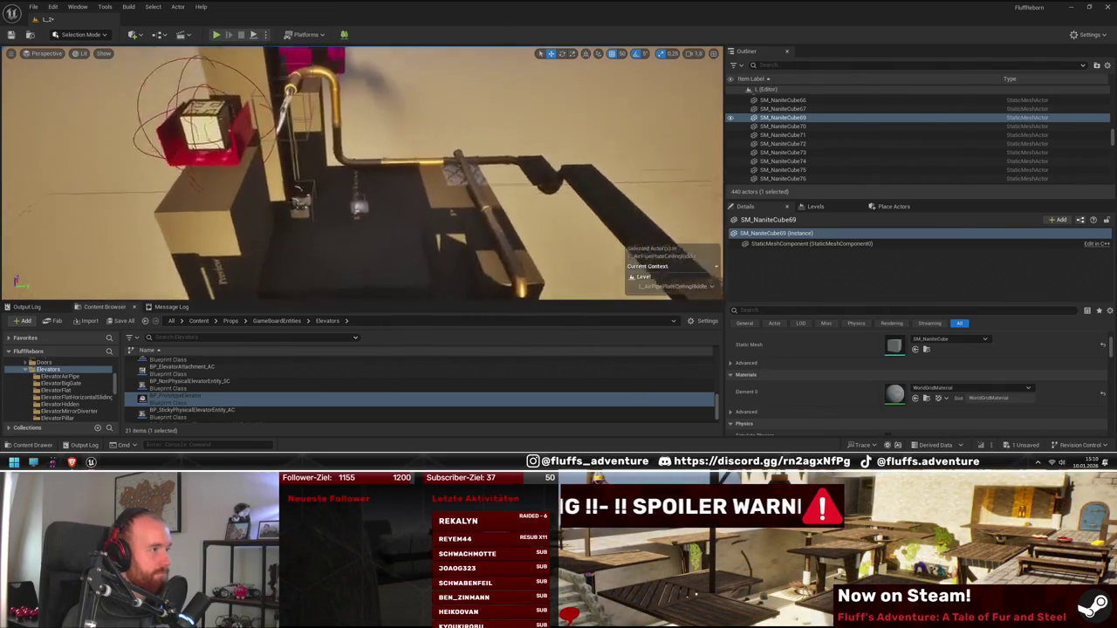
pyautogui.press('f')
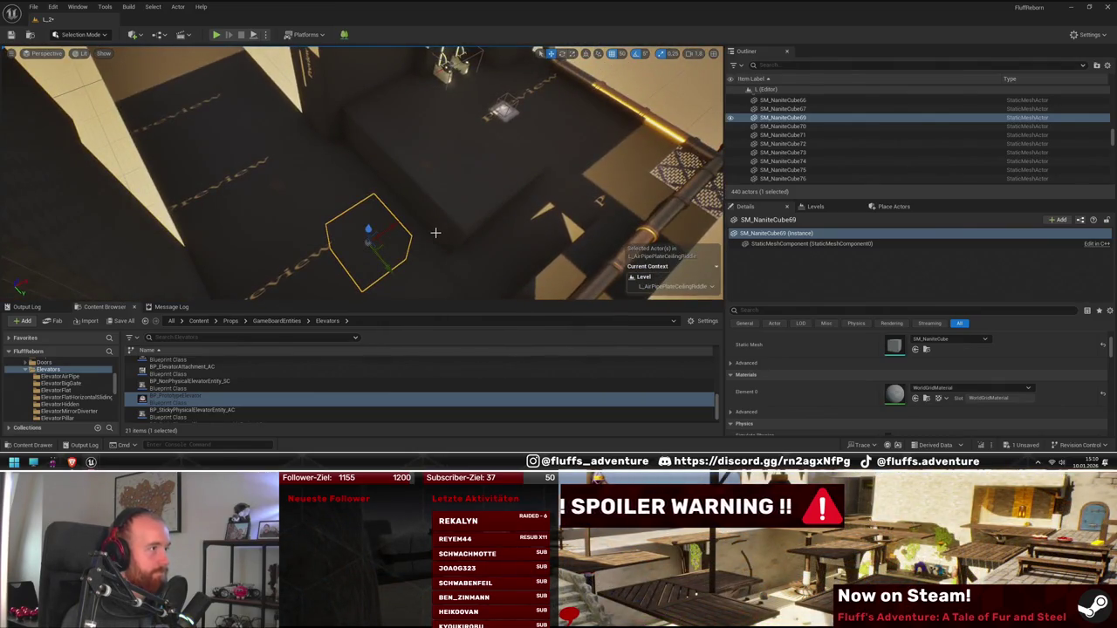
# - Alt-drag a copy of SM_NaniteCube72 sideways next to the original
pyautogui.click(419, 228)
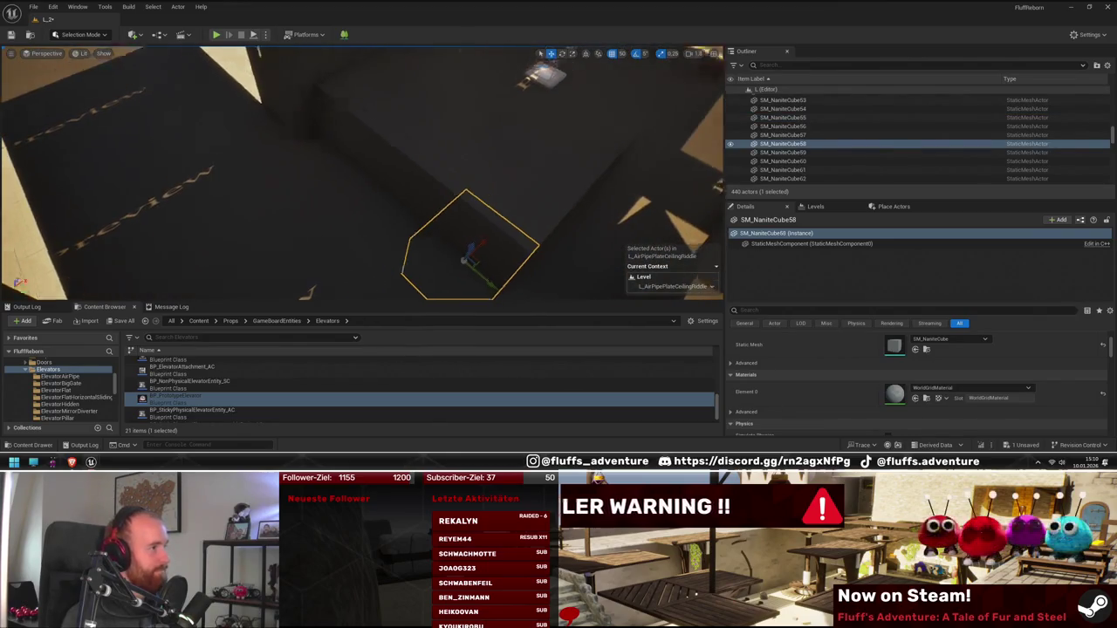
pyautogui.click(357, 227)
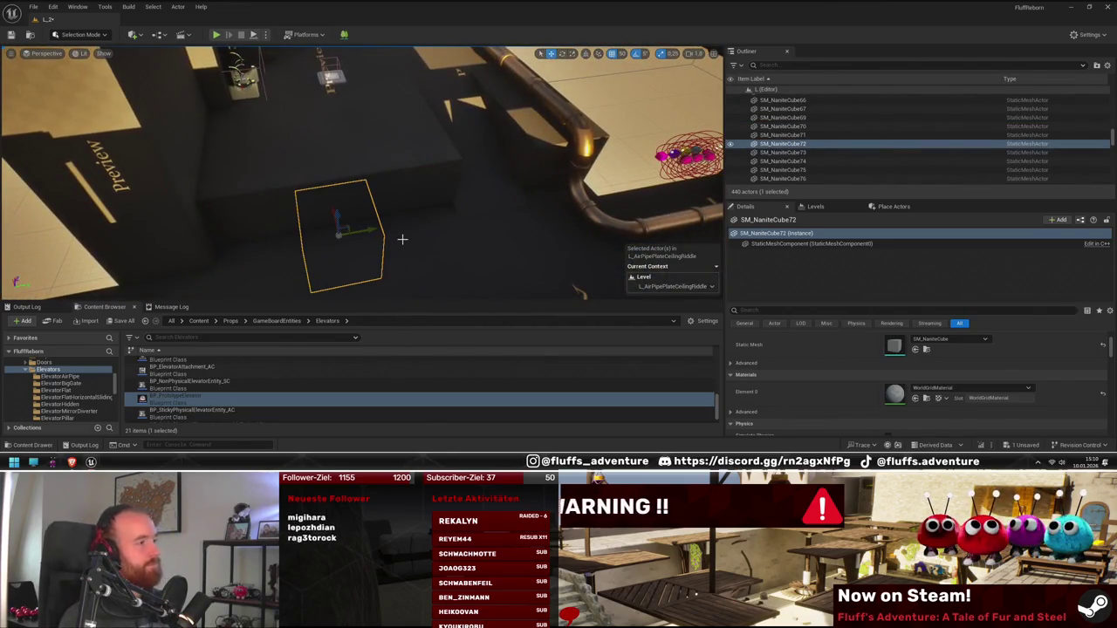
pyautogui.moveTo(372, 228)
pyautogui.mouseDown()
pyautogui.moveTo(382, 249)
pyautogui.moveTo(366, 243)
pyautogui.mouseUp()
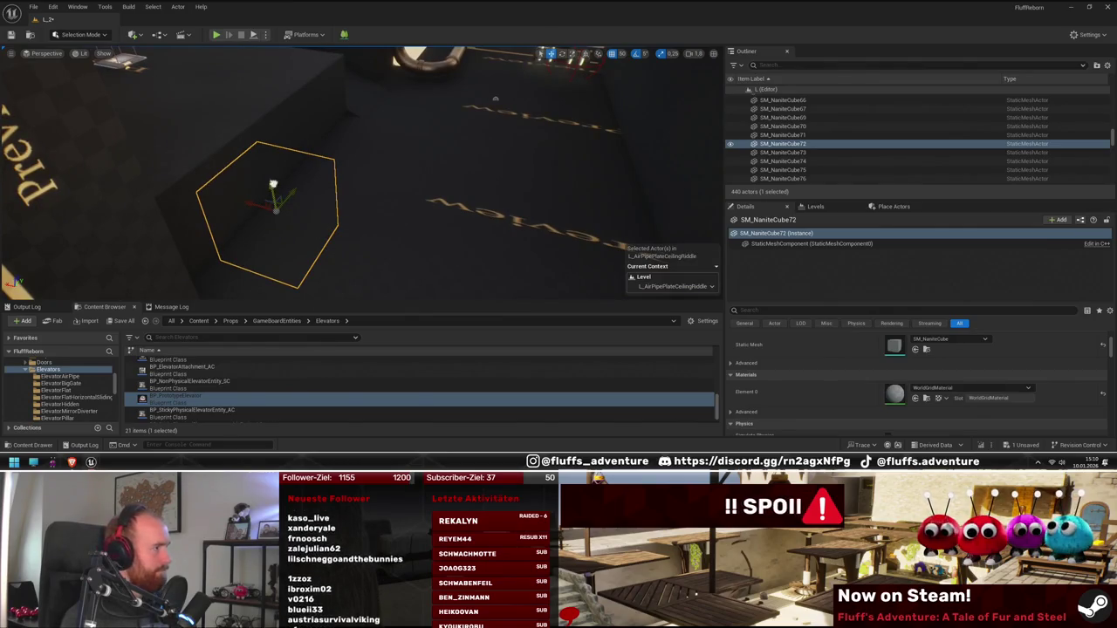
pyautogui.moveTo(278, 235)
pyautogui.mouseDown()
pyautogui.moveTo(291, 243)
pyautogui.moveTo(304, 222)
pyautogui.moveTo(320, 226)
pyautogui.mouseUp()
pyautogui.moveTo(323, 271); pyautogui.dragTo(324, 271)
pyautogui.moveTo(327, 253)
pyautogui.mouseDown()
pyautogui.moveTo(314, 262)
pyautogui.moveTo(328, 253)
pyautogui.mouseUp()
pyautogui.moveTo(420, 220)
pyautogui.mouseDown()
pyautogui.moveTo(266, 204)
pyautogui.moveTo(296, 213)
pyautogui.moveTo(279, 223)
pyautogui.moveTo(375, 170)
pyautogui.moveTo(367, 183)
pyautogui.mouseUp()
pyautogui.click(386, 163)
# - Lower SM_NaniteCube69 and SM_NaniteCube73 slightly along Z, then select SM_NaniteCube58 with a neighbour
pyautogui.keyDown('ctrl'); pyautogui.click(375, 192); pyautogui.keyUp('ctrl')
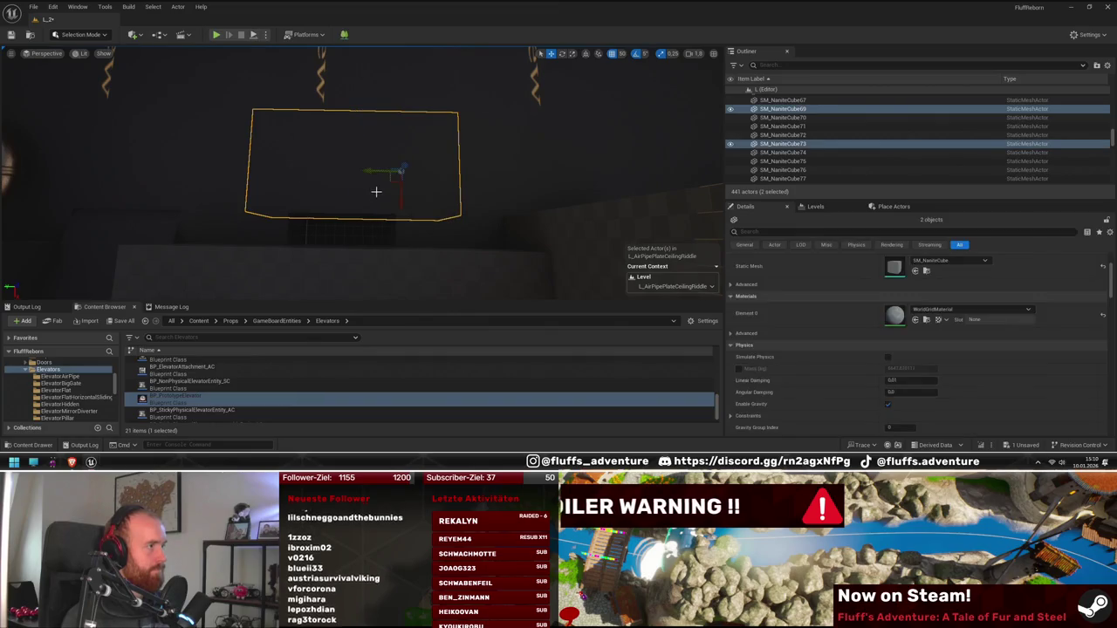
pyautogui.moveTo(399, 143)
pyautogui.mouseDown()
pyautogui.moveTo(399, 157)
pyautogui.moveTo(398, 130)
pyautogui.mouseUp()
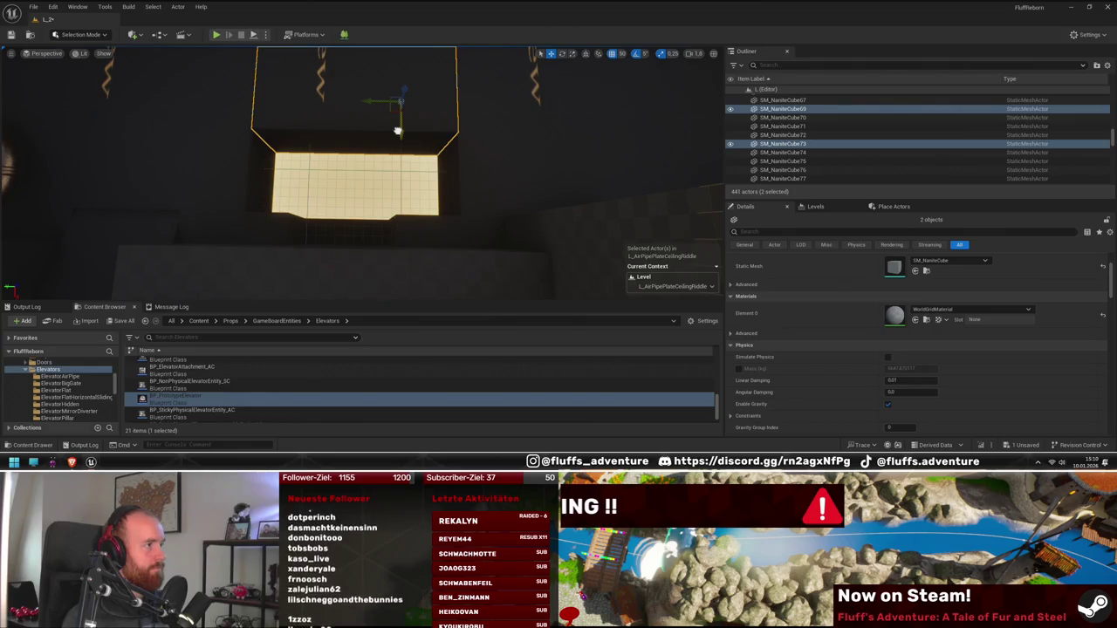
pyautogui.click(297, 228)
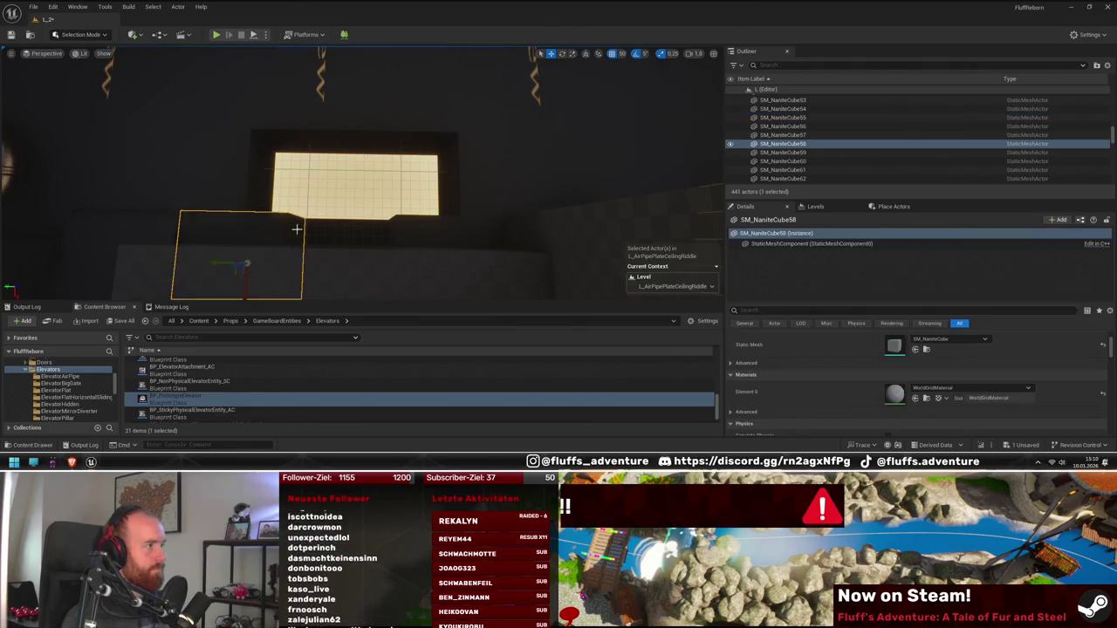
pyautogui.keyDown('ctrl'); pyautogui.click(430, 232); pyautogui.keyUp('ctrl')
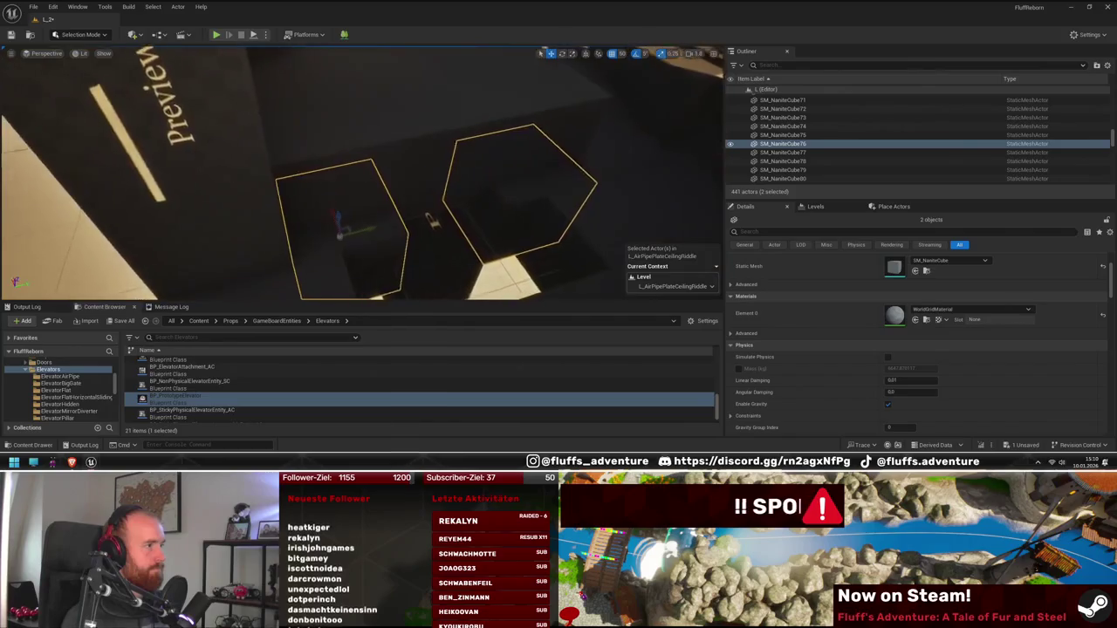
# - Inspect the selected cubes from new angles and undo the last two changes
pyautogui.moveTo(202, 175)
pyautogui.mouseDown()
pyautogui.moveTo(245, 165)
pyautogui.moveTo(202, 175)
pyautogui.mouseUp()
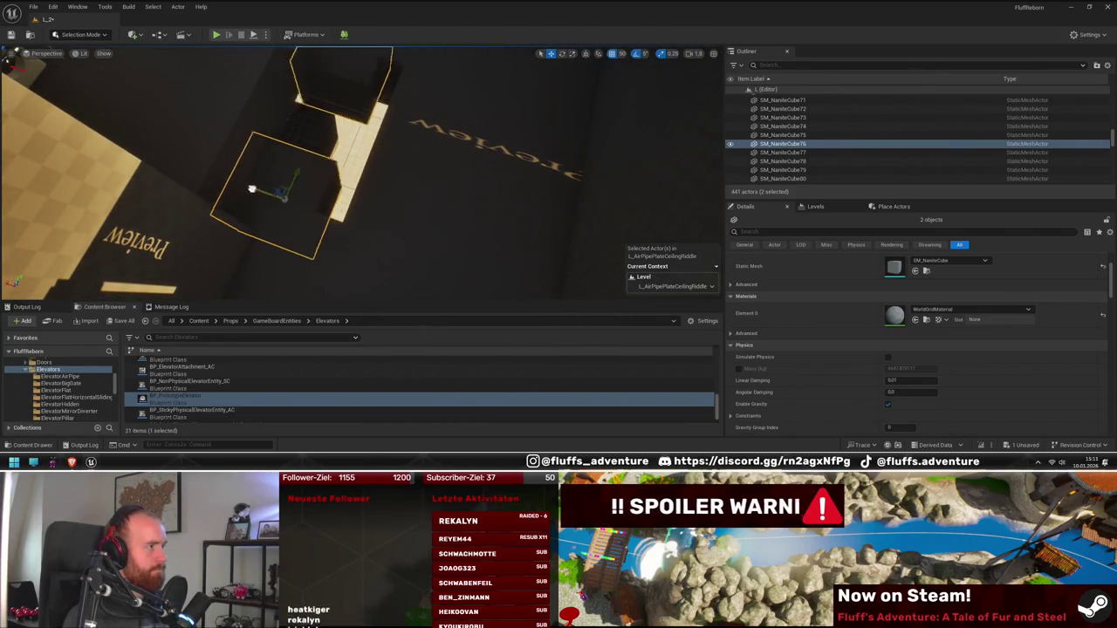
pyautogui.moveTo(277, 201)
pyautogui.mouseDown()
pyautogui.moveTo(262, 218)
pyautogui.moveTo(244, 209)
pyautogui.moveTo(257, 165)
pyautogui.mouseUp()
pyautogui.hotkey('ctrl', 'z')
pyautogui.moveTo(439, 215)
pyautogui.mouseDown()
pyautogui.moveTo(354, 235)
pyautogui.moveTo(323, 215)
pyautogui.moveTo(344, 189)
pyautogui.moveTo(378, 183)
pyautogui.moveTo(340, 229)
pyautogui.moveTo(213, 241)
pyautogui.moveTo(186, 224)
pyautogui.mouseUp()
pyautogui.hotkey('ctrl', 'z')
# - Select SM_NaniteCube72 with another cube and fly over to the prototype elevator
pyautogui.click(329, 187)
pyautogui.keyDown('ctrl'); pyautogui.click(339, 229); pyautogui.keyUp('ctrl')
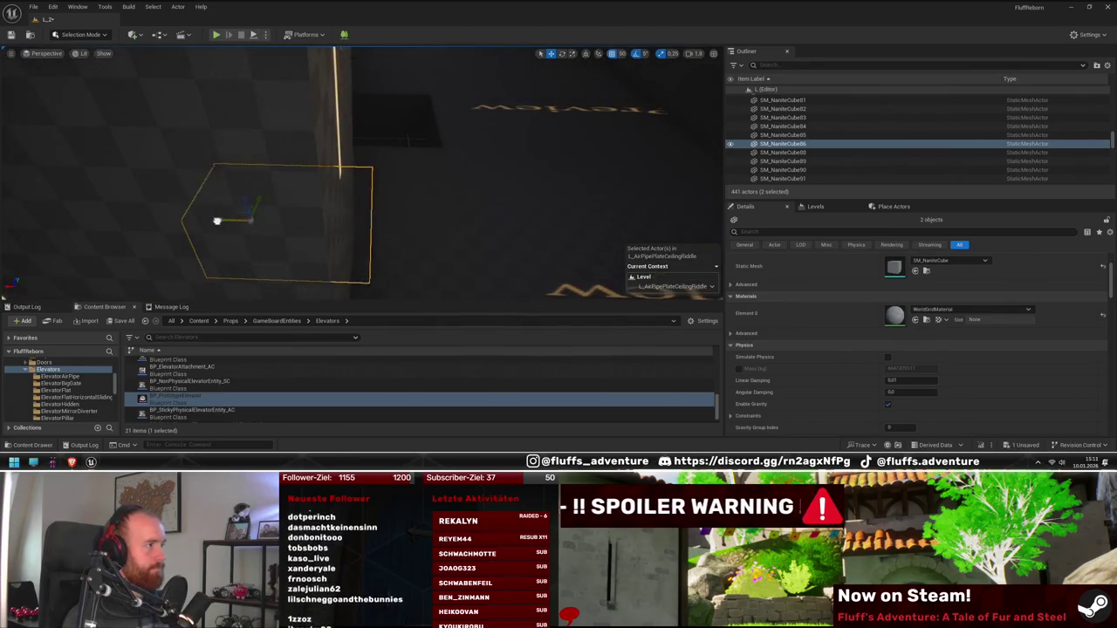
pyautogui.moveTo(263, 222); pyautogui.dragTo(336, 82)
pyautogui.click(388, 124)
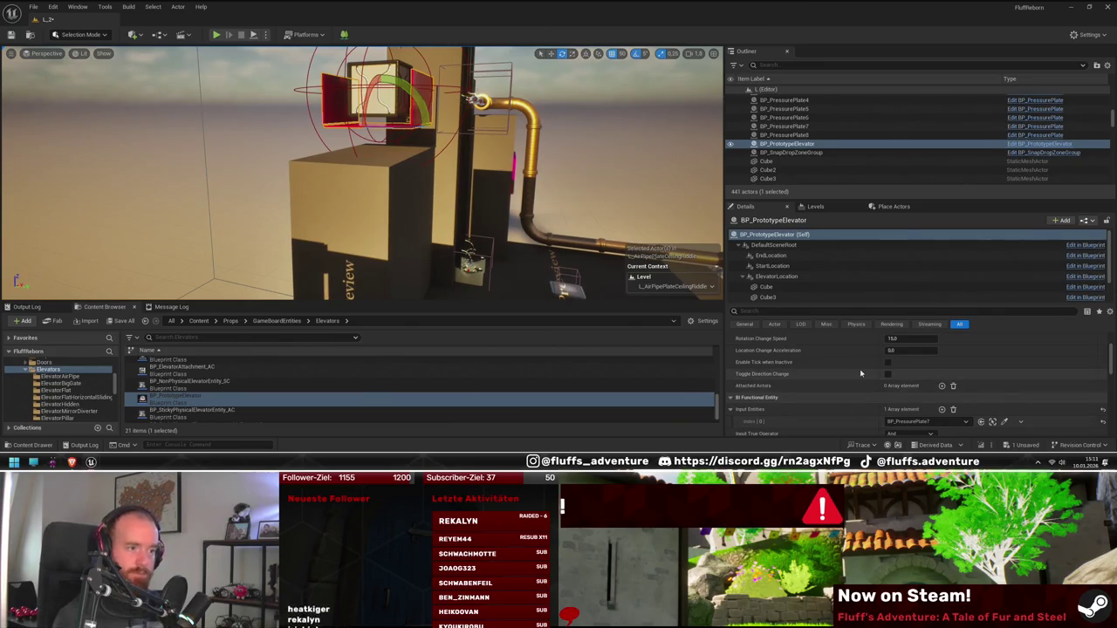
# - Browse to the BP_PrototypeElevator asset and drag a second elevator into the room
pyautogui.scroll(2, 947, 384)
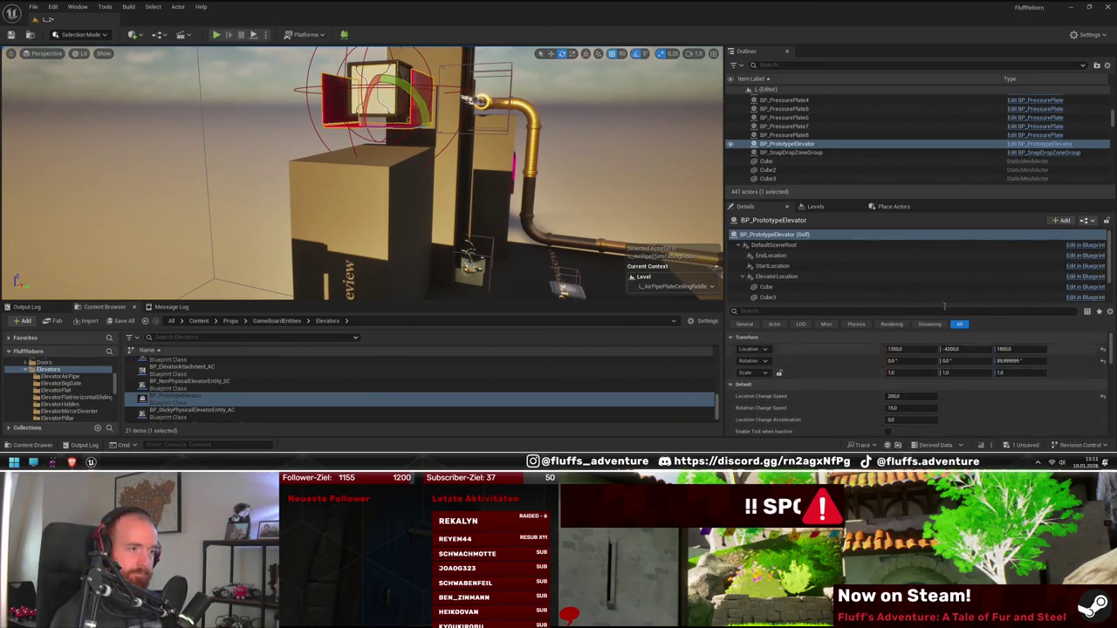
pyautogui.rightClick(1008, 146)
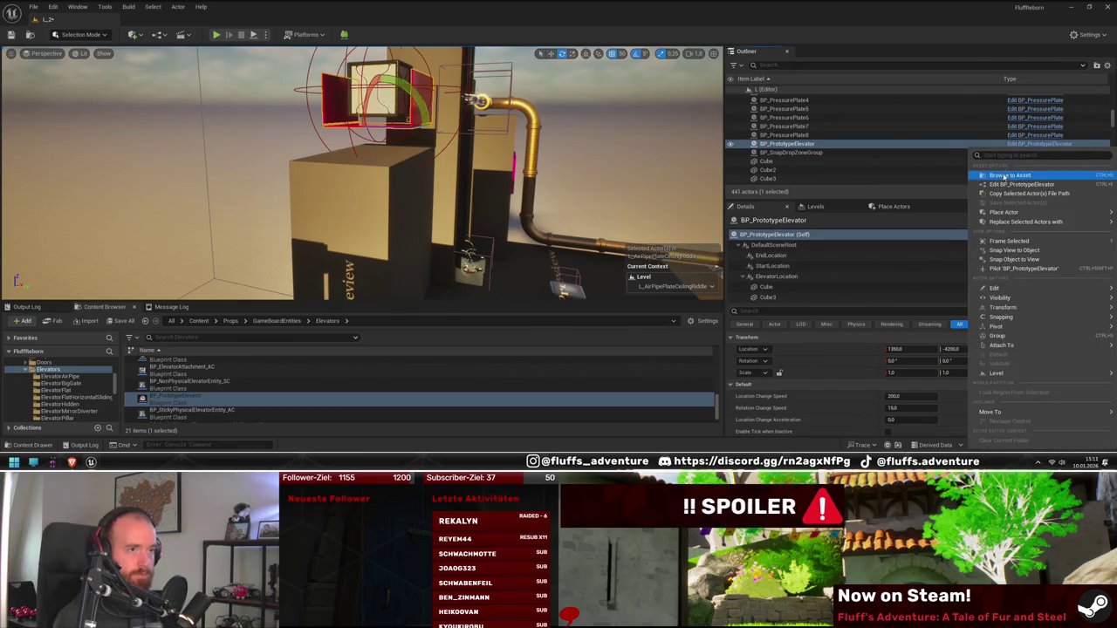
pyautogui.click(1004, 175)
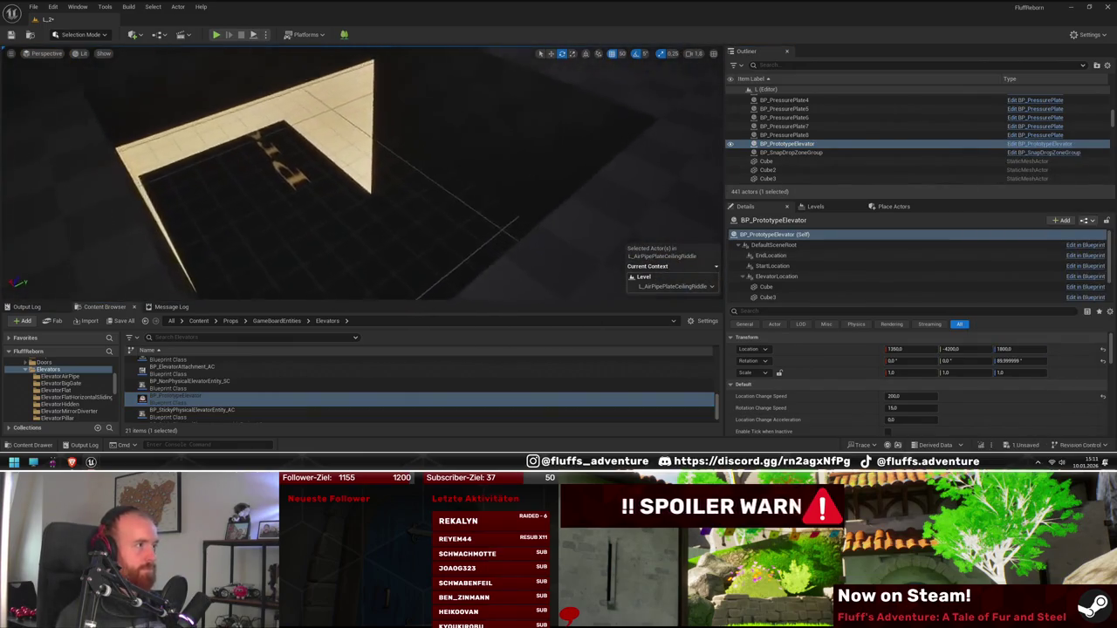
pyautogui.moveTo(200, 397)
pyautogui.mouseDown()
pyautogui.moveTo(431, 176)
pyautogui.moveTo(217, 181)
pyautogui.moveTo(418, 219)
pyautogui.moveTo(374, 207)
pyautogui.moveTo(358, 139)
pyautogui.moveTo(521, 227)
pyautogui.mouseUp()
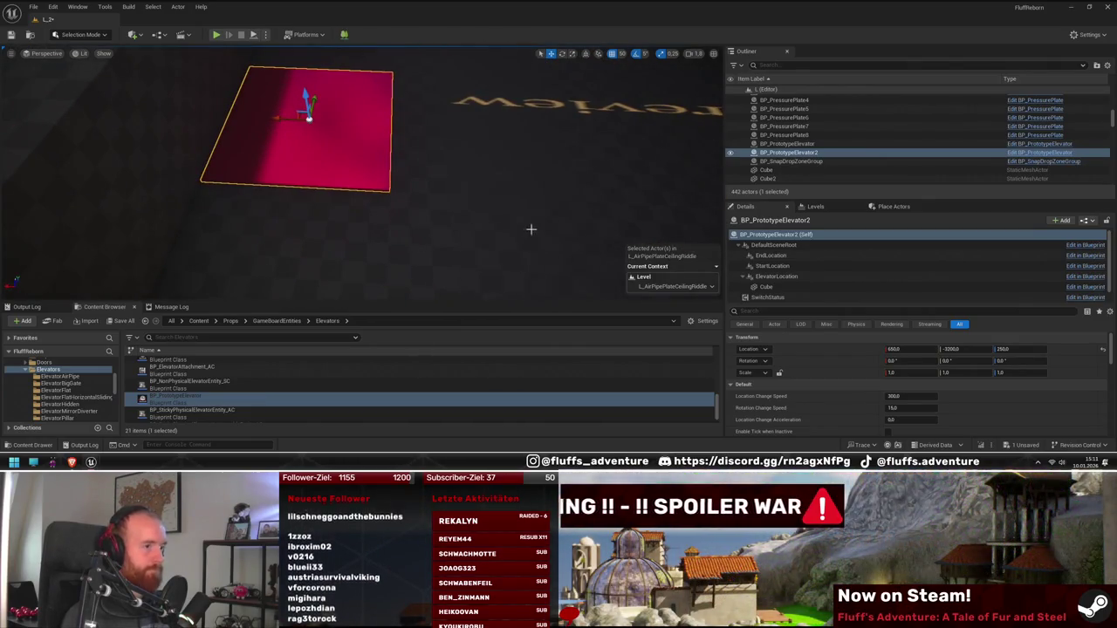
# - Duplicate BP_PressurePlate7 to create BP_PressurePlate9 near the new pink elevator
pyautogui.click(783, 256)
pyautogui.moveTo(411, 158); pyautogui.dragTo(361, 169)
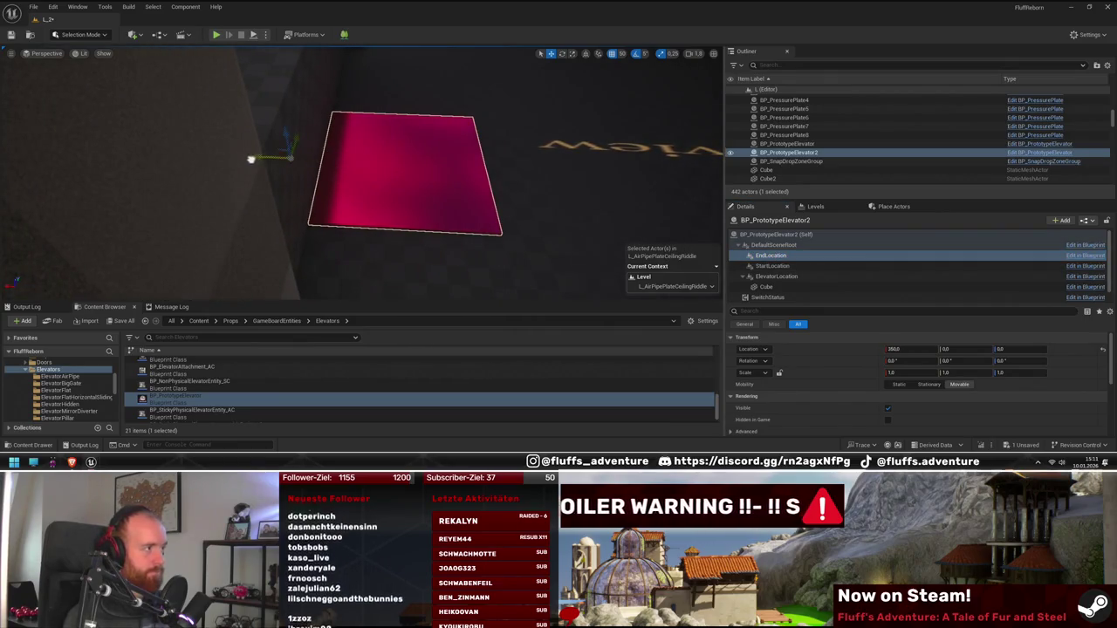
pyautogui.moveTo(204, 158)
pyautogui.mouseDown()
pyautogui.moveTo(179, 170)
pyautogui.moveTo(288, 158)
pyautogui.mouseUp()
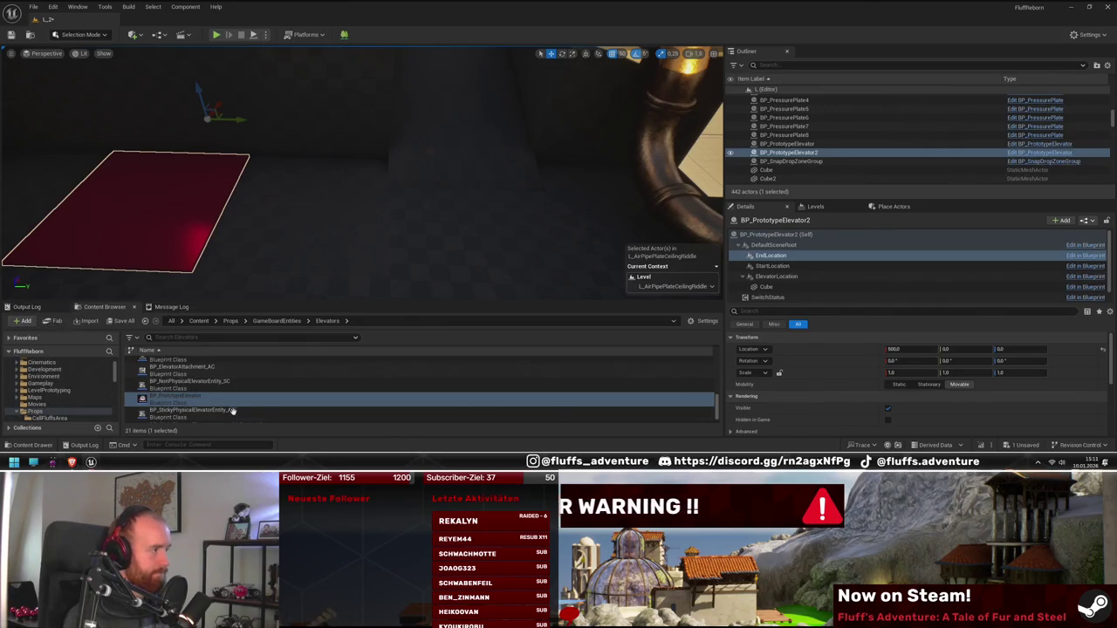
pyautogui.moveTo(349, 174)
pyautogui.mouseDown()
pyautogui.moveTo(393, 166)
pyautogui.moveTo(376, 175)
pyautogui.mouseUp()
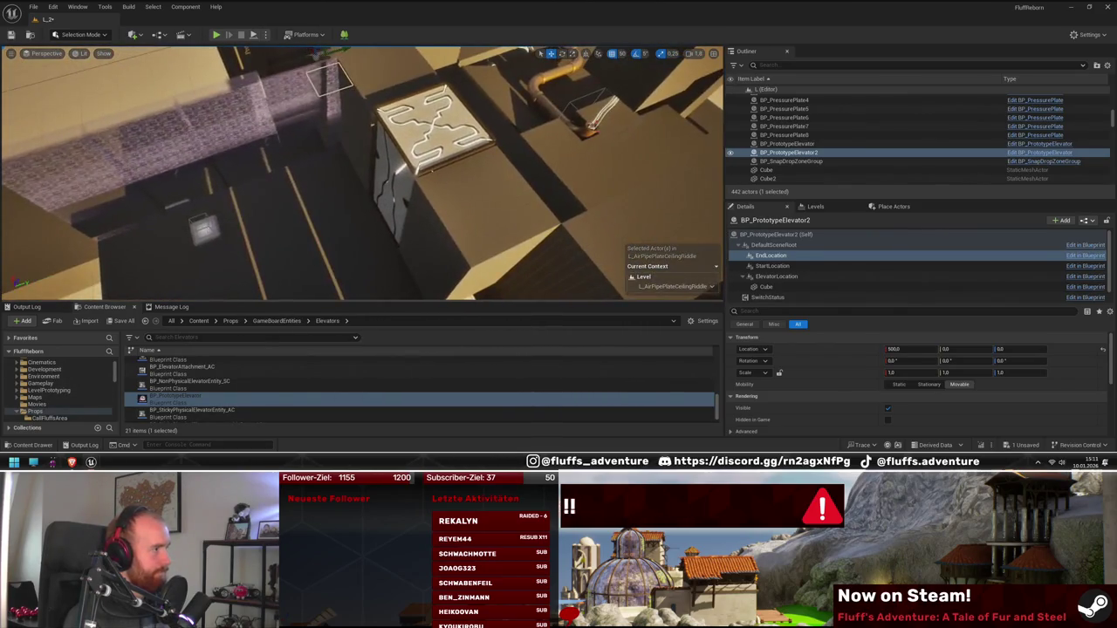
pyautogui.click(187, 236)
pyautogui.moveTo(187, 236); pyautogui.dragTo(349, 155)
pyautogui.click(349, 154)
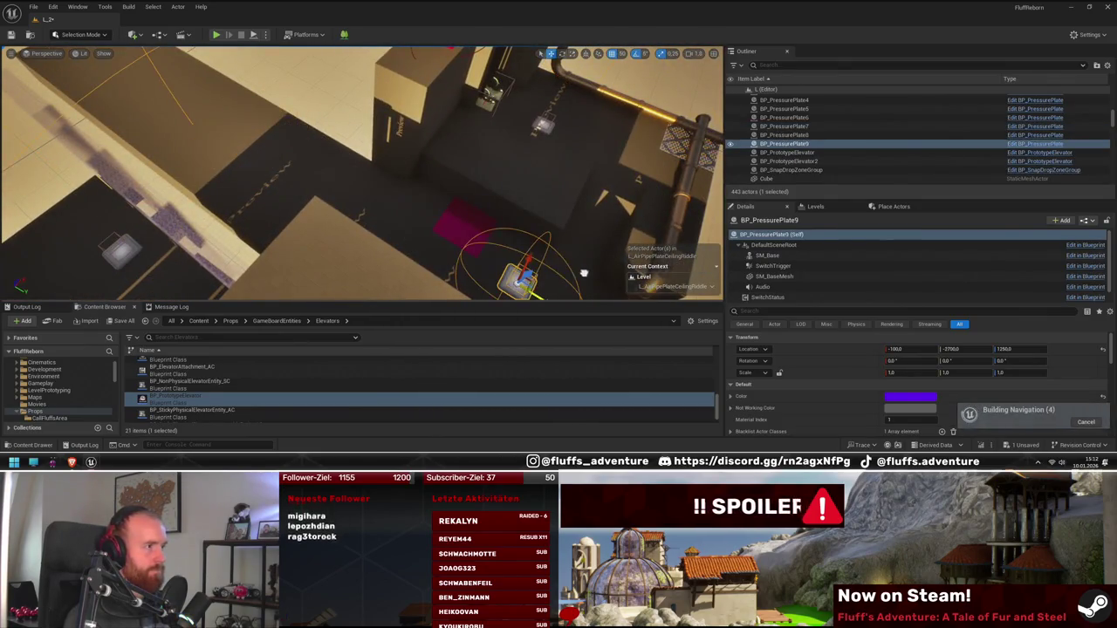
# - Snap BP_PressurePlate9 to the floor with End and nudge it along X to 600
pyautogui.moveTo(483, 249)
pyautogui.mouseDown()
pyautogui.moveTo(444, 228)
pyautogui.moveTo(488, 225)
pyautogui.moveTo(453, 209)
pyautogui.mouseUp()
pyautogui.press('End')
pyautogui.press('f')
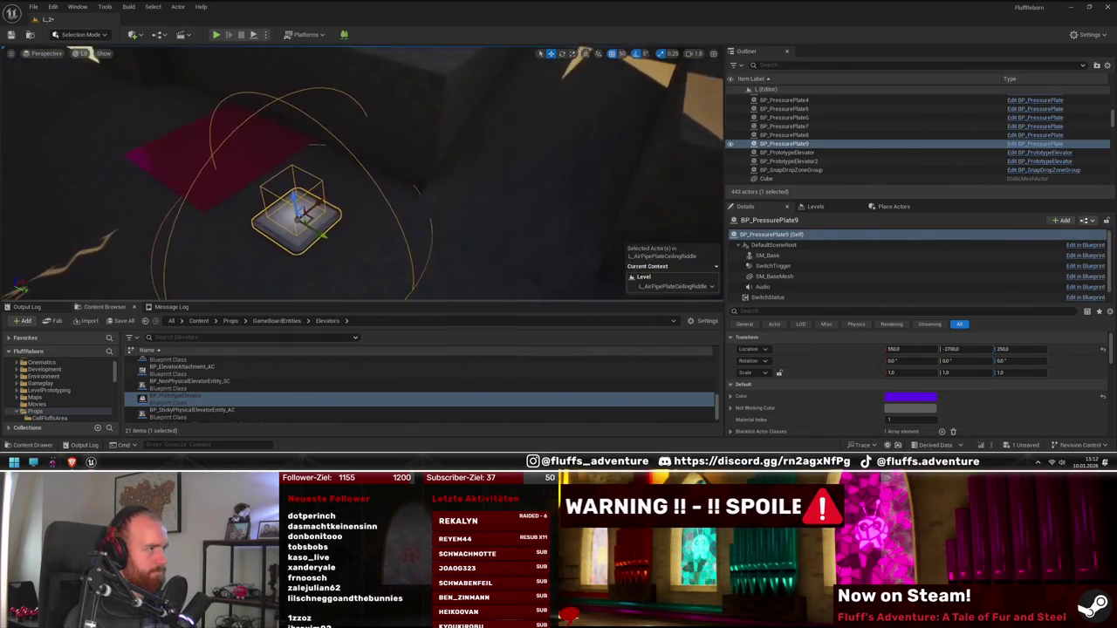
pyautogui.moveTo(398, 217)
pyautogui.mouseDown()
pyautogui.moveTo(342, 204)
pyautogui.moveTo(384, 228)
pyautogui.moveTo(371, 236)
pyautogui.moveTo(335, 222)
pyautogui.moveTo(568, 272)
pyautogui.mouseUp()
# - Add one empty Input Entities array element to BP_PrototypeElevator2
pyautogui.moveTo(620, 236); pyautogui.dragTo(328, 240)
pyautogui.click(250, 197)
pyautogui.scroll(-3, 939, 392)
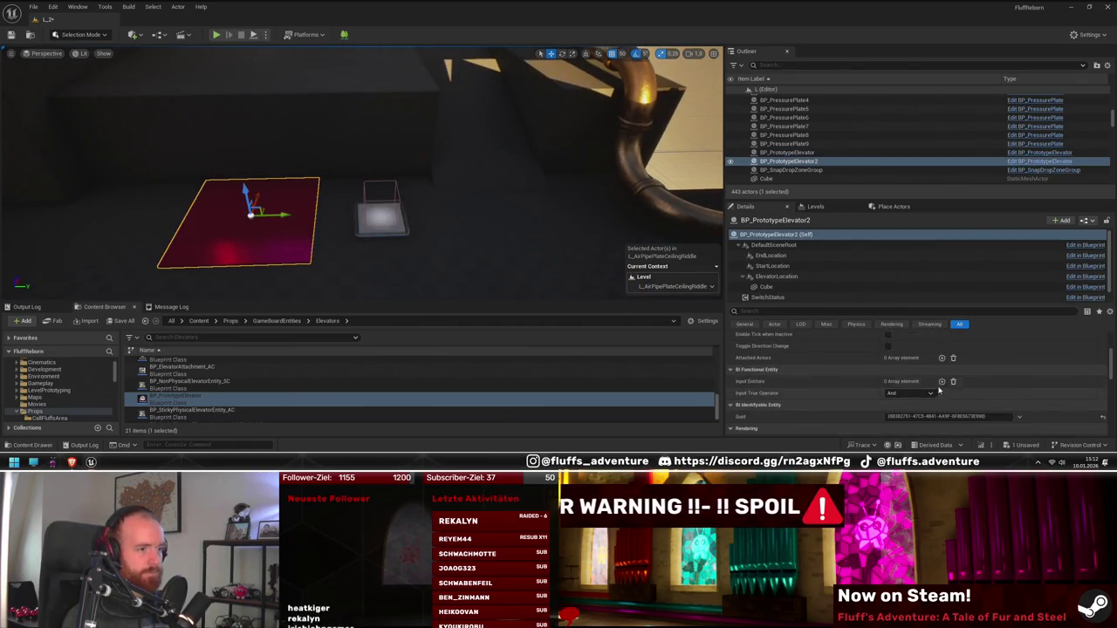
pyautogui.click(942, 382)
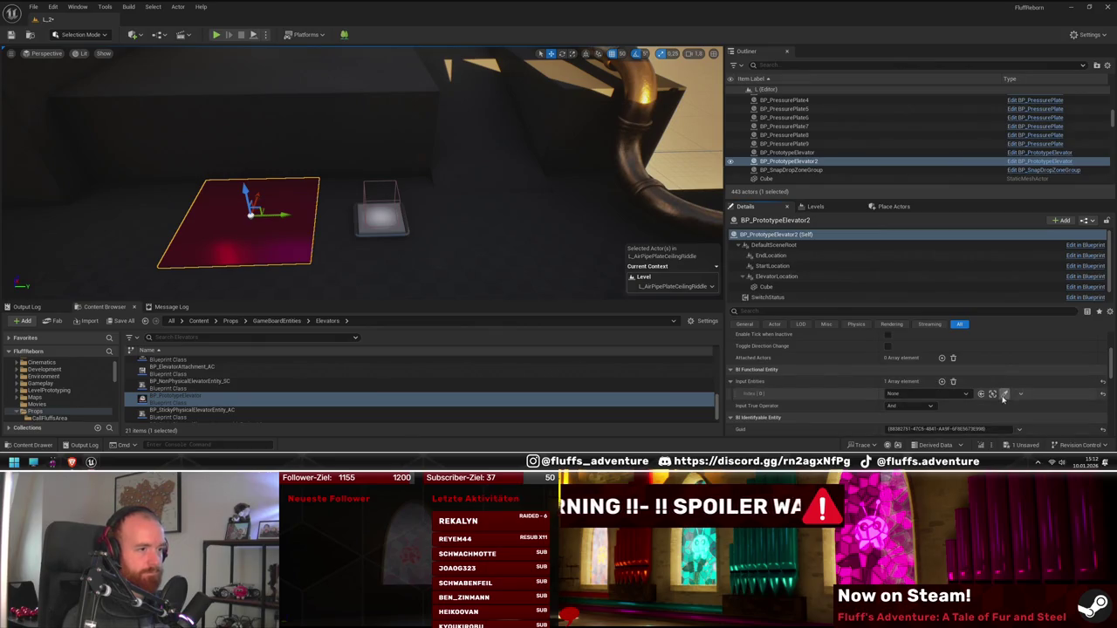
# - Fly below the elevator and select the cube SM_NaniteCube61
pyautogui.moveTo(400, 229)
pyautogui.mouseDown()
pyautogui.moveTo(367, 279)
pyautogui.moveTo(314, 244)
pyautogui.moveTo(296, 261)
pyautogui.moveTo(288, 253)
pyautogui.mouseUp()
pyautogui.click(448, 212)
pyautogui.moveTo(448, 212)
pyautogui.mouseDown()
pyautogui.moveTo(358, 161)
pyautogui.moveTo(345, 167)
pyautogui.moveTo(349, 201)
pyautogui.moveTo(407, 162)
pyautogui.mouseUp()
# - Delete cubes SM_NaniteCube62, SM_NaniteCube59 and SM_NaniteCube60 near the pipes
pyautogui.click(447, 222)
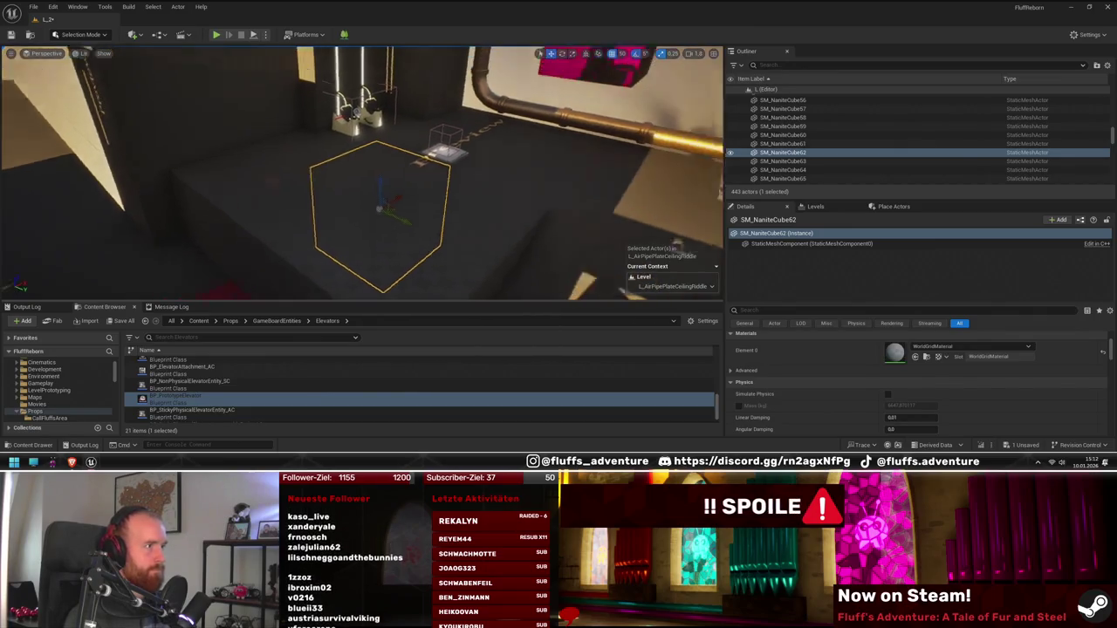
pyautogui.press('Delete')
pyautogui.moveTo(386, 186); pyautogui.dragTo(591, 207)
pyautogui.click(592, 207)
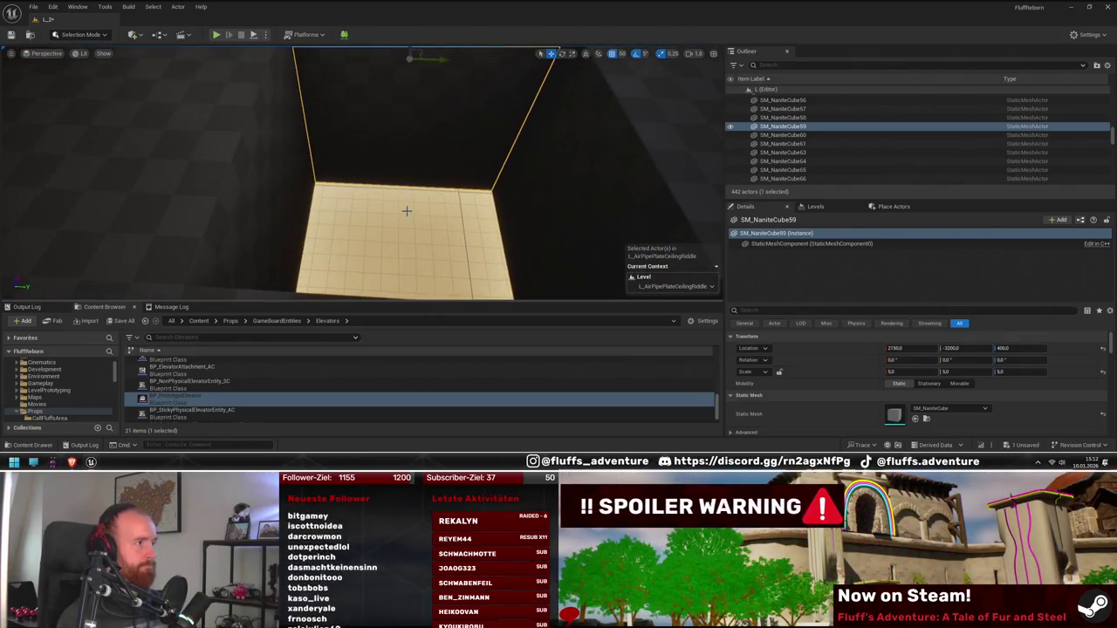
pyautogui.press('Delete')
pyautogui.moveTo(406, 210); pyautogui.dragTo(410, 196)
pyautogui.click(414, 235)
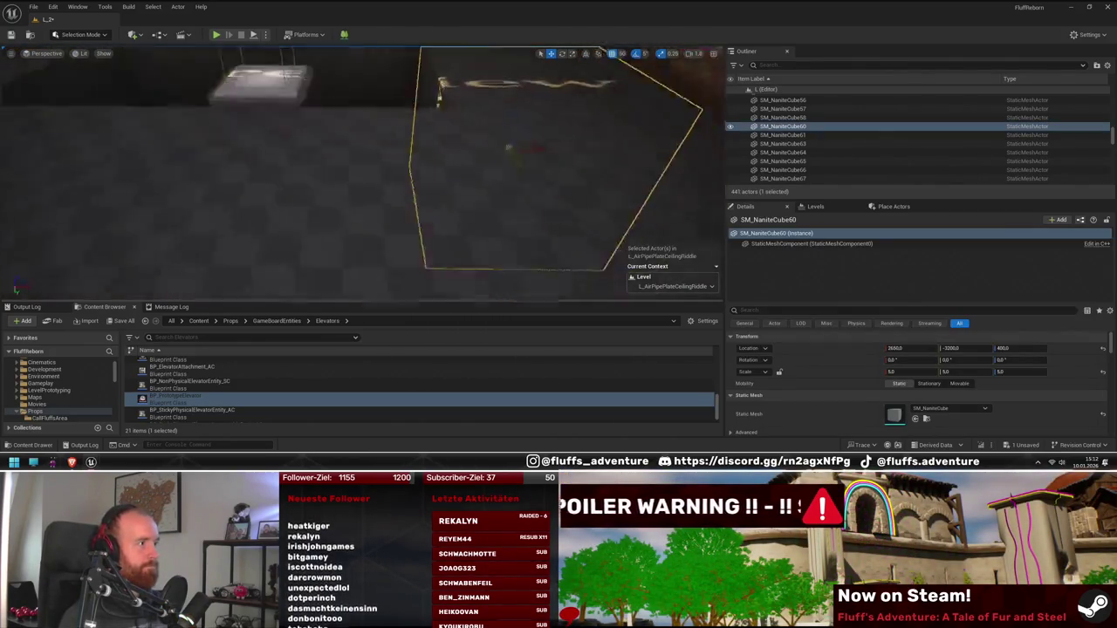
pyautogui.moveTo(361, 175); pyautogui.dragTo(382, 148)
pyautogui.moveTo(425, 257)
pyautogui.mouseDown()
pyautogui.moveTo(448, 248)
pyautogui.moveTo(439, 242)
pyautogui.mouseUp()
pyautogui.press('Delete')
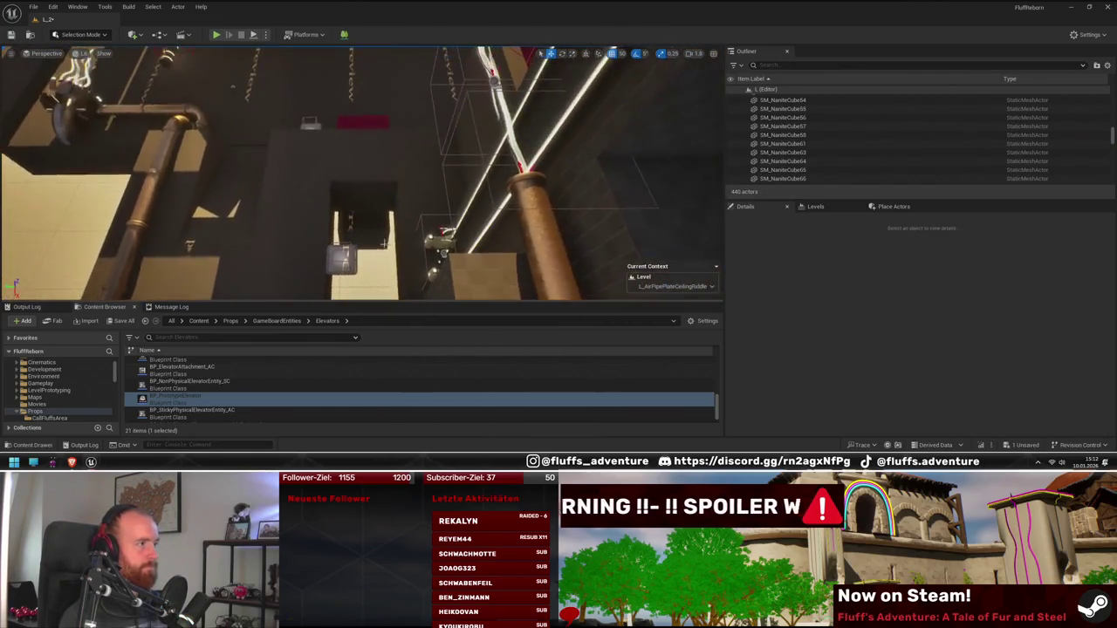
pyautogui.click(357, 219)
pyautogui.moveTo(357, 219)
pyautogui.mouseDown()
pyautogui.moveTo(273, 140)
pyautogui.moveTo(373, 155)
pyautogui.mouseUp()
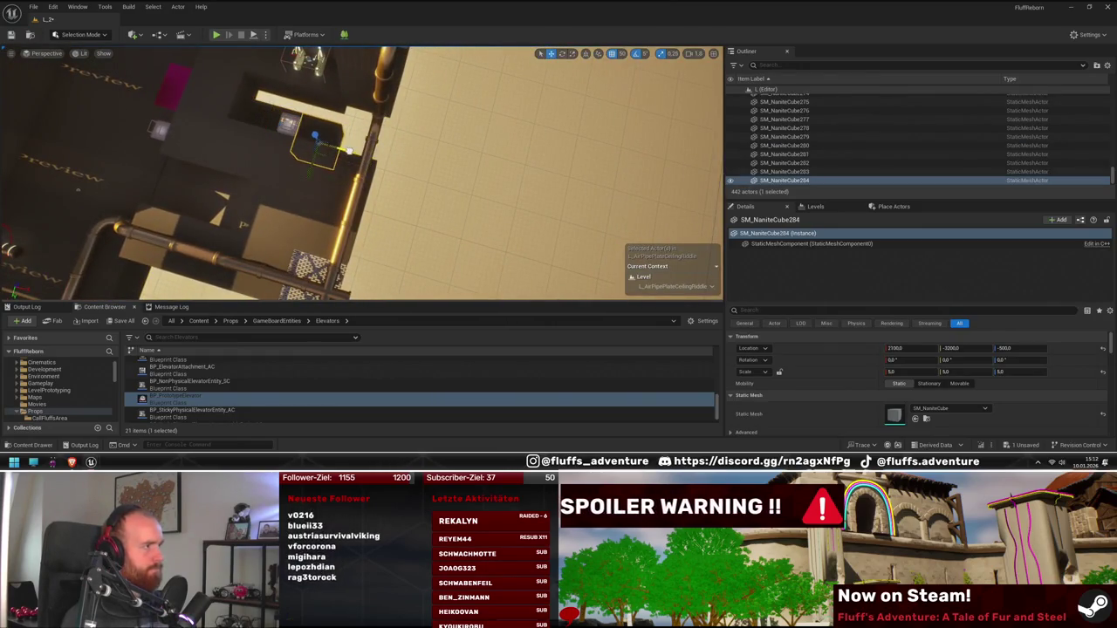
# - Move the selected cube along X to 2650
pyautogui.moveTo(418, 175)
pyautogui.mouseDown()
pyautogui.moveTo(335, 194)
pyautogui.moveTo(352, 197)
pyautogui.mouseUp()
pyautogui.press('f')
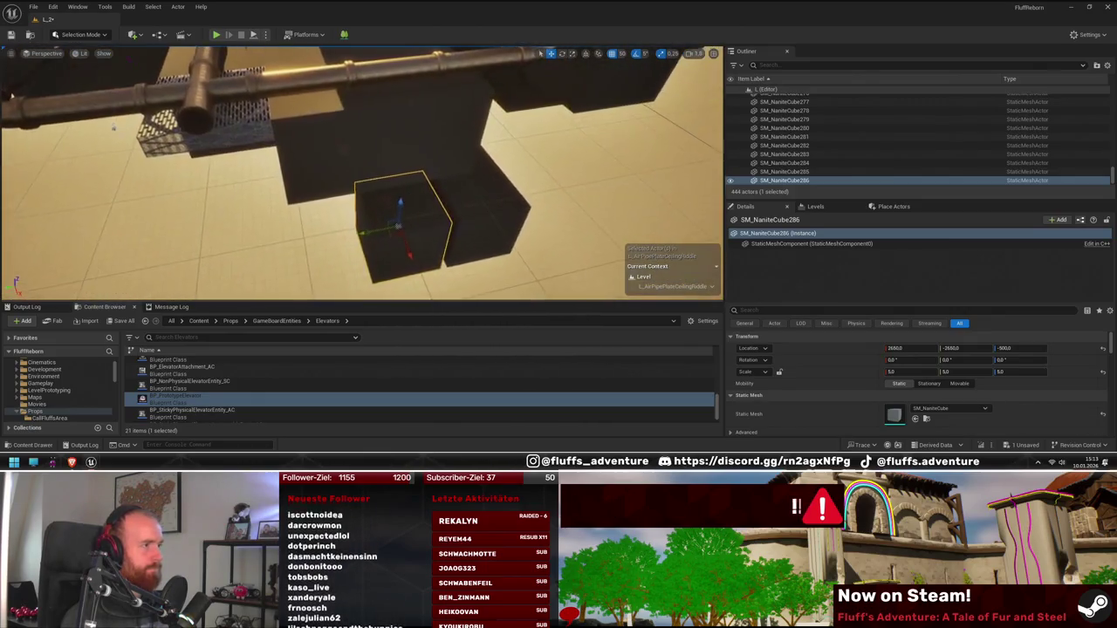
pyautogui.moveTo(397, 225)
pyautogui.mouseDown()
pyautogui.moveTo(311, 237)
pyautogui.moveTo(312, 250)
pyautogui.moveTo(299, 233)
pyautogui.moveTo(315, 237)
pyautogui.mouseUp()
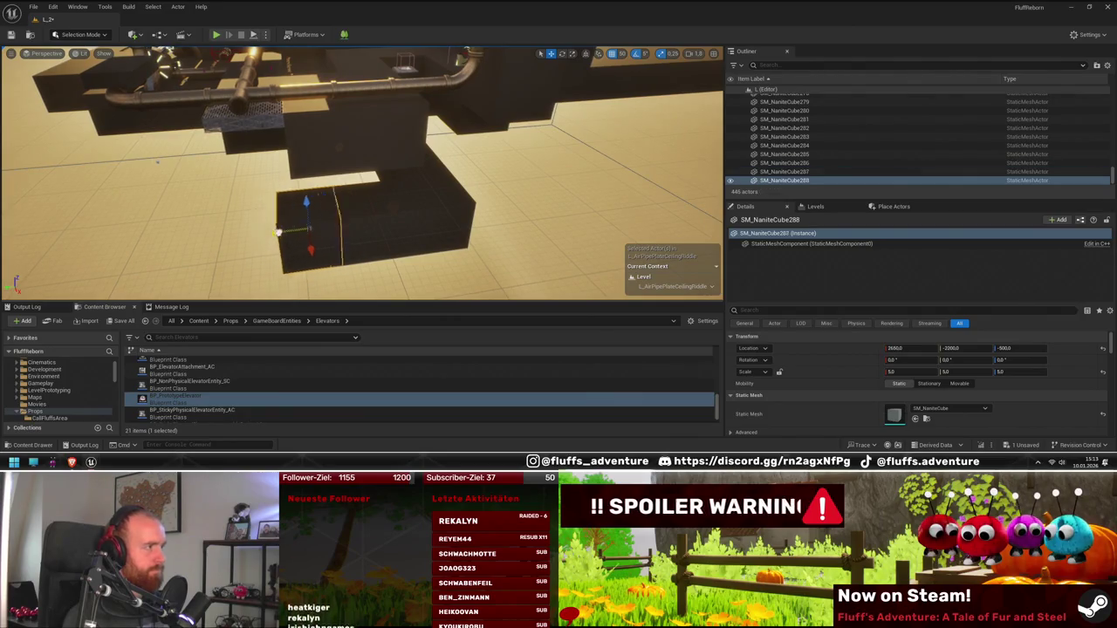
pyautogui.moveTo(233, 234); pyautogui.dragTo(418, 213)
# - Copy the patterned grate cube and slide the copy right along the pipes
pyautogui.click(188, 253)
pyautogui.moveTo(188, 253)
pyautogui.mouseDown()
pyautogui.moveTo(349, 218)
pyautogui.moveTo(935, 362)
pyautogui.mouseUp()
pyautogui.moveTo(214, 225)
pyautogui.mouseDown()
pyautogui.moveTo(428, 225)
pyautogui.moveTo(375, 205)
pyautogui.moveTo(414, 186)
pyautogui.mouseUp()
pyautogui.moveTo(345, 211); pyautogui.dragTo(345, 211)
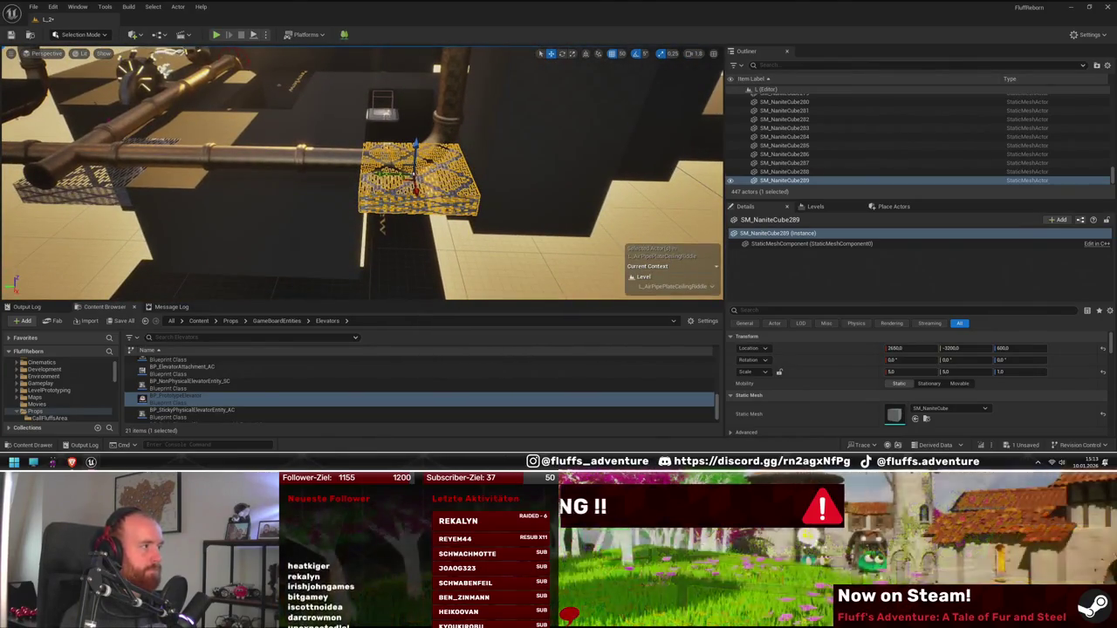
# - Delete the two dark cubes blocking the pipe
pyautogui.click(237, 222)
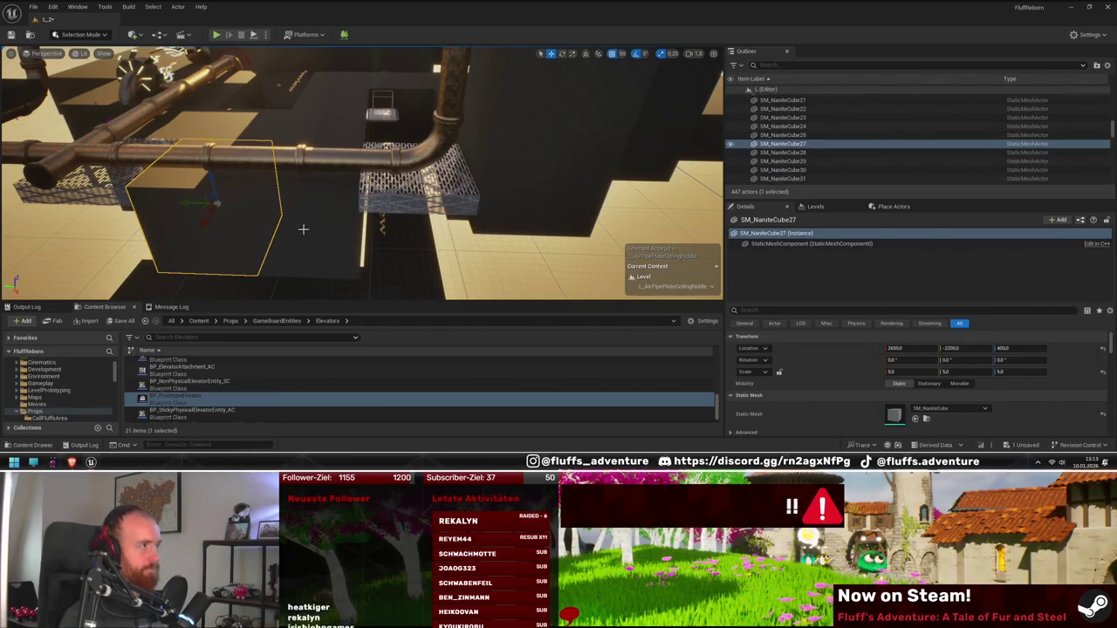
pyautogui.press('Delete')
pyautogui.click(288, 230)
pyautogui.press('Delete')
# - Place another grate cube copy further left and delete the dark block beside it
pyautogui.click(417, 174)
pyautogui.moveTo(346, 211); pyautogui.dragTo(346, 211)
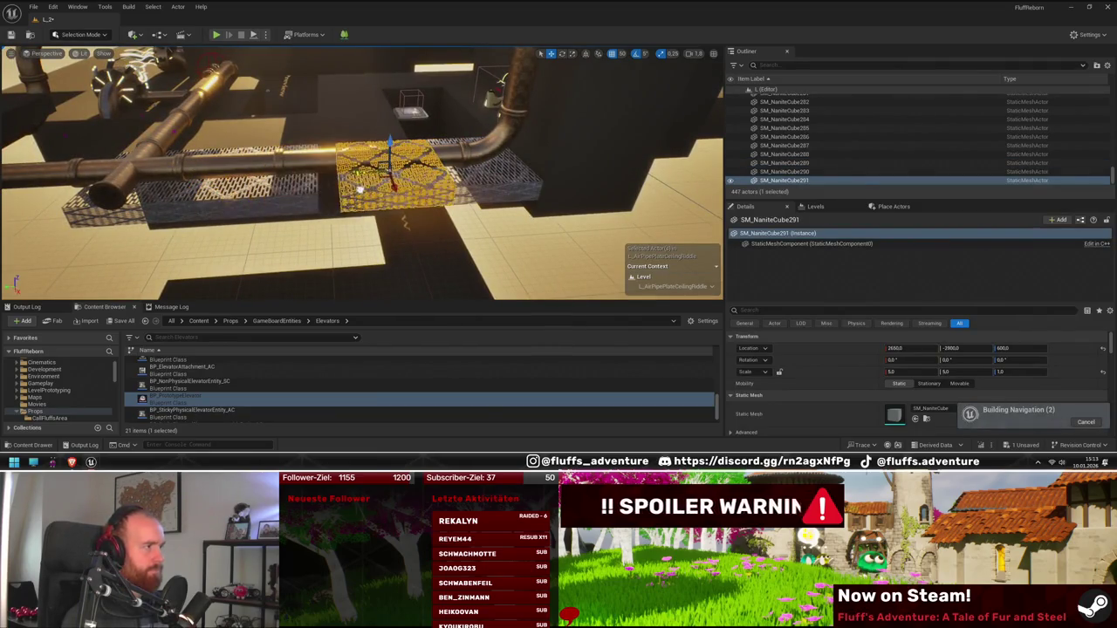
pyautogui.moveTo(344, 188); pyautogui.dragTo(343, 187)
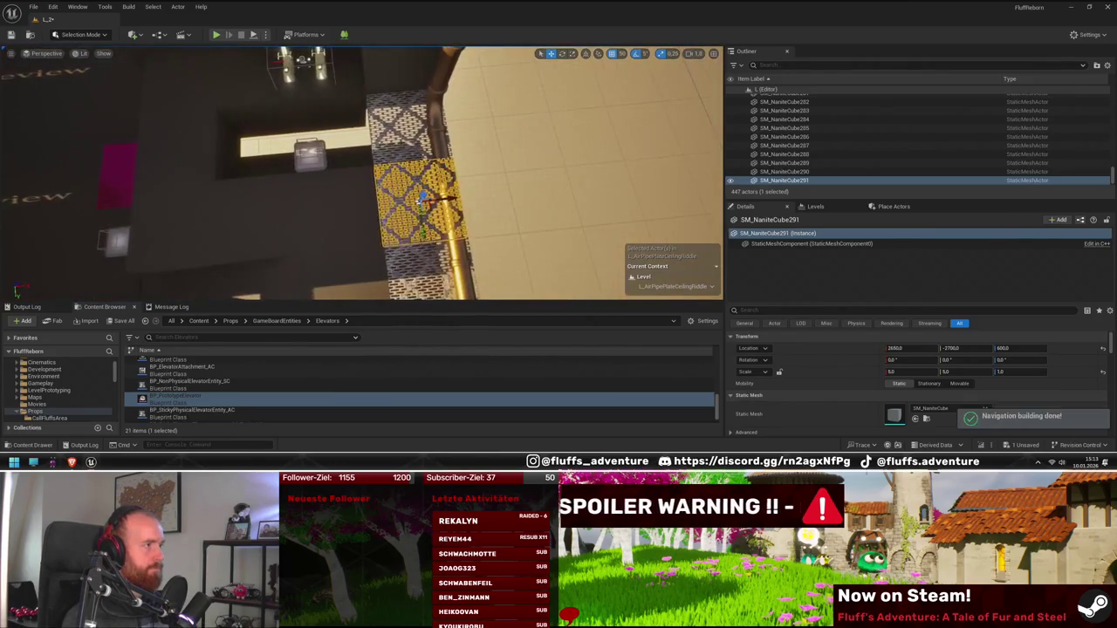
pyautogui.click(408, 135)
pyautogui.moveTo(432, 129)
pyautogui.mouseDown()
pyautogui.moveTo(241, 138)
pyautogui.moveTo(430, 165)
pyautogui.moveTo(375, 157)
pyautogui.moveTo(337, 168)
pyautogui.mouseUp()
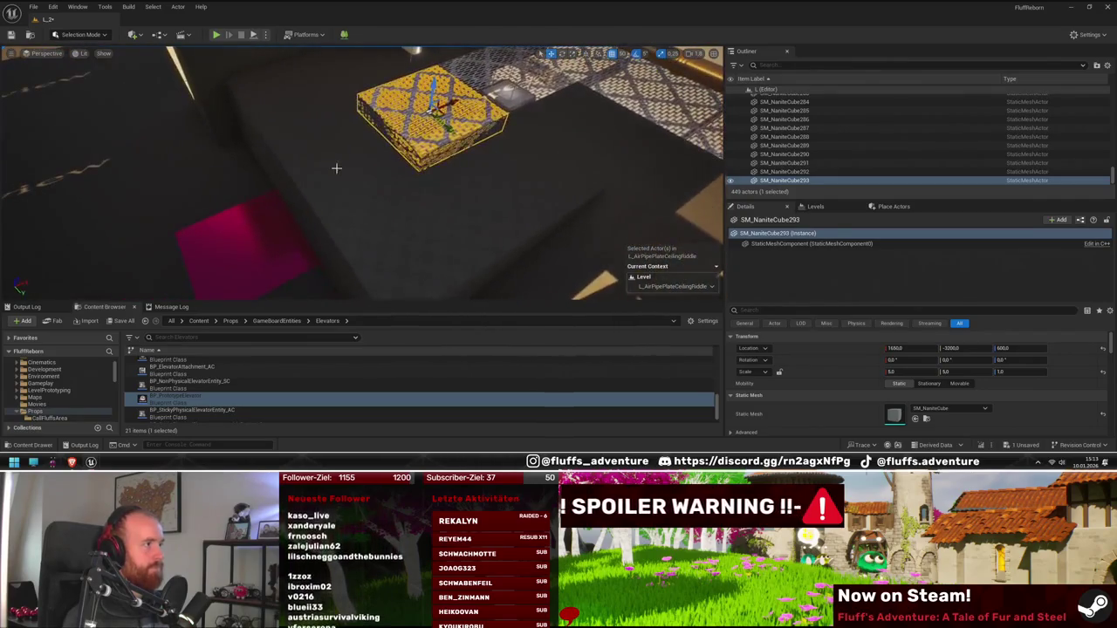
pyautogui.click(337, 168)
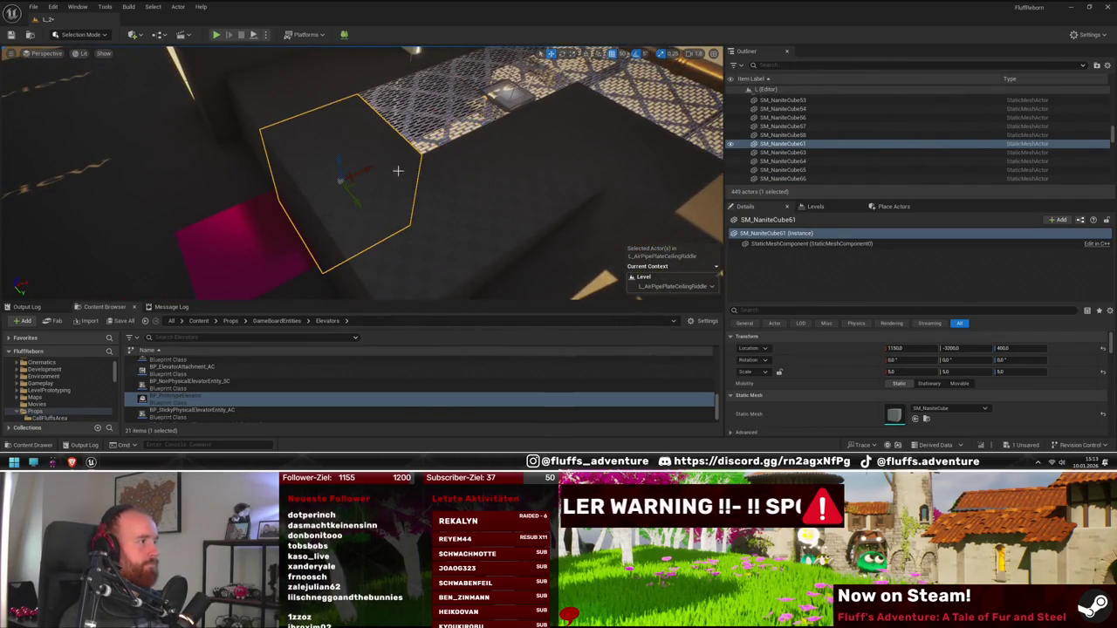
pyautogui.press('Delete')
# - Duplicate the grate cube with Ctrl+D and switch to rotation to stand it upright
pyautogui.click(431, 127)
pyautogui.hotkey('ctrl', 'd')
pyautogui.press('e')
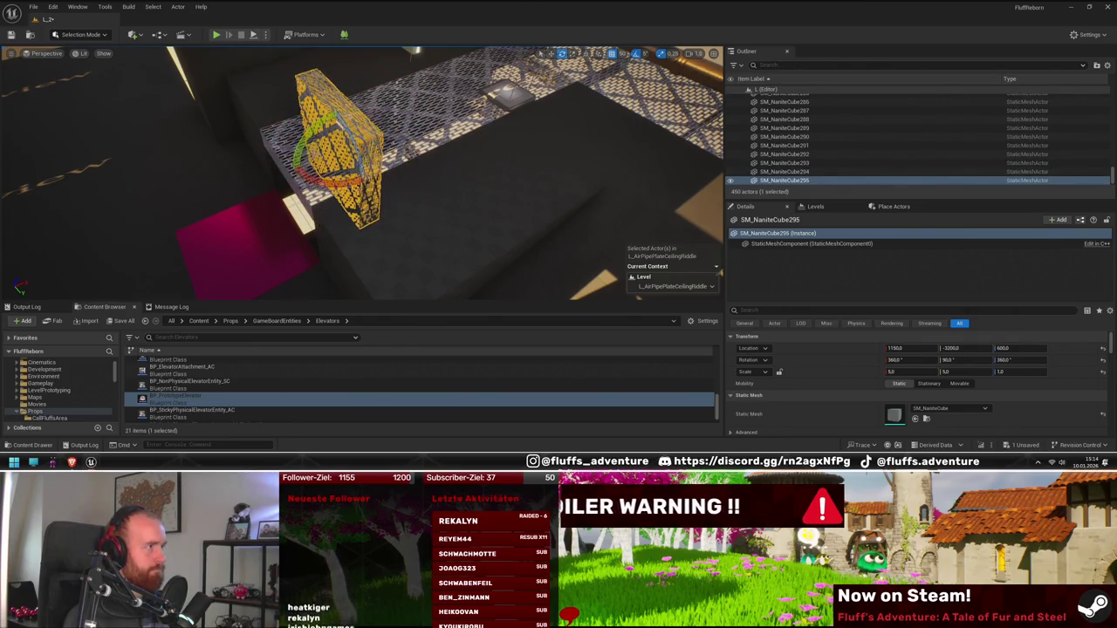
pyautogui.press('w')
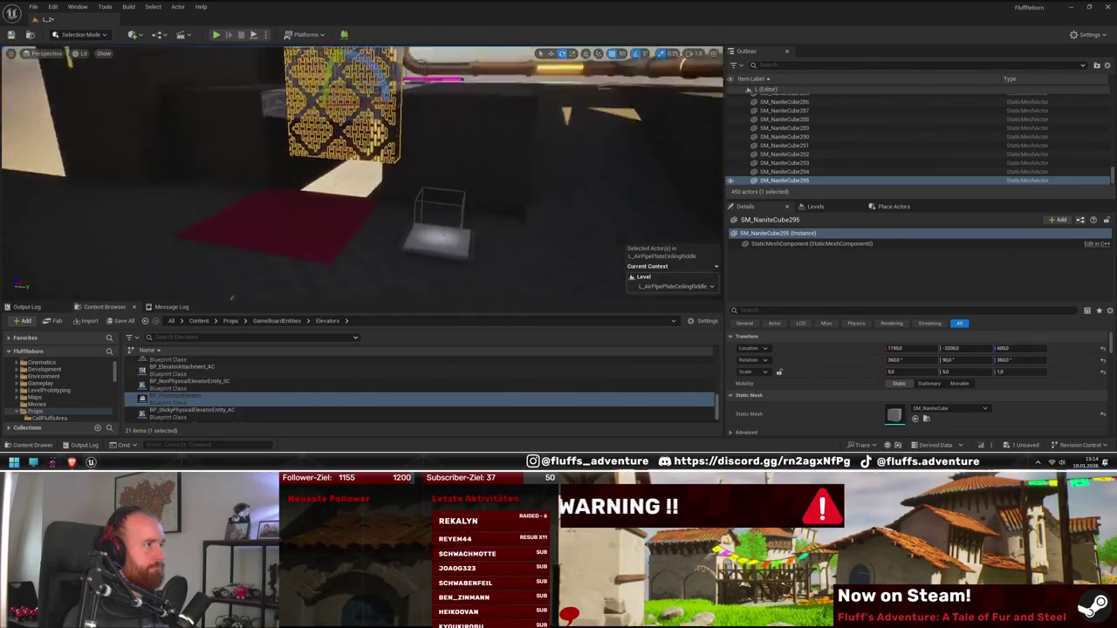
pyautogui.press('w')
pyautogui.press('s')
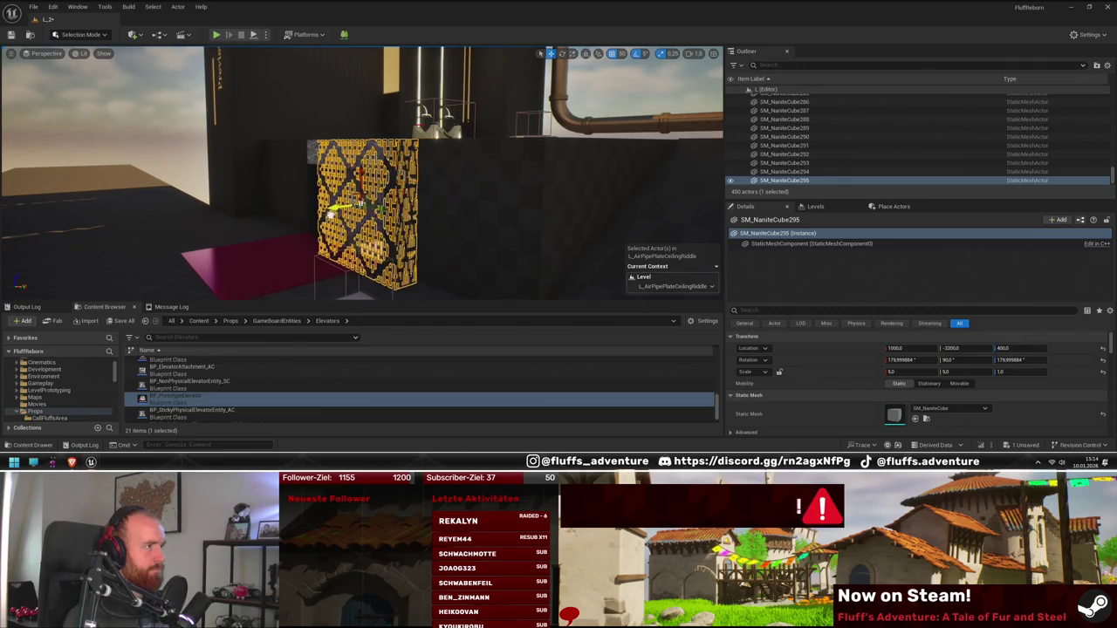
pyautogui.moveTo(336, 205)
pyautogui.mouseDown()
pyautogui.moveTo(278, 203)
pyautogui.moveTo(393, 218)
pyautogui.moveTo(650, 295)
pyautogui.moveTo(650, 340)
pyautogui.moveTo(650, 271)
pyautogui.mouseUp()
pyautogui.moveTo(337, 141)
pyautogui.mouseDown()
pyautogui.moveTo(349, 152)
pyautogui.moveTo(358, 144)
pyautogui.moveTo(337, 141)
pyautogui.moveTo(342, 106)
pyautogui.mouseUp()
pyautogui.moveTo(419, 157)
pyautogui.mouseDown()
pyautogui.moveTo(496, 165)
pyautogui.moveTo(305, 200)
pyautogui.mouseUp()
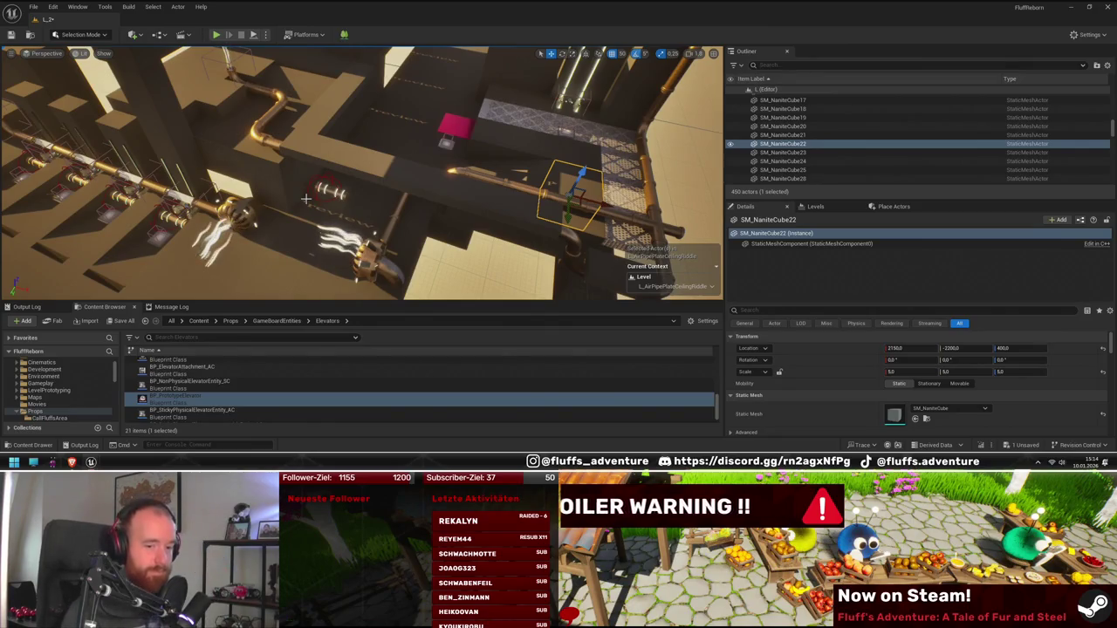
pyautogui.scroll(-5, 265, 167)
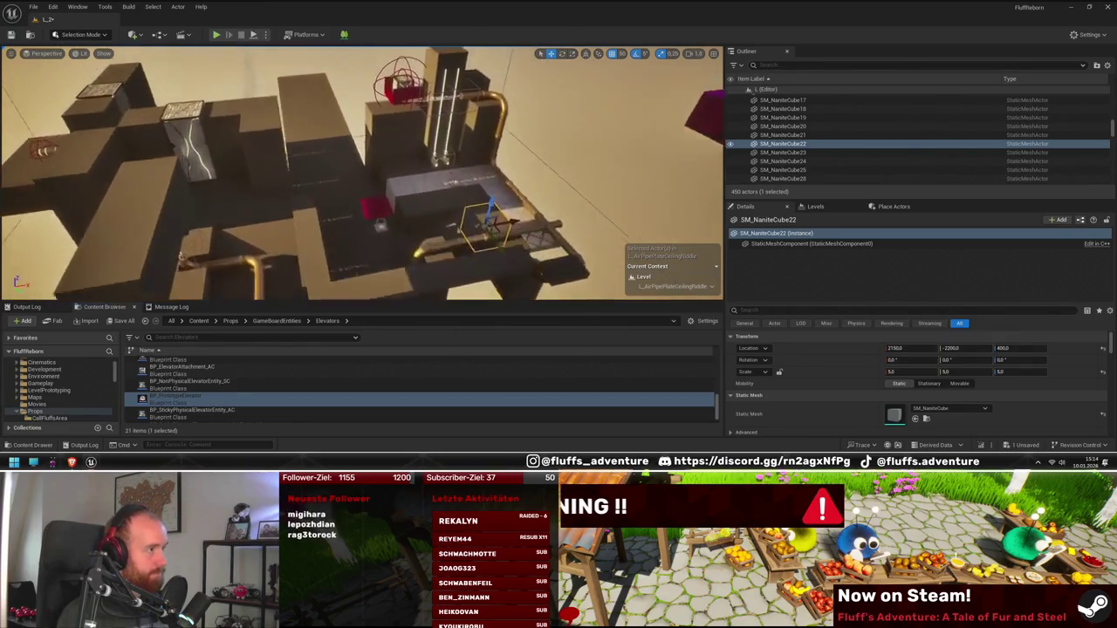
pyautogui.moveTo(264, 167)
pyautogui.mouseDown()
pyautogui.moveTo(264, 201)
pyautogui.moveTo(270, 179)
pyautogui.moveTo(288, 209)
pyautogui.mouseUp()
pyautogui.moveTo(351, 169)
pyautogui.mouseDown()
pyautogui.moveTo(338, 208)
pyautogui.moveTo(272, 171)
pyautogui.moveTo(353, 222)
pyautogui.mouseUp()
# - Select the 21 dark wall cubes (SM_NaniteCube159–179) along the level's outer edge
pyautogui.moveTo(451, 225)
pyautogui.mouseDown()
pyautogui.moveTo(319, 211)
pyautogui.moveTo(321, 197)
pyautogui.moveTo(342, 198)
pyautogui.mouseUp()
pyautogui.click(314, 209)
pyautogui.click(327, 194)
pyautogui.click(327, 240)
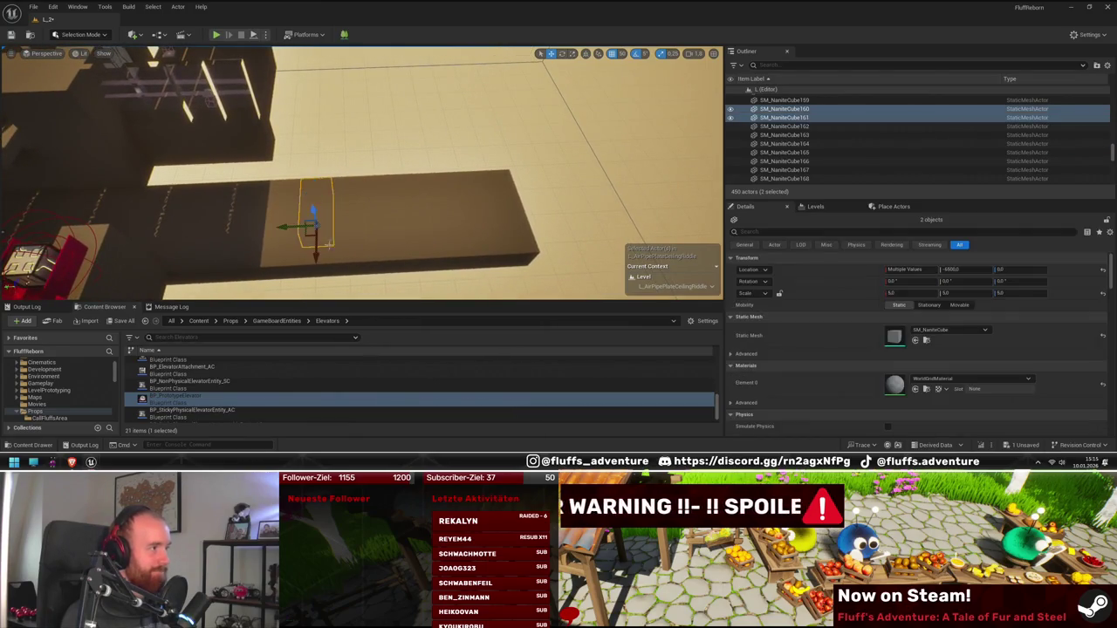
pyautogui.keyDown('ctrl'); pyautogui.click(330, 261); pyautogui.keyUp('ctrl')
pyautogui.keyDown('ctrl'); pyautogui.click(345, 240); pyautogui.keyUp('ctrl')
pyautogui.keyDown('ctrl'); pyautogui.click(357, 222); pyautogui.keyUp('ctrl')
pyautogui.keyDown('ctrl'); pyautogui.click(376, 200); pyautogui.keyUp('ctrl')
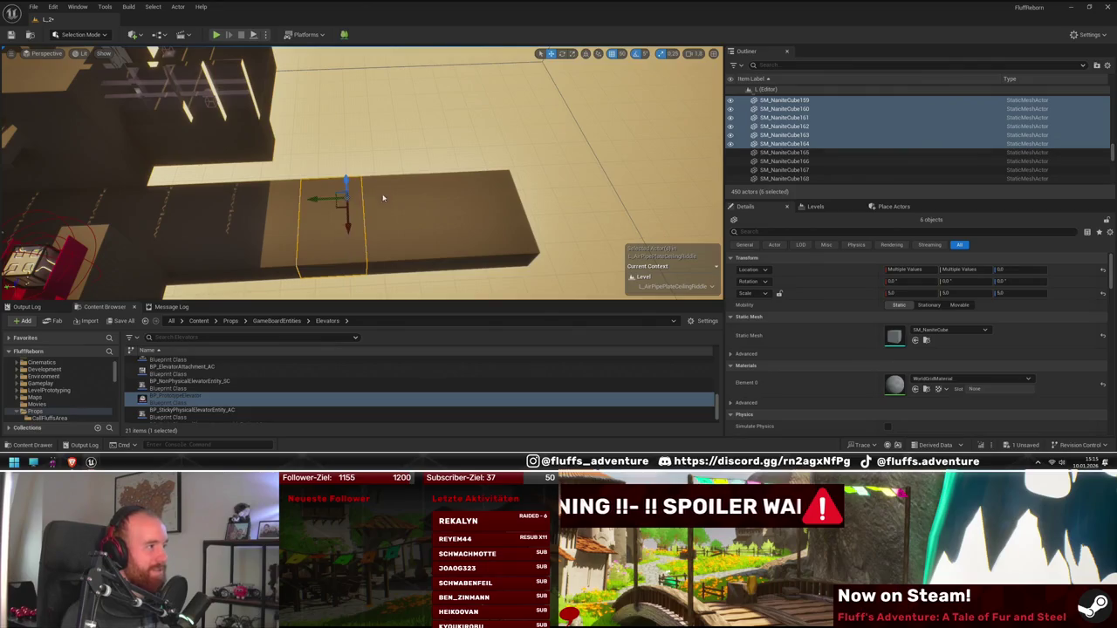
pyautogui.keyDown('ctrl'); pyautogui.click(429, 247); pyautogui.keyUp('ctrl')
pyautogui.keyDown('ctrl'); pyautogui.click(439, 238); pyautogui.keyUp('ctrl')
pyautogui.keyDown('ctrl'); pyautogui.click(447, 231); pyautogui.keyUp('ctrl')
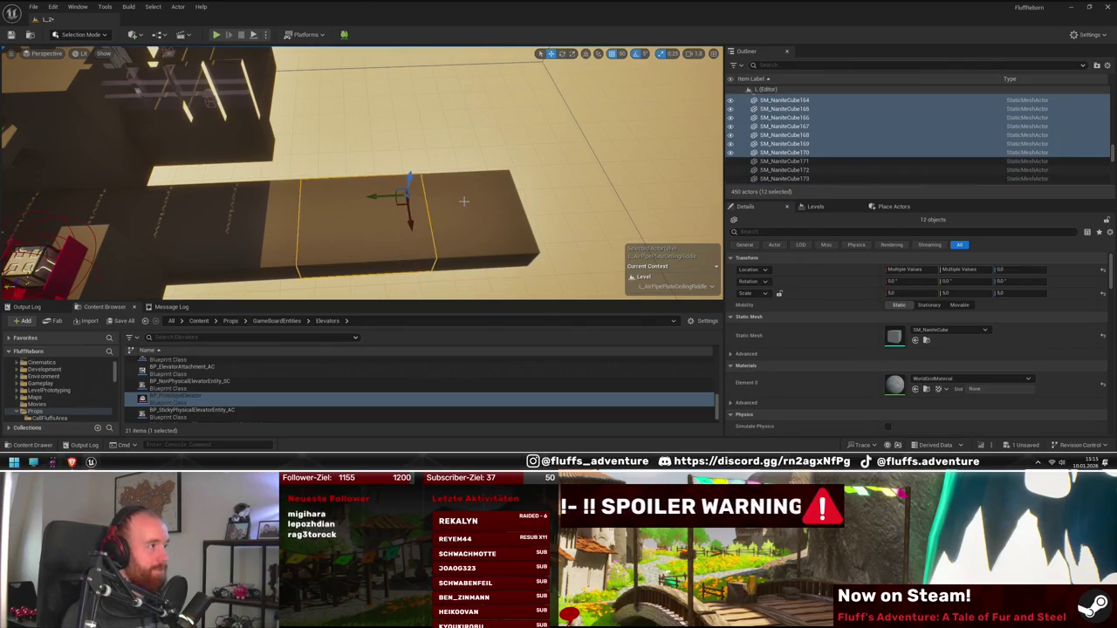
pyautogui.keyDown('ctrl'); pyautogui.click(457, 224); pyautogui.keyUp('ctrl')
pyautogui.keyDown('ctrl'); pyautogui.click(485, 223); pyautogui.keyUp('ctrl')
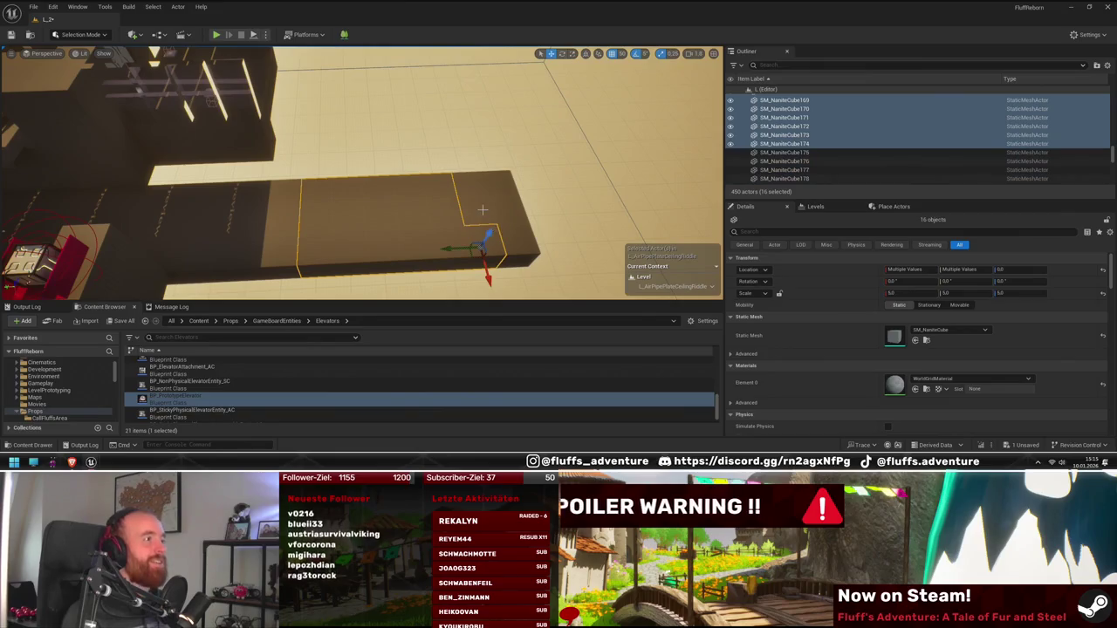
pyautogui.keyDown('ctrl'); pyautogui.click(508, 192); pyautogui.keyUp('ctrl')
pyautogui.keyDown('ctrl'); pyautogui.click(523, 214); pyautogui.keyUp('ctrl')
pyautogui.keyDown('ctrl'); pyautogui.click(541, 231); pyautogui.keyUp('ctrl')
# - Delete the selected cubes, zoom out over the whole level, and pick a cube at the wall's base
pyautogui.press('Delete')
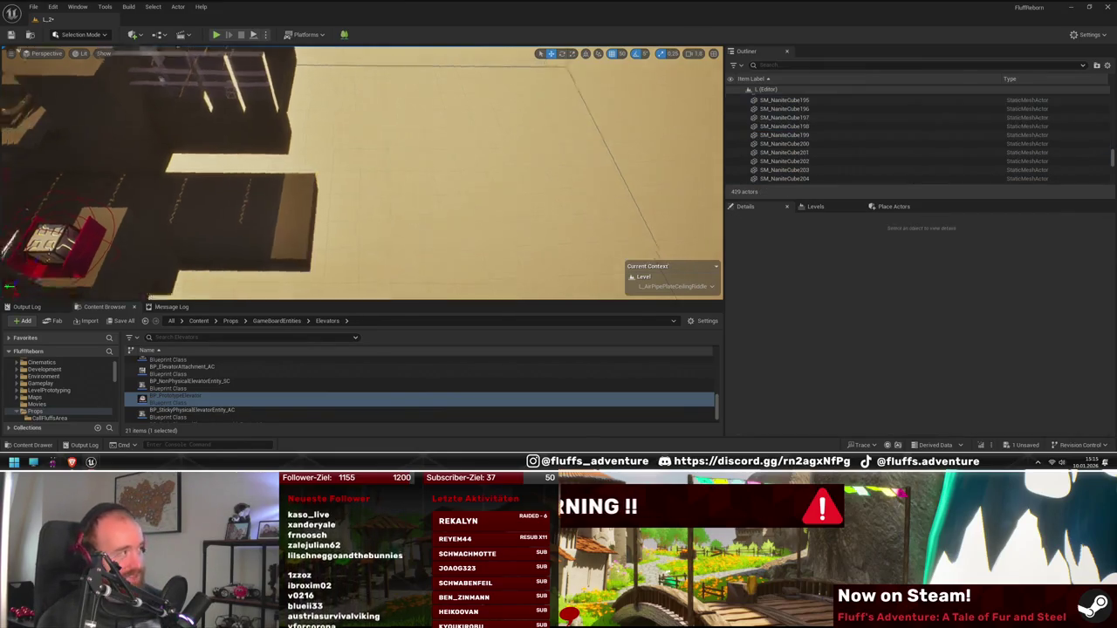
pyautogui.scroll(-10, 362, 175)
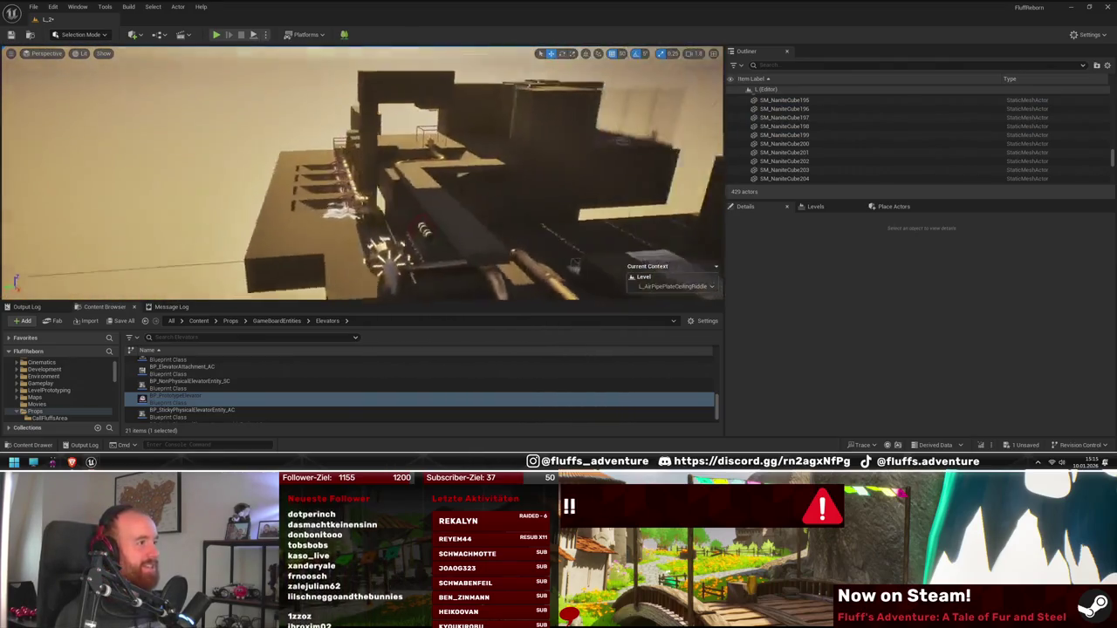
pyautogui.scroll(-3, 362, 175)
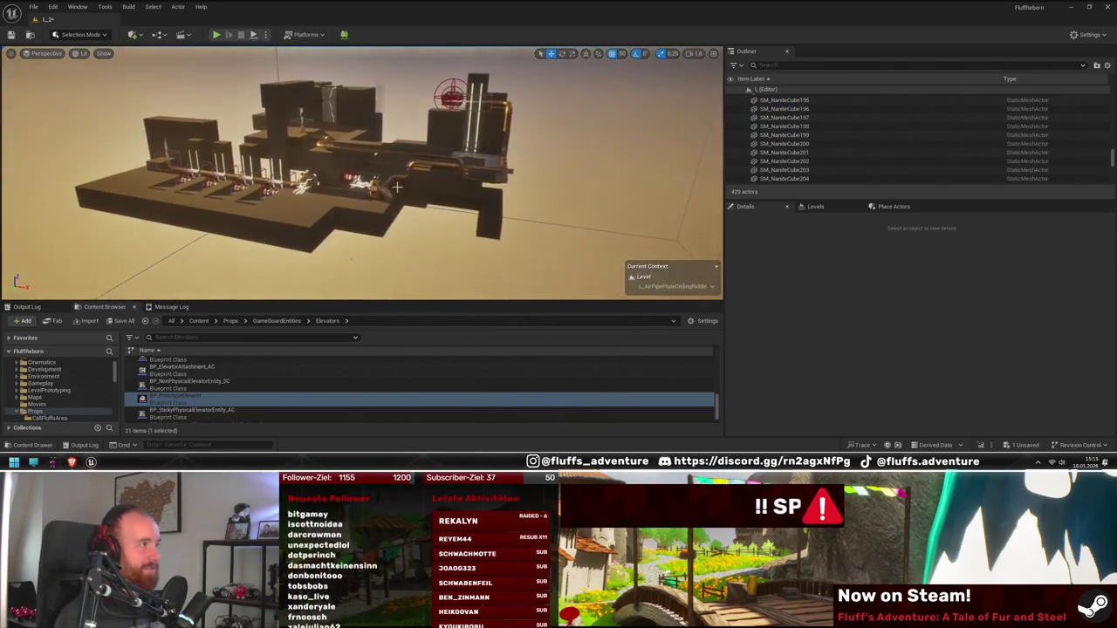
pyautogui.scroll(-3, 362, 174)
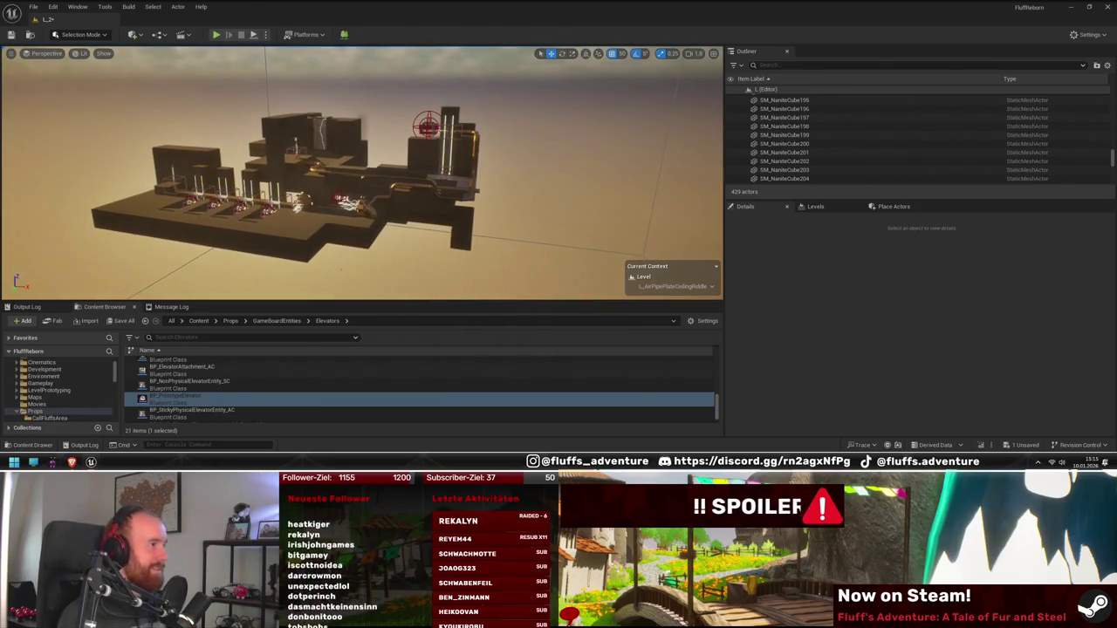
pyautogui.scroll(10, 362, 174)
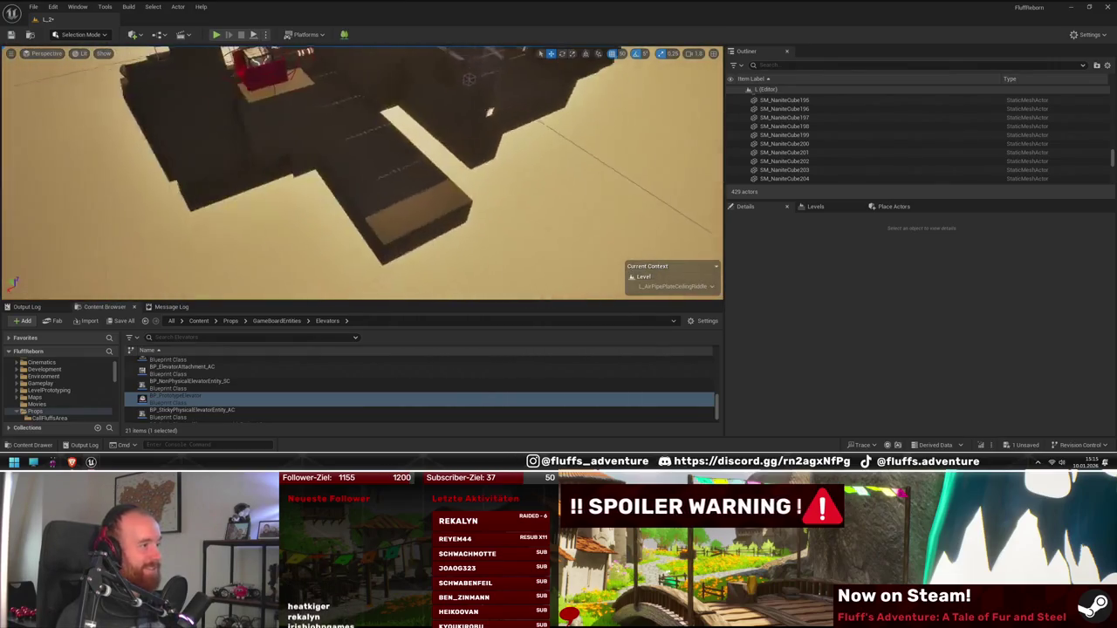
pyautogui.click(452, 206)
# - Focus on three wall cubes and stack copies of them upward along Z
pyautogui.keyDown('ctrl'); pyautogui.click(399, 209); pyautogui.keyUp('ctrl')
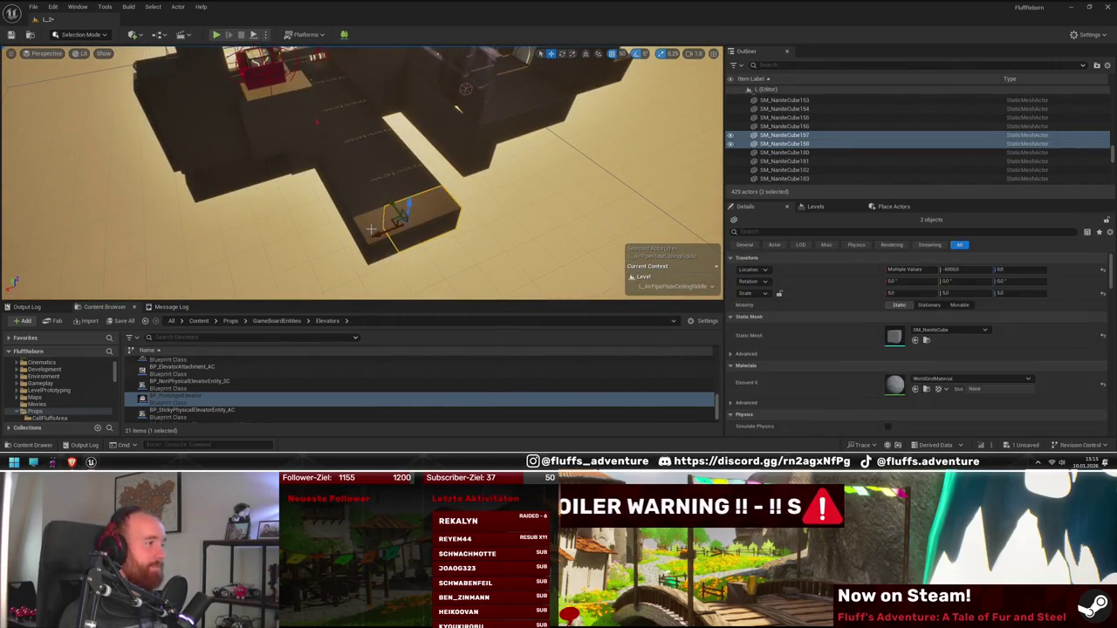
pyautogui.press('f')
pyautogui.moveTo(316, 179); pyautogui.dragTo(363, 252)
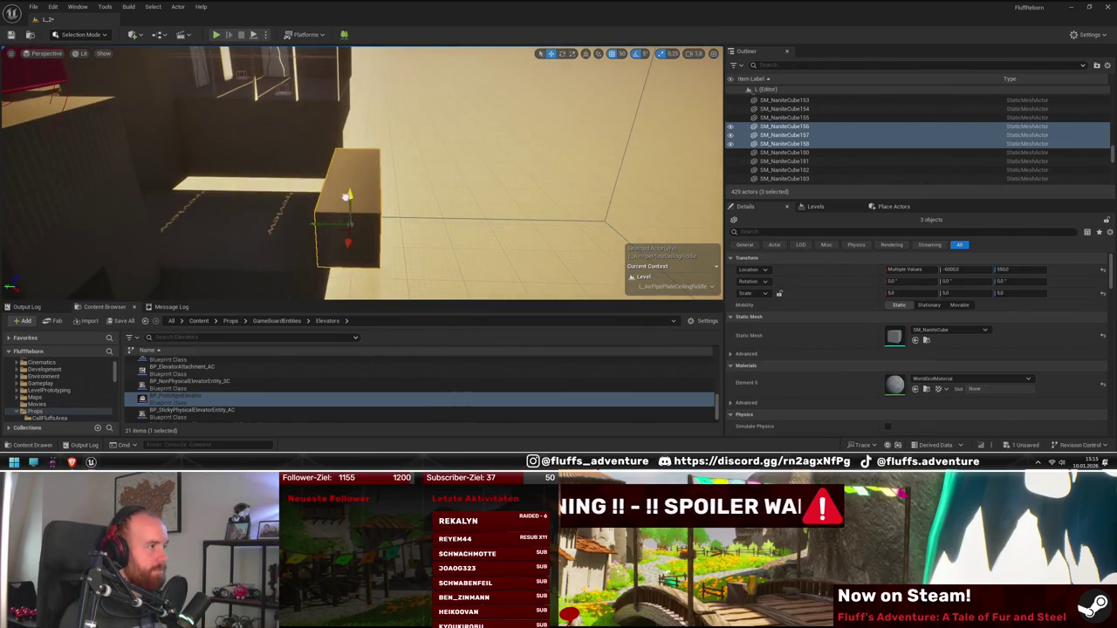
pyautogui.moveTo(346, 199); pyautogui.dragTo(367, 96)
pyautogui.moveTo(384, 144)
pyautogui.mouseDown()
pyautogui.moveTo(402, 146)
pyautogui.moveTo(425, 93)
pyautogui.mouseUp()
pyautogui.scroll(6, 420, 99)
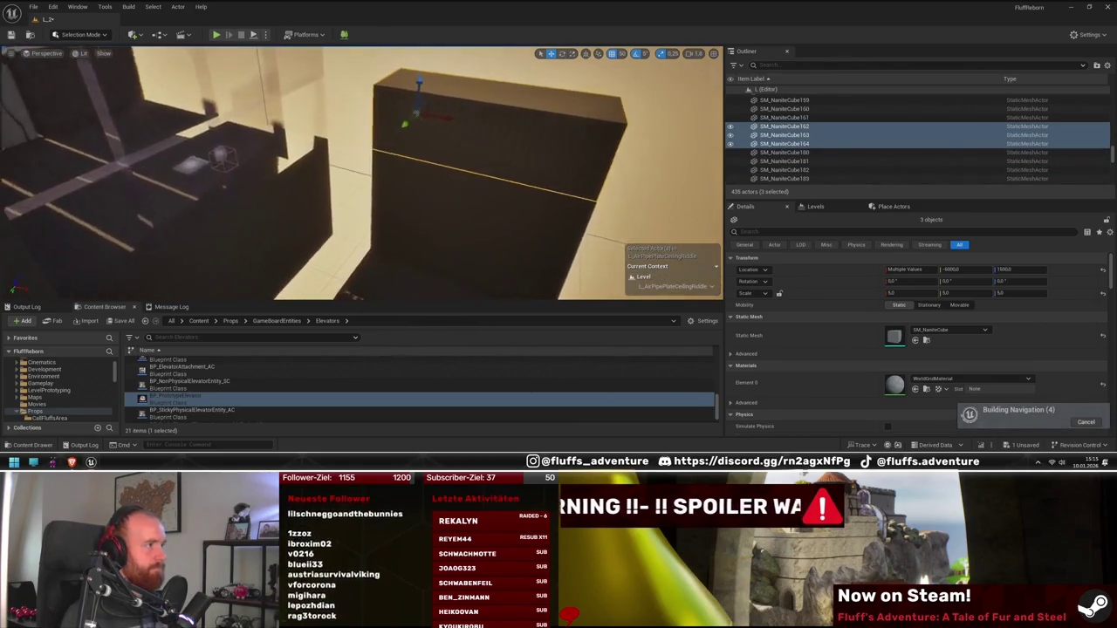
# - Copy the tall column's three cubes to the left and place one more cube on top
pyautogui.click(402, 229)
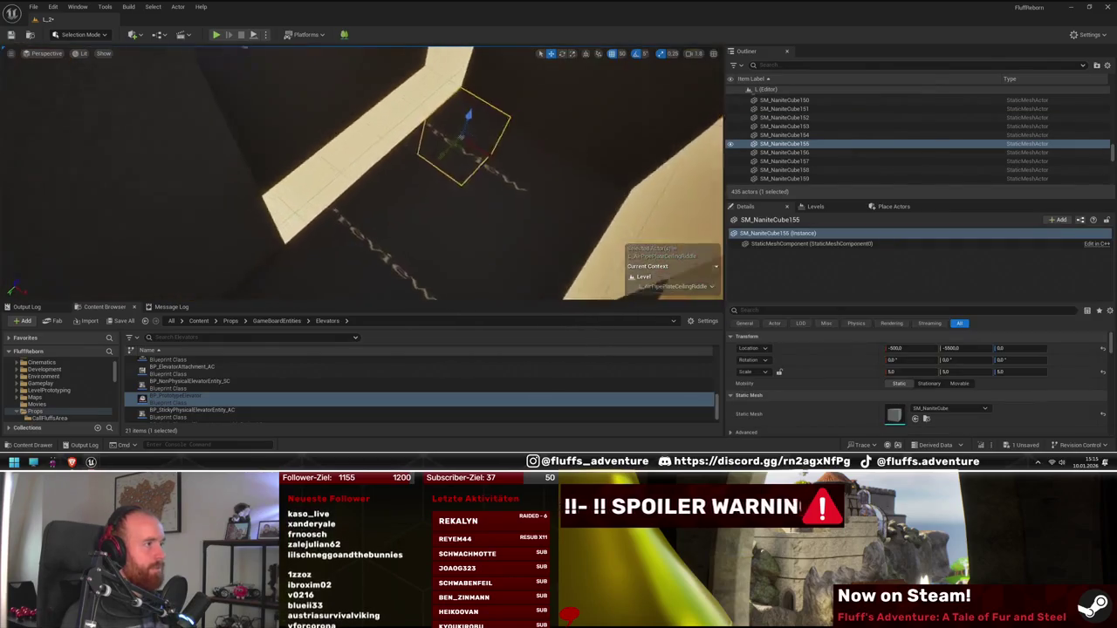
pyautogui.moveTo(444, 218)
pyautogui.mouseDown()
pyautogui.moveTo(324, 236)
pyautogui.moveTo(262, 162)
pyautogui.moveTo(291, 244)
pyautogui.mouseUp()
pyautogui.keyDown('ctrl'); pyautogui.click(290, 244); pyautogui.keyUp('ctrl')
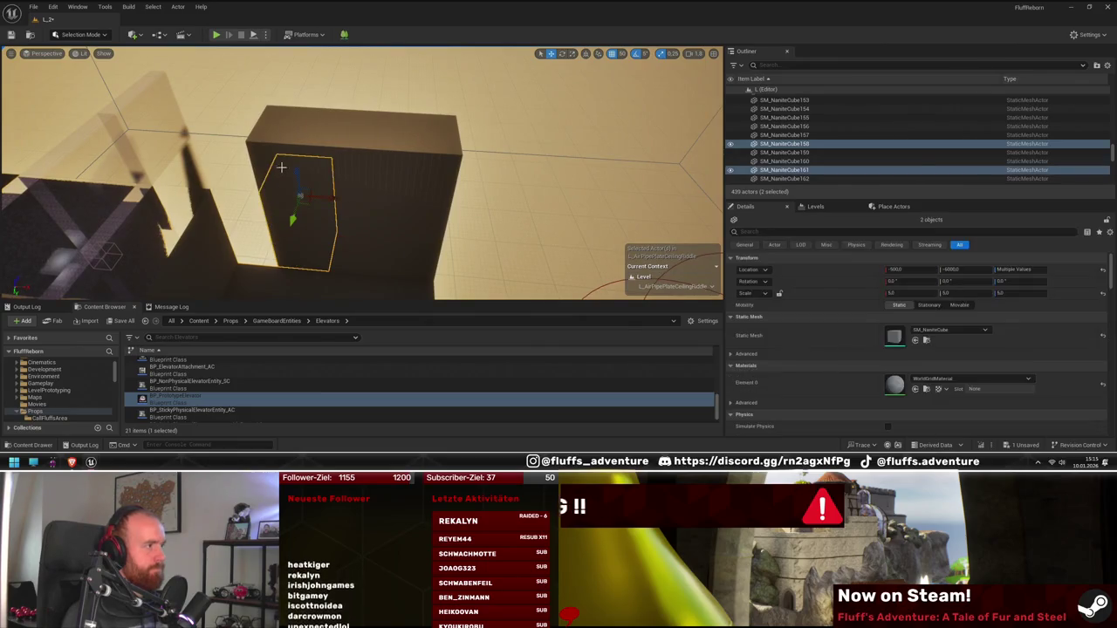
pyautogui.keyDown('ctrl'); pyautogui.click(294, 199); pyautogui.keyUp('ctrl')
pyautogui.moveTo(287, 159)
pyautogui.mouseDown()
pyautogui.moveTo(209, 165)
pyautogui.moveTo(248, 164)
pyautogui.moveTo(188, 59)
pyautogui.moveTo(349, 294)
pyautogui.moveTo(384, 267)
pyautogui.moveTo(273, 115)
pyautogui.moveTo(201, 122)
pyautogui.moveTo(100, 96)
pyautogui.moveTo(218, 130)
pyautogui.mouseUp()
pyautogui.click(219, 164)
# - Duplicate three more wall cubes twice along Y to extend the wall
pyautogui.click(306, 165)
pyautogui.keyDown('ctrl'); pyautogui.click(301, 148); pyautogui.keyUp('ctrl')
pyautogui.keyDown('ctrl'); pyautogui.click(301, 148); pyautogui.keyUp('ctrl')
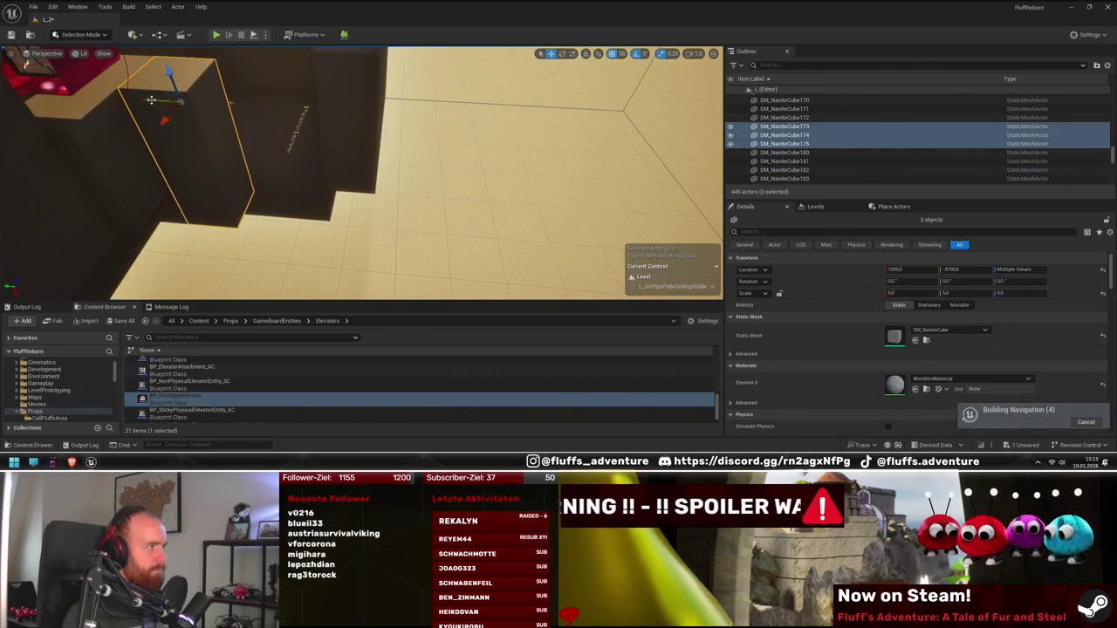
pyautogui.moveTo(151, 100); pyautogui.dragTo(299, 120)
pyautogui.moveTo(229, 113)
pyautogui.mouseDown()
pyautogui.moveTo(317, 128)
pyautogui.moveTo(245, 139)
pyautogui.moveTo(192, 122)
pyautogui.moveTo(308, 122)
pyautogui.moveTo(382, 144)
pyautogui.moveTo(381, 209)
pyautogui.moveTo(427, 192)
pyautogui.moveTo(471, 224)
pyautogui.mouseUp()
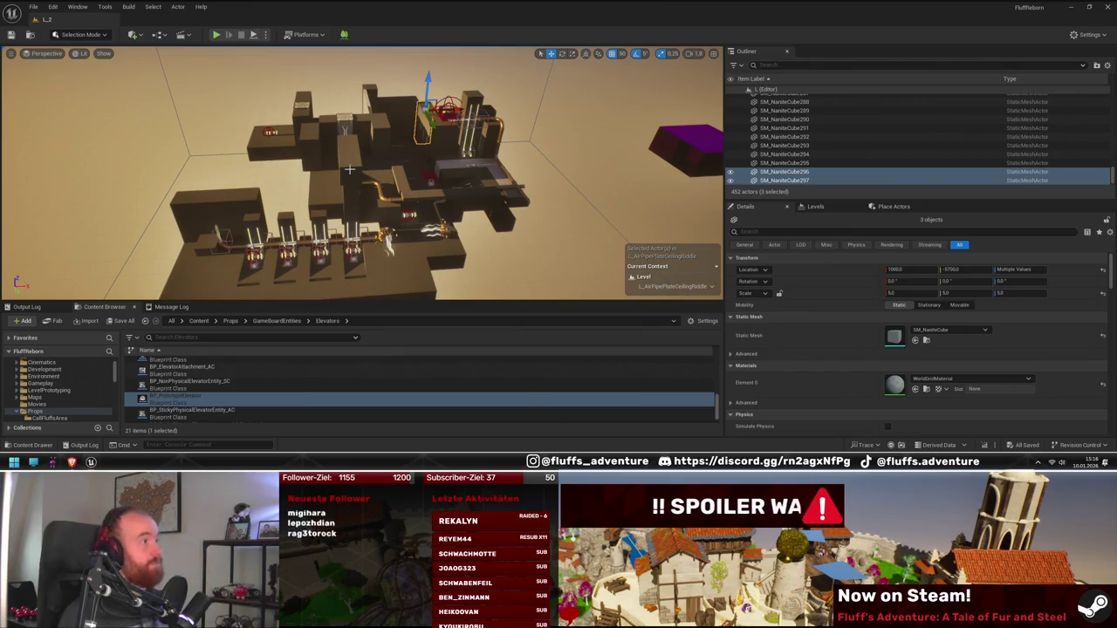
# - Fly in and orbit the viewport to review the pressure plates and copper air pipes
pyautogui.moveTo(352, 145)
pyautogui.mouseDown()
pyautogui.moveTo(336, 204)
pyautogui.moveTo(397, 240)
pyautogui.moveTo(393, 262)
pyautogui.moveTo(412, 215)
pyautogui.mouseUp()
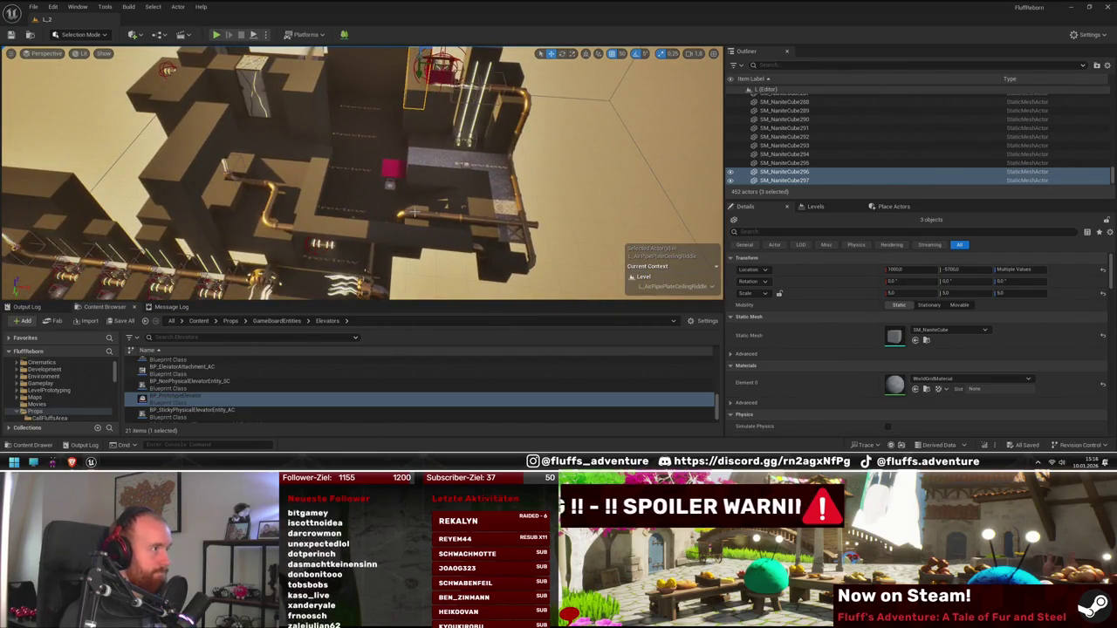
pyautogui.moveTo(443, 206)
pyautogui.mouseDown()
pyautogui.moveTo(419, 231)
pyautogui.moveTo(448, 204)
pyautogui.moveTo(427, 193)
pyautogui.mouseUp()
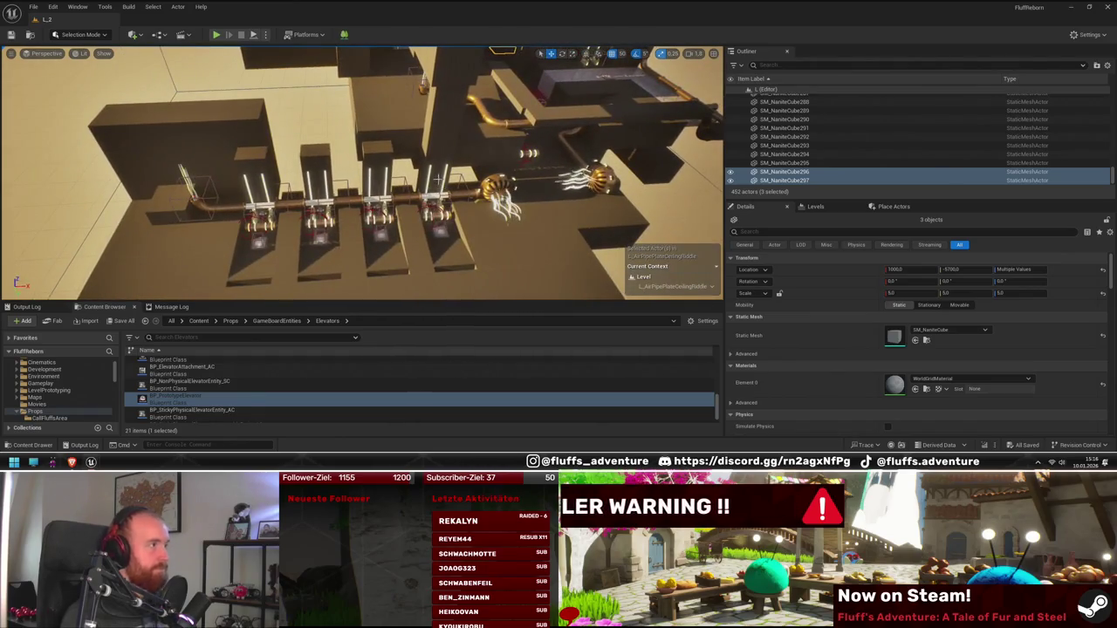
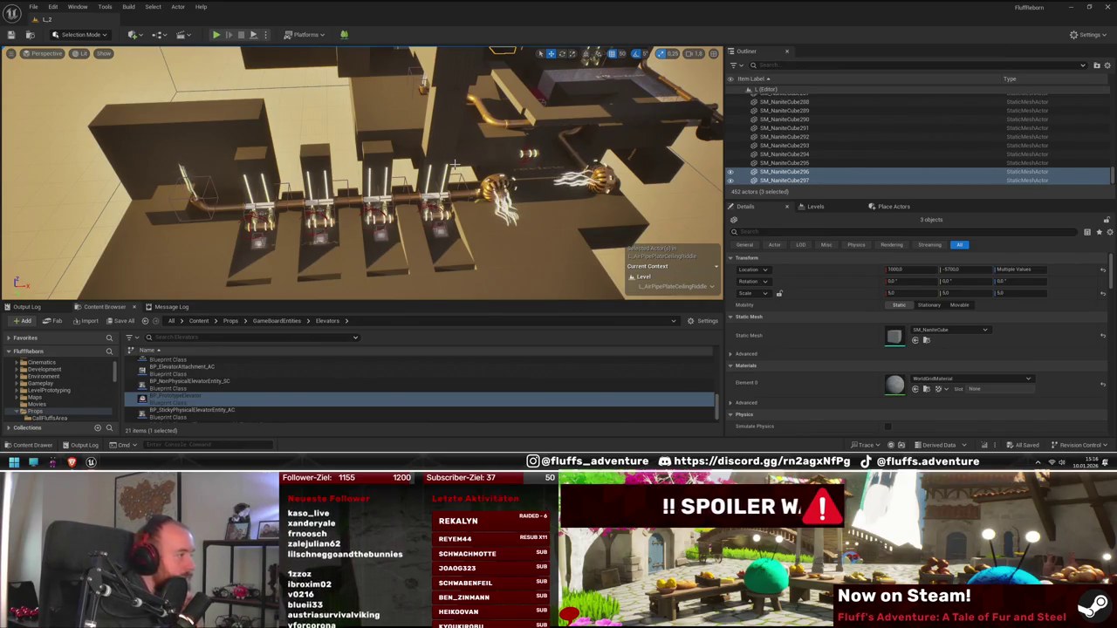
# - Fly over the elevator pipe row to the rooftops and select two rooftop wall cubes
pyautogui.moveTo(456, 160); pyautogui.dragTo(313, 102)
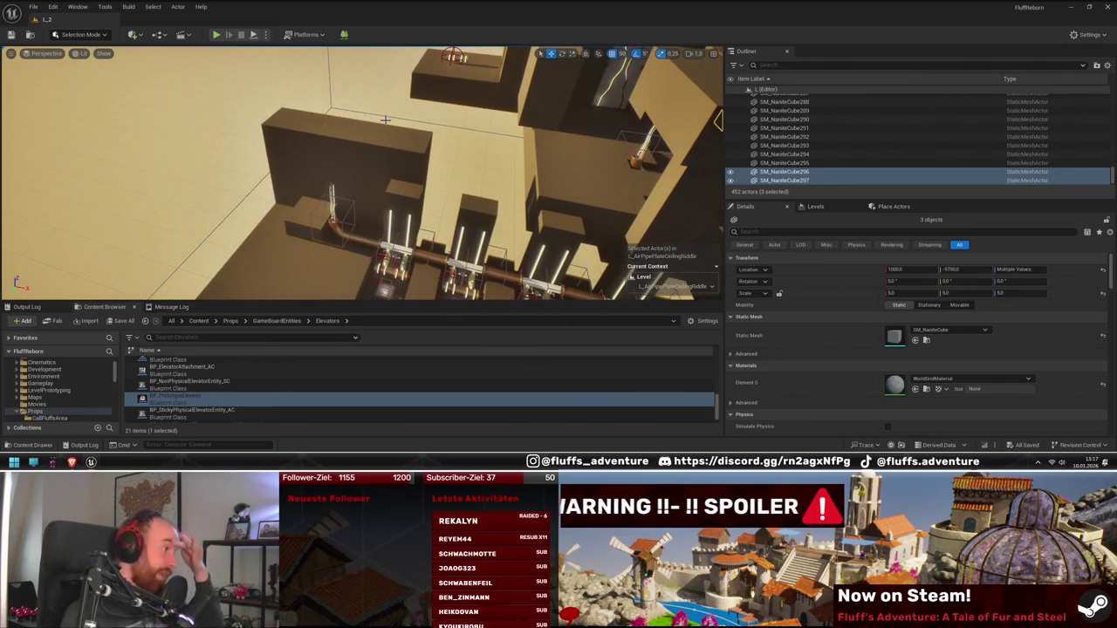
pyautogui.moveTo(384, 124); pyautogui.dragTo(416, 140)
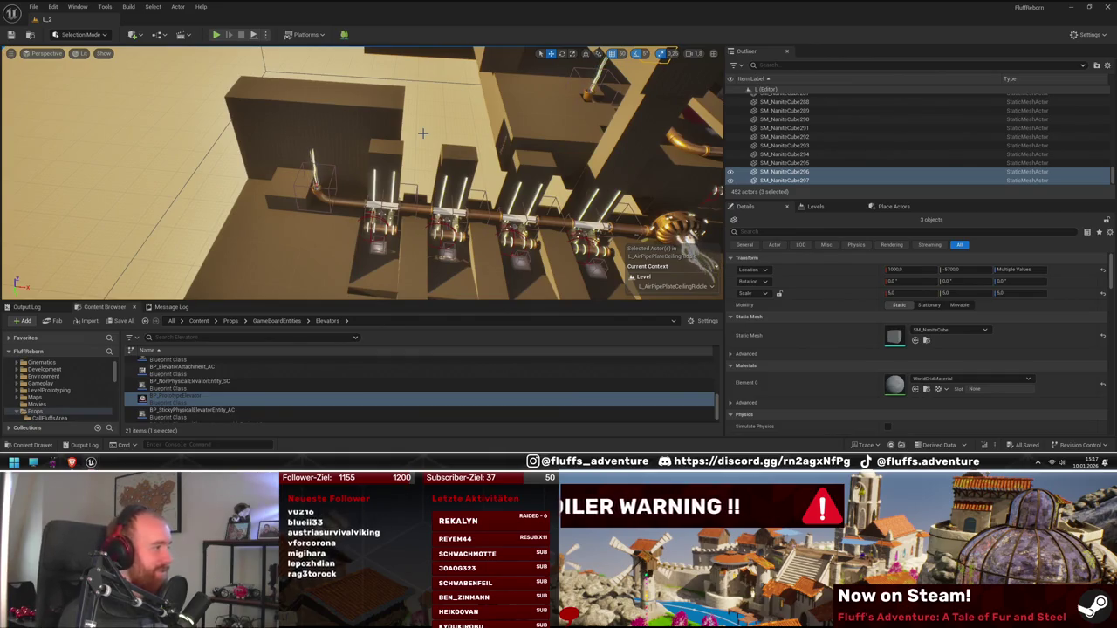
pyautogui.moveTo(383, 119); pyautogui.dragTo(386, 114)
pyautogui.moveTo(303, 139); pyautogui.dragTo(342, 93)
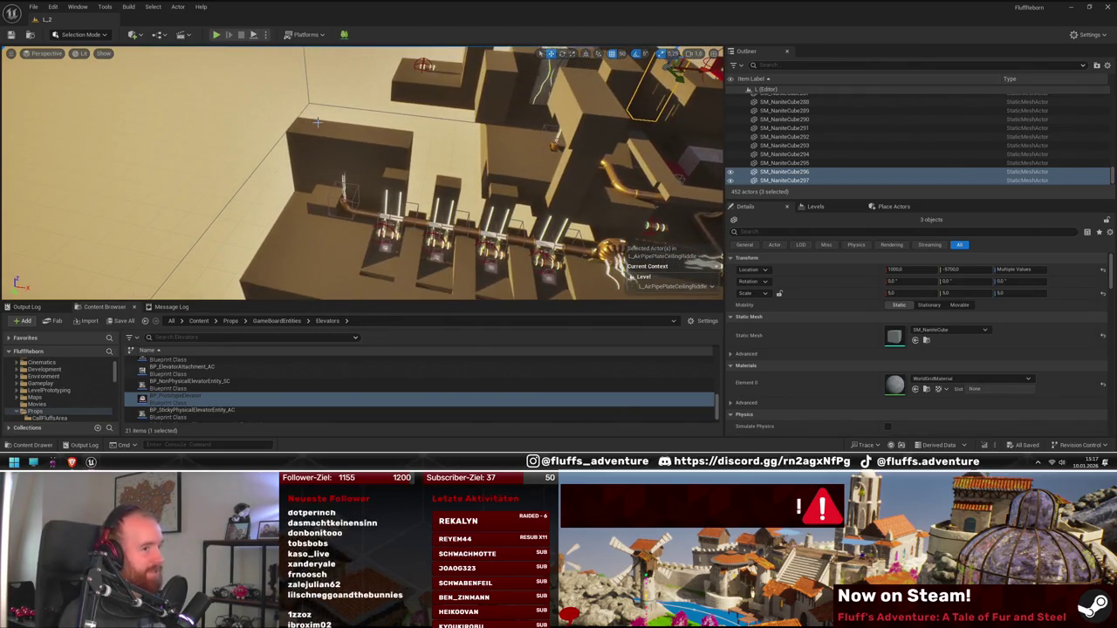
pyautogui.moveTo(316, 122); pyautogui.dragTo(315, 138)
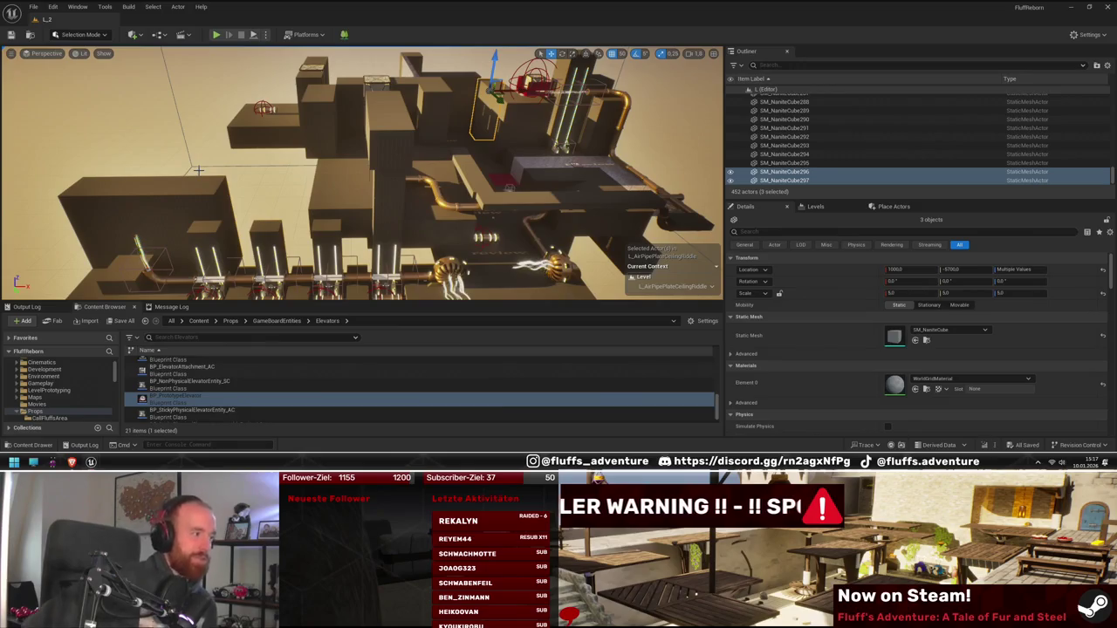
pyautogui.moveTo(218, 149); pyautogui.dragTo(232, 175)
pyautogui.moveTo(335, 150); pyautogui.dragTo(349, 151)
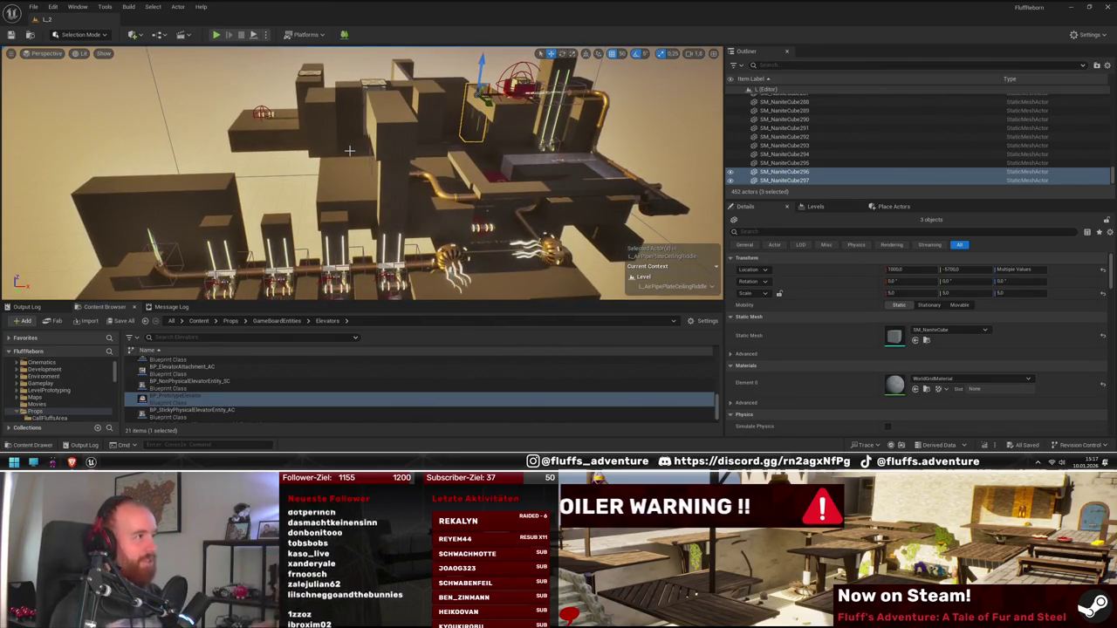
pyautogui.moveTo(320, 140); pyautogui.dragTo(319, 140)
pyautogui.moveTo(220, 185); pyautogui.dragTo(220, 185)
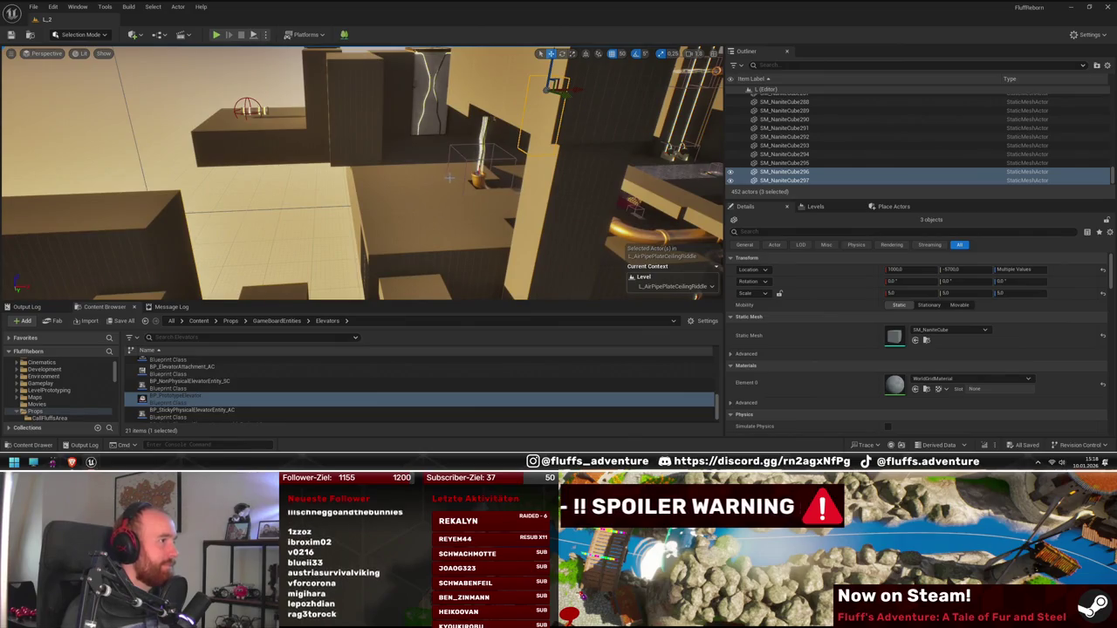
pyautogui.moveTo(408, 185); pyautogui.dragTo(211, 190)
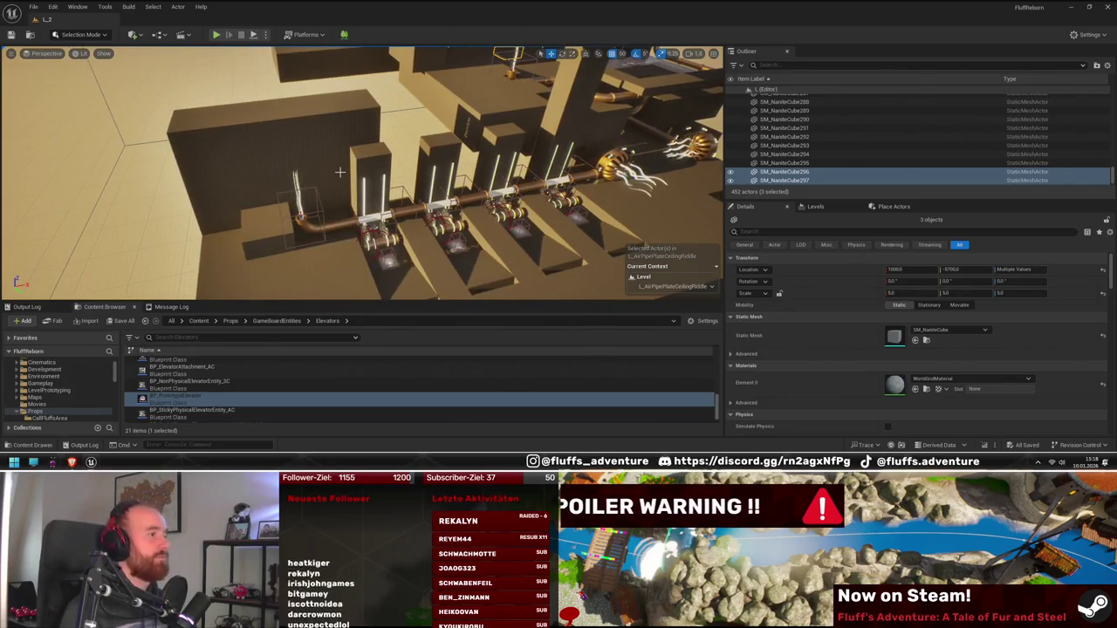
pyautogui.moveTo(339, 172); pyautogui.dragTo(339, 172)
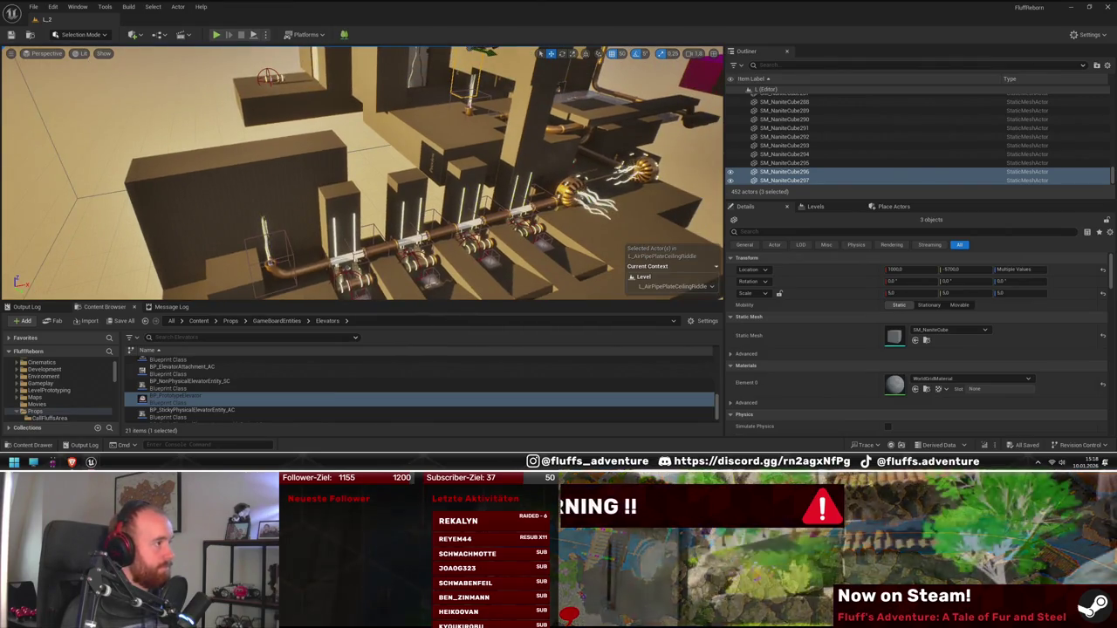
pyautogui.moveTo(359, 177)
pyautogui.mouseDown()
pyautogui.moveTo(354, 144)
pyautogui.moveTo(305, 158)
pyautogui.mouseUp()
pyautogui.click(354, 144)
pyautogui.keyDown('ctrl'); pyautogui.click(305, 158); pyautogui.keyUp('ctrl')
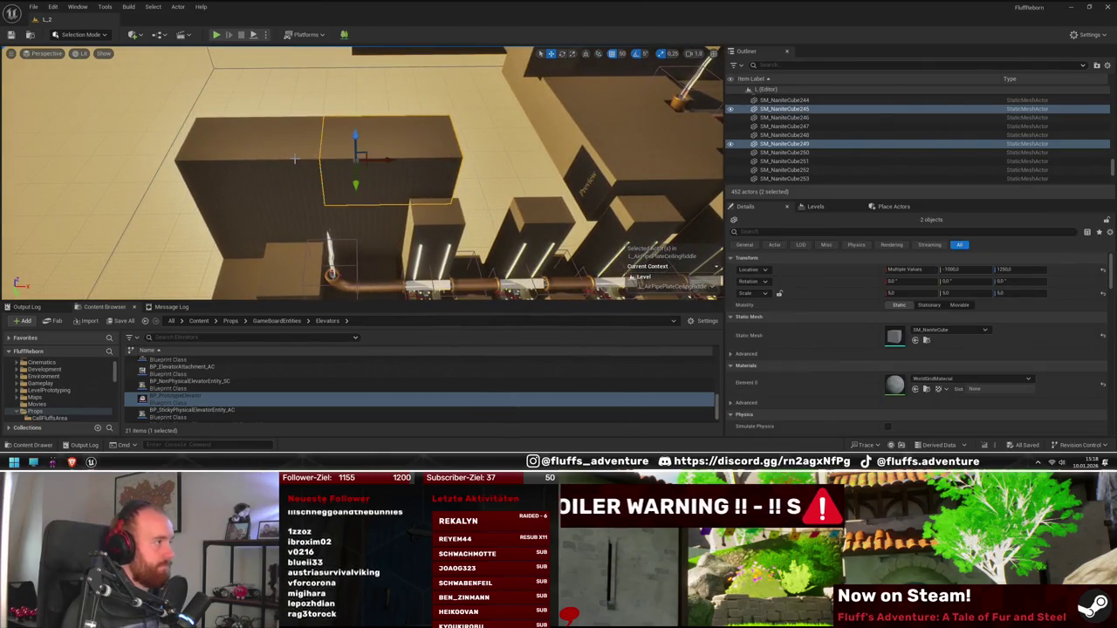
# - Alt-drag the two cubes upward to duplicate them, then lower the copies into place
pyautogui.moveTo(221, 186)
pyautogui.mouseDown()
pyautogui.moveTo(235, 126)
pyautogui.moveTo(399, 204)
pyautogui.mouseUp()
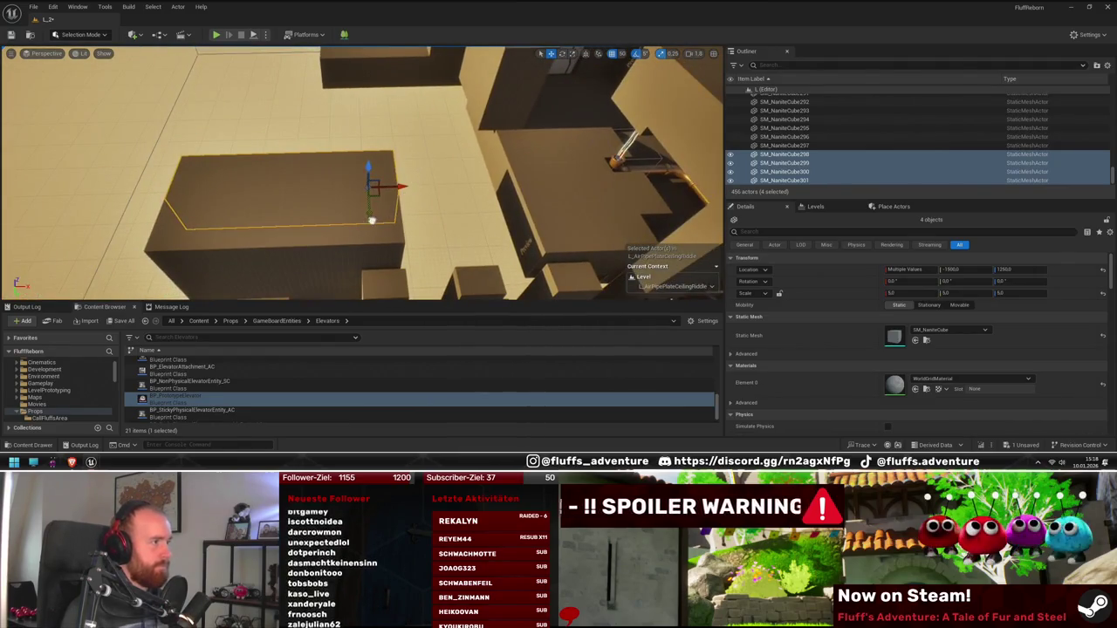
pyautogui.moveTo(369, 131)
pyautogui.mouseDown()
pyautogui.moveTo(371, 171)
pyautogui.moveTo(427, 190)
pyautogui.mouseUp()
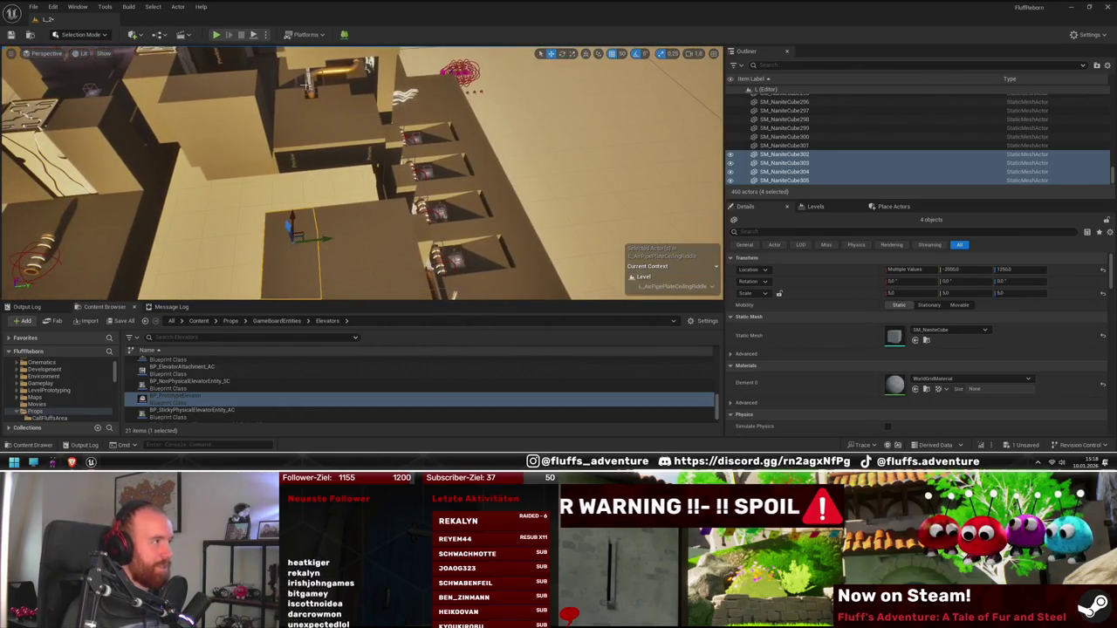
pyautogui.moveTo(395, 227)
pyautogui.mouseDown()
pyautogui.moveTo(429, 256)
pyautogui.moveTo(441, 237)
pyautogui.mouseUp()
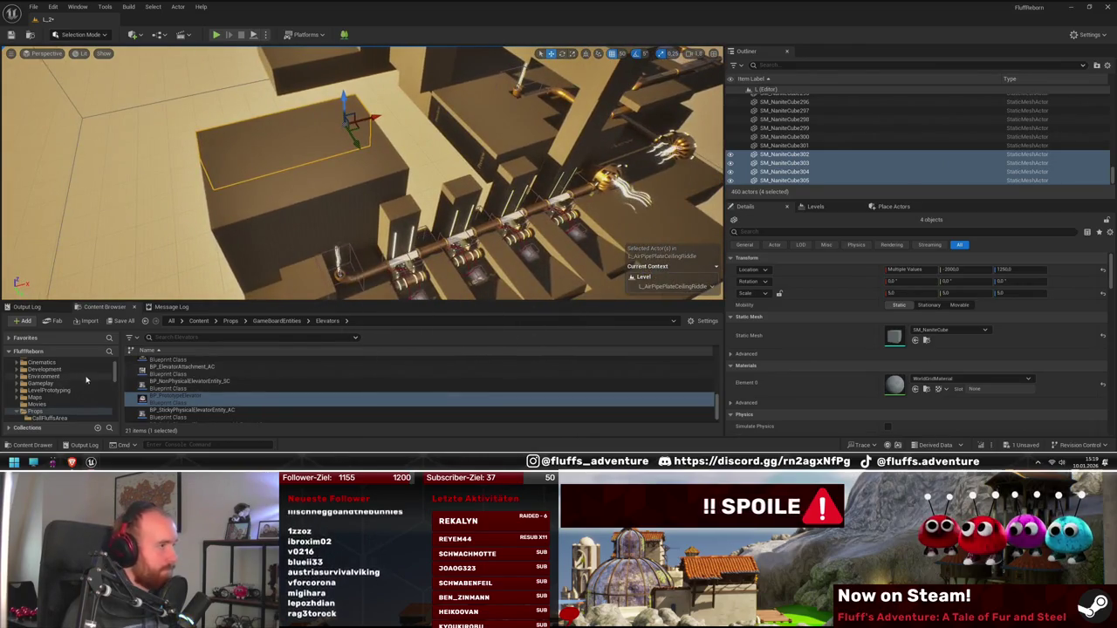
pyautogui.moveTo(336, 219); pyautogui.dragTo(336, 219)
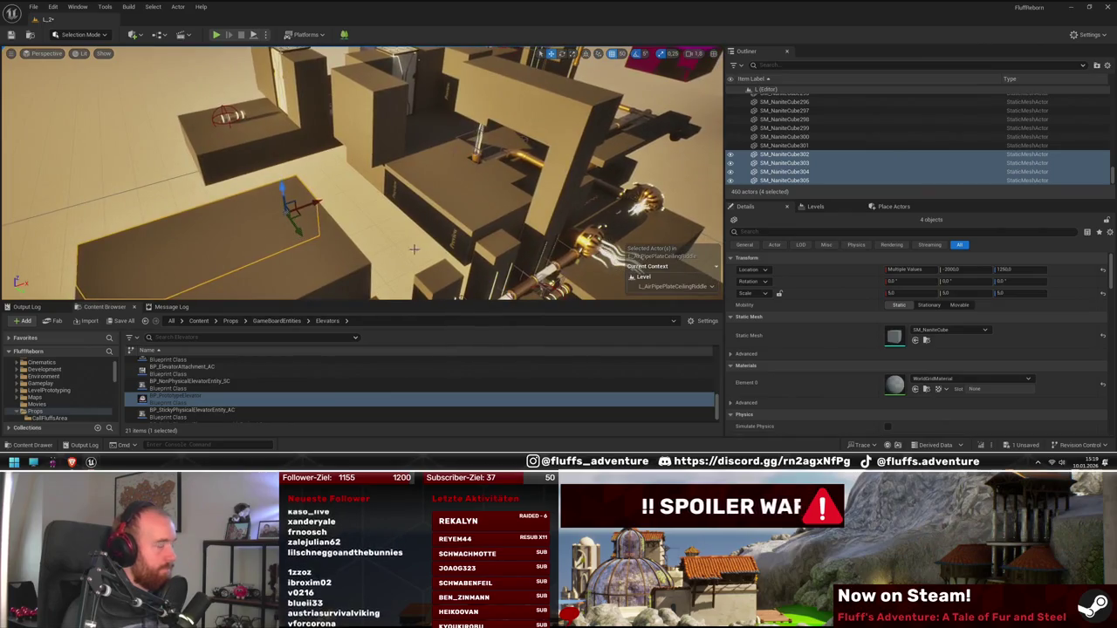
# - Jump from the placed BP_AirPipe_Straight4m to its asset folder with Browse to Asset
pyautogui.click(34, 398)
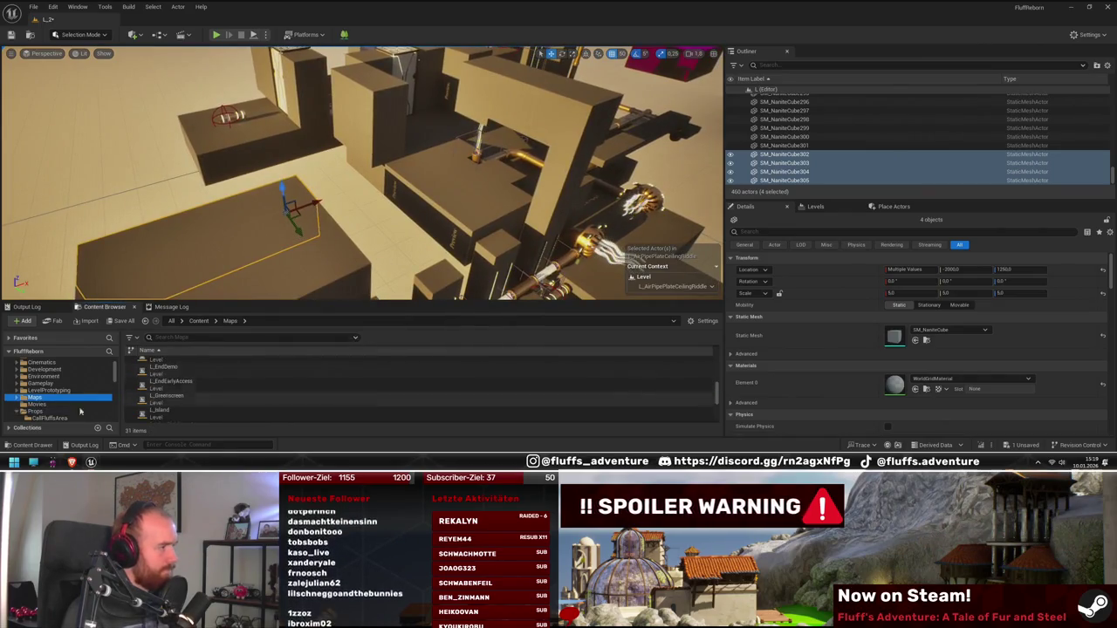
pyautogui.moveTo(392, 102); pyautogui.dragTo(393, 103)
pyautogui.click(386, 66)
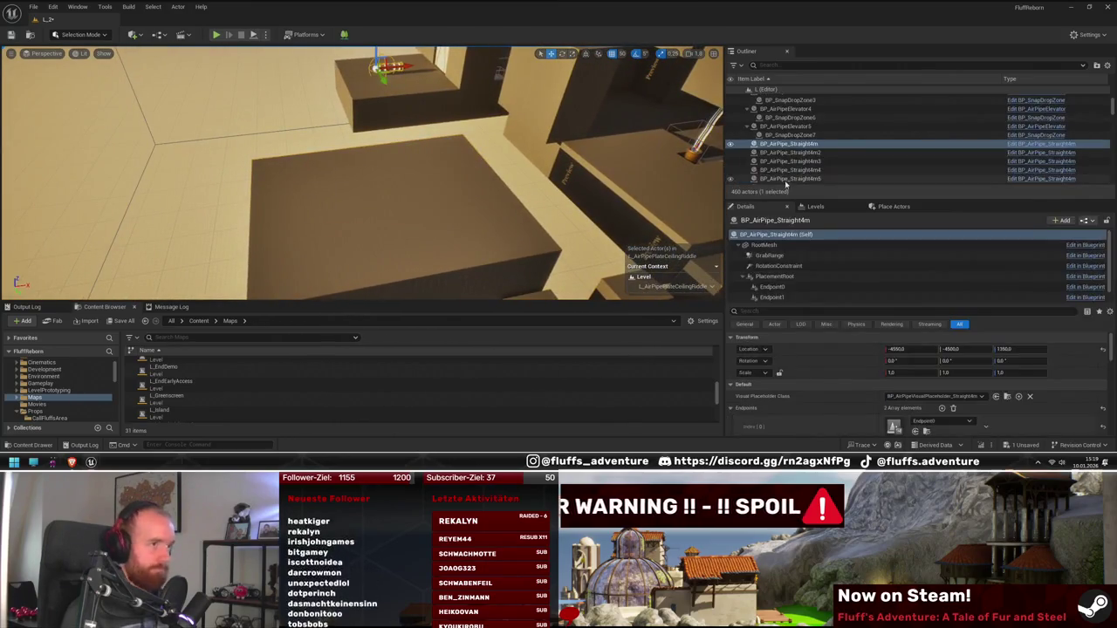
pyautogui.rightClick(787, 147)
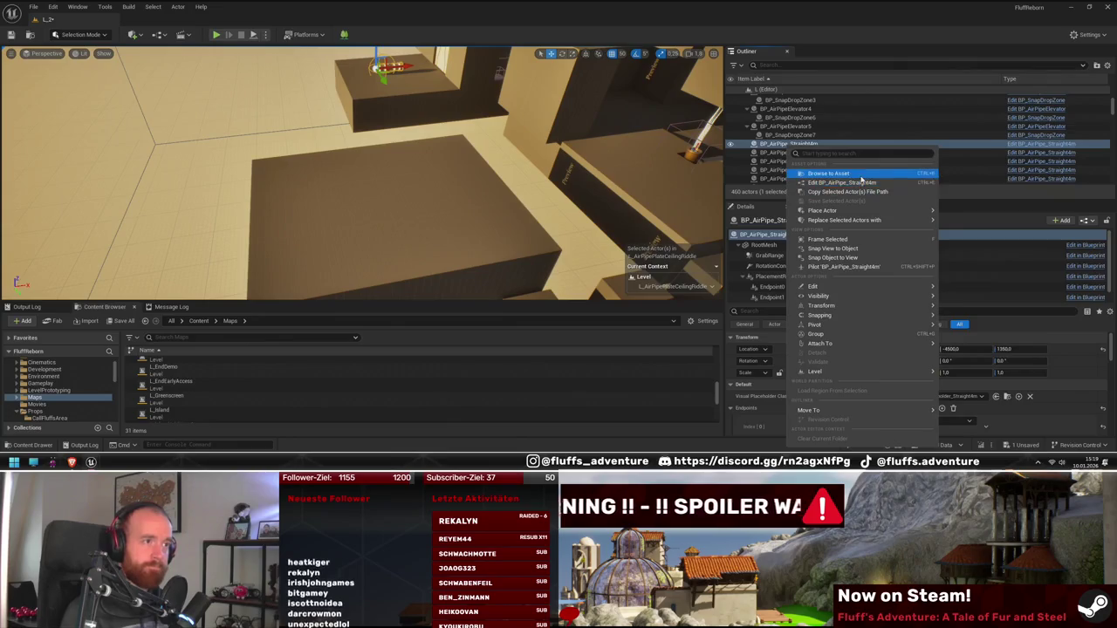
pyautogui.click(861, 175)
# - Pick BP_AirPipe_Curve2m in the AirPipes folder and drag it into the level
pyautogui.moveTo(446, 225); pyautogui.dragTo(446, 225)
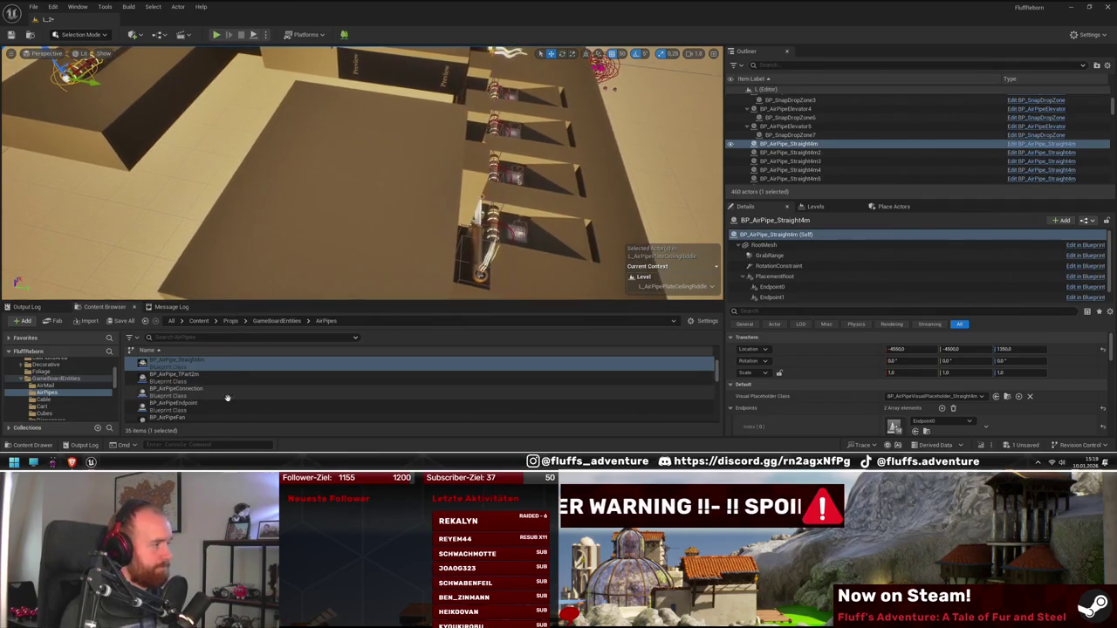
pyautogui.click(206, 394)
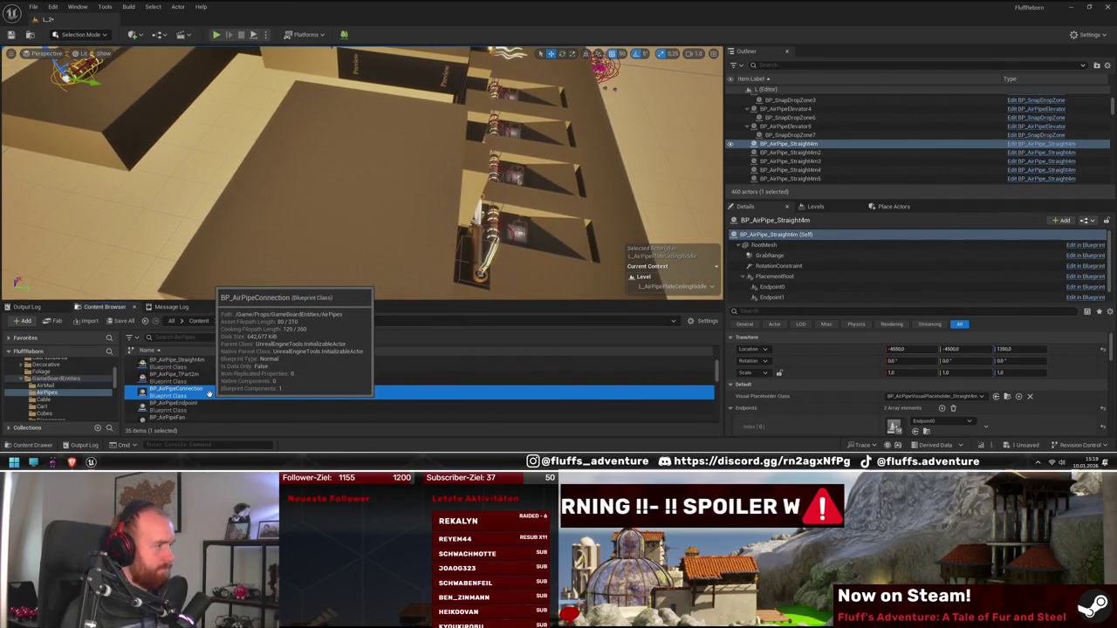
pyautogui.scroll(2, 210, 394)
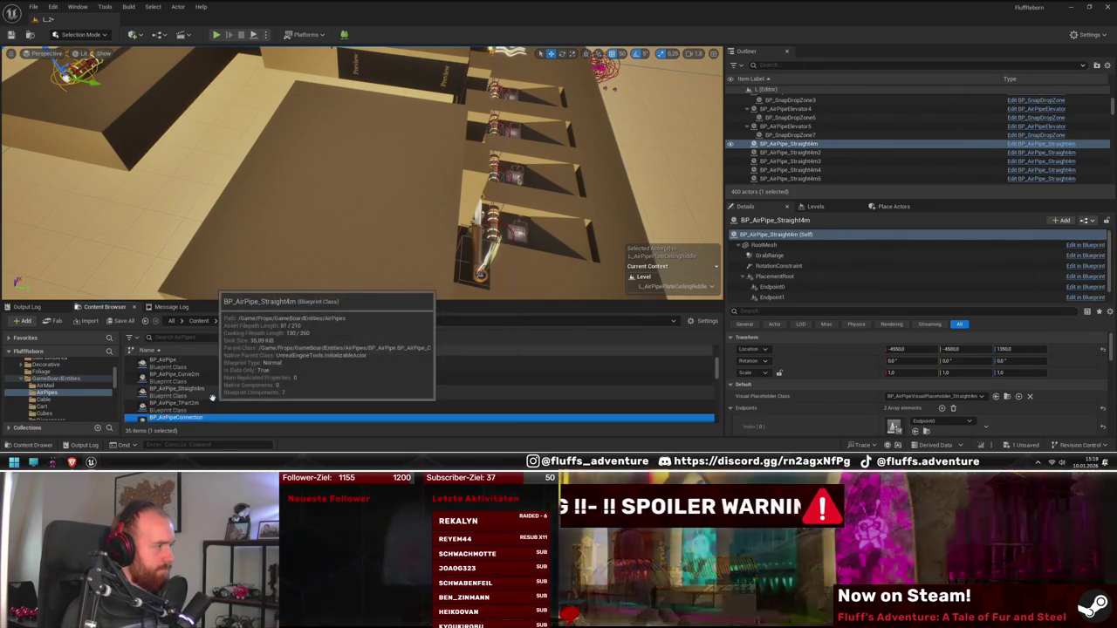
pyautogui.click(206, 380)
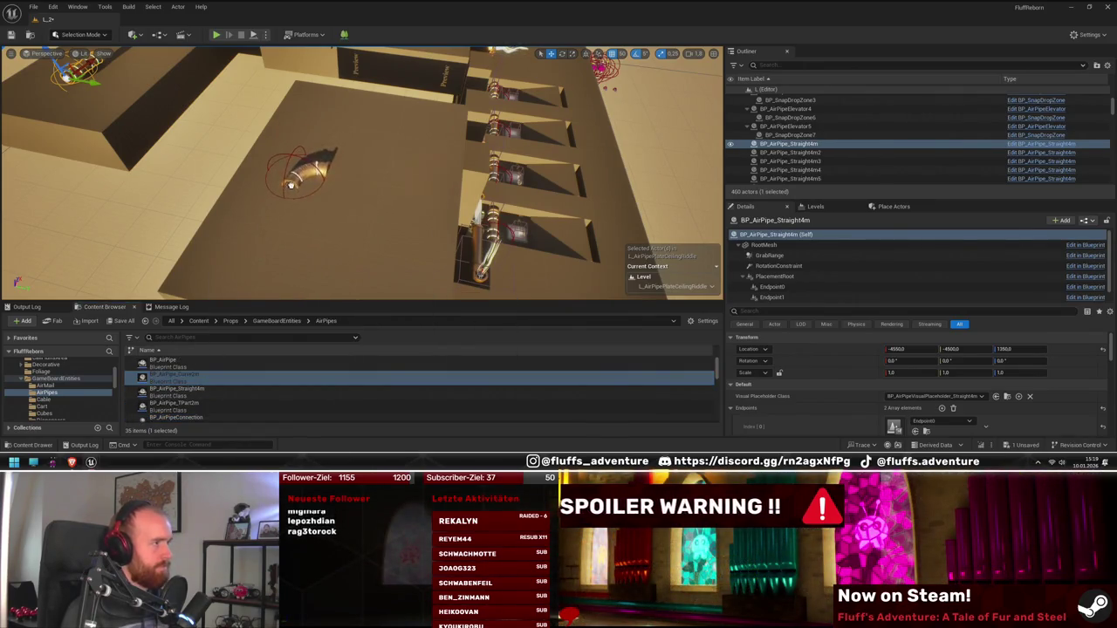
pyautogui.moveTo(337, 187); pyautogui.dragTo(337, 186)
# - Frame the new BP_AirPipe_Curve2m, orbit around it, and scroll through the AirPipes folder
pyautogui.press('f')
pyautogui.moveTo(618, 295); pyautogui.dragTo(430, 248)
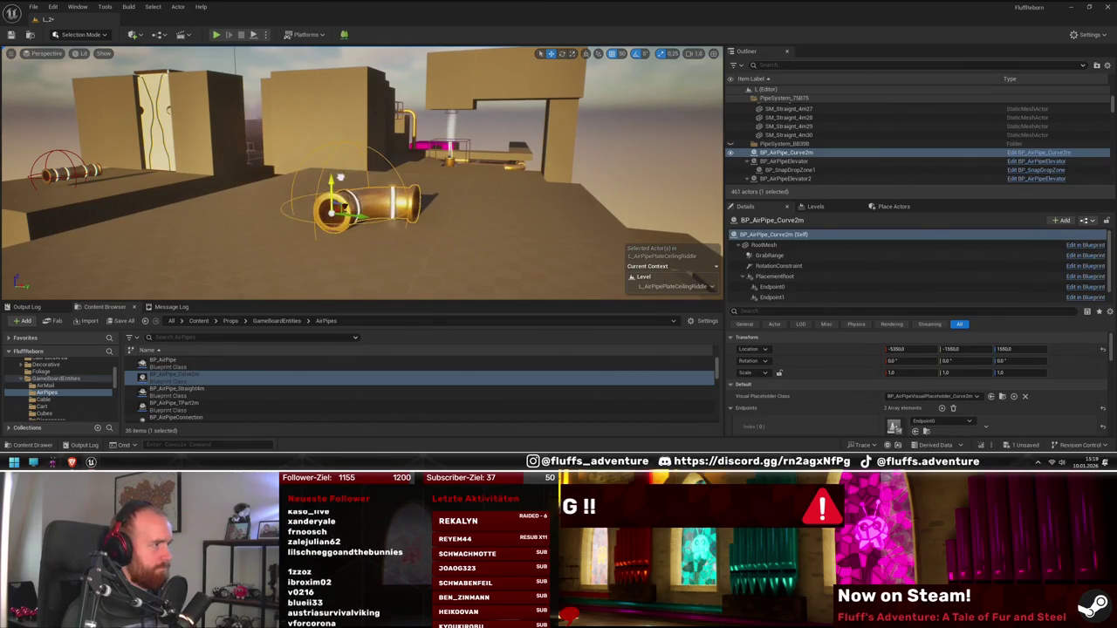
pyautogui.moveTo(345, 191)
pyautogui.mouseDown()
pyautogui.moveTo(323, 161)
pyautogui.moveTo(358, 131)
pyautogui.moveTo(332, 166)
pyautogui.moveTo(296, 179)
pyautogui.moveTo(323, 166)
pyautogui.moveTo(438, 219)
pyautogui.moveTo(410, 235)
pyautogui.mouseUp()
pyautogui.scroll(-2, 249, 398)
pyautogui.scroll(-2, 249, 397)
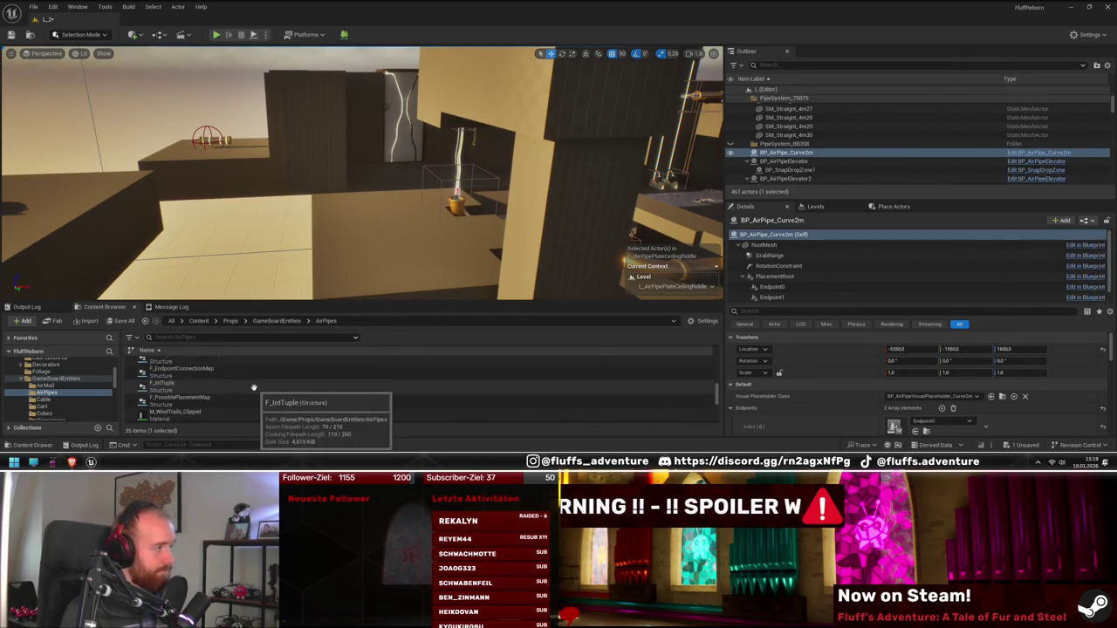
pyautogui.scroll(1, 242, 406)
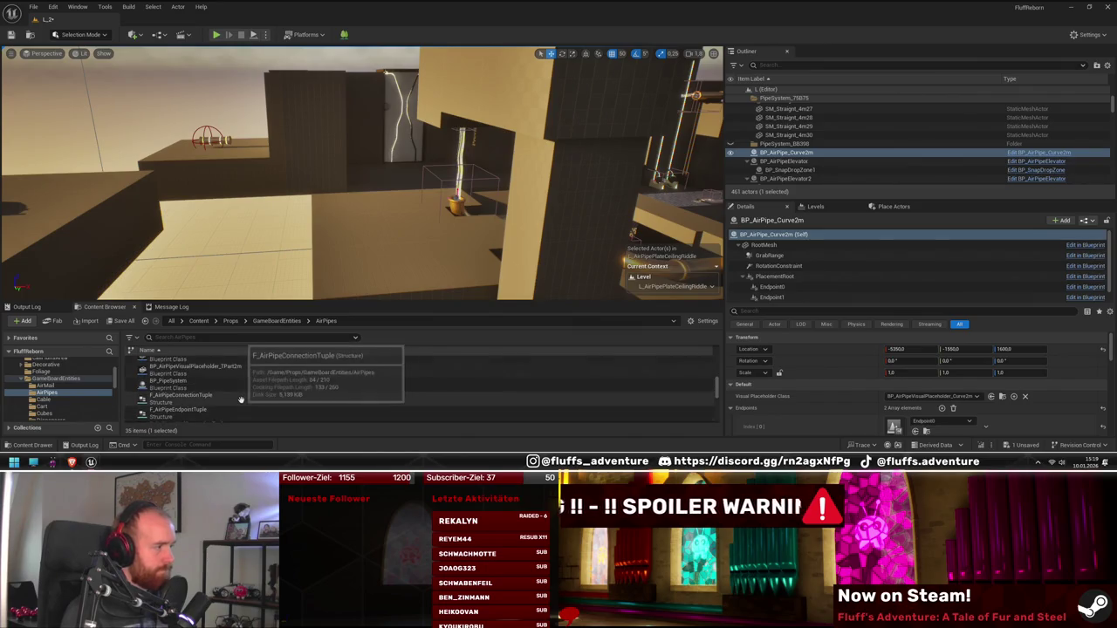
pyautogui.scroll(-2, 241, 399)
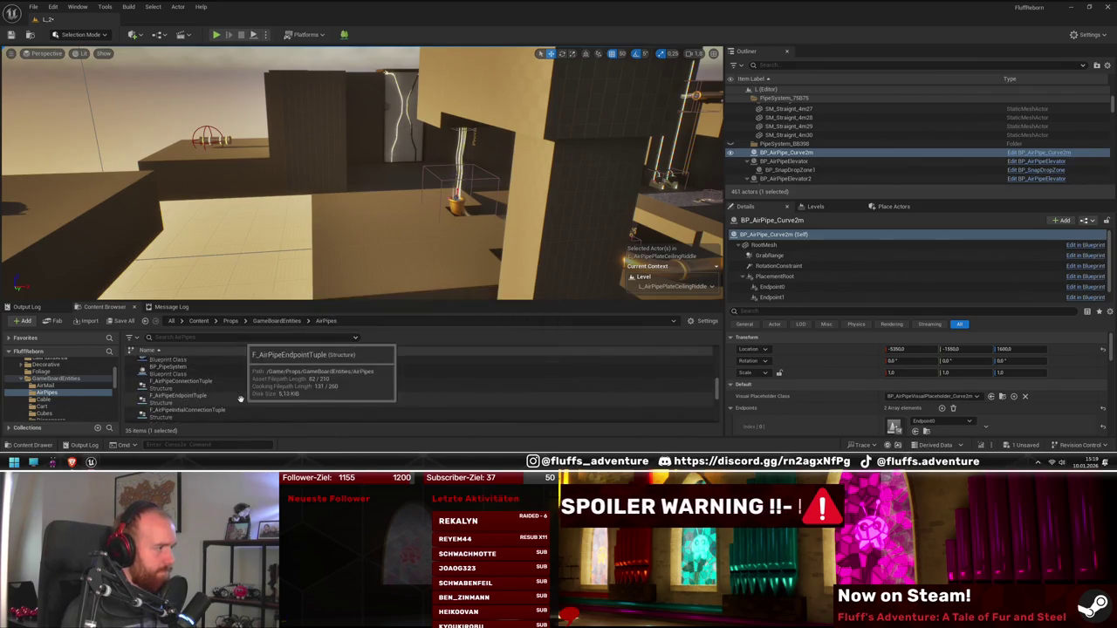
pyautogui.scroll(-3, 240, 397)
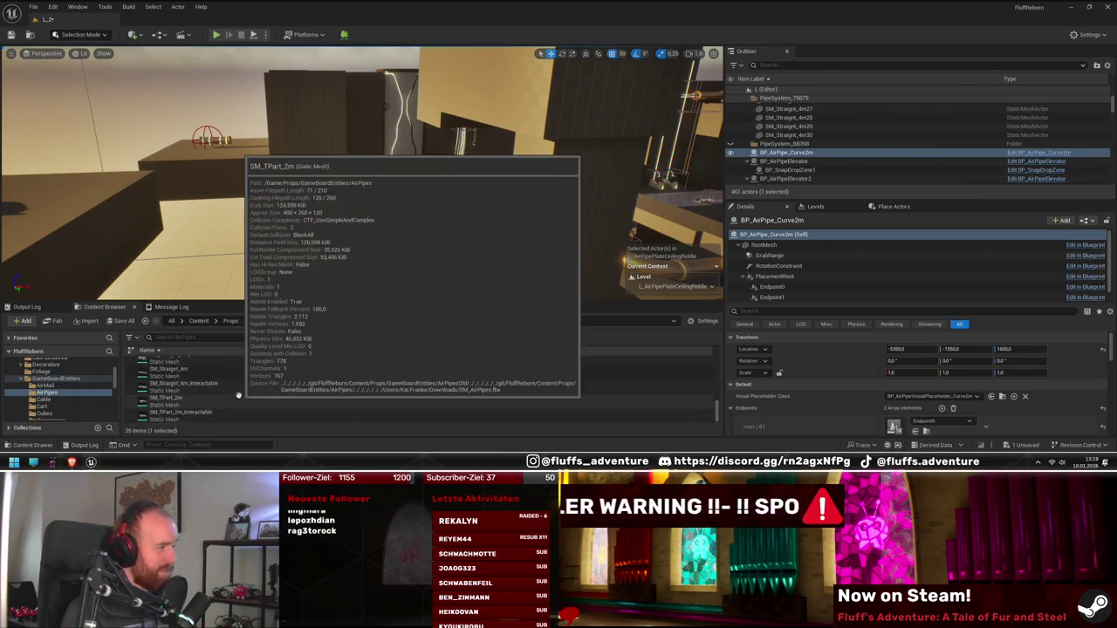
pyautogui.scroll(1, 226, 392)
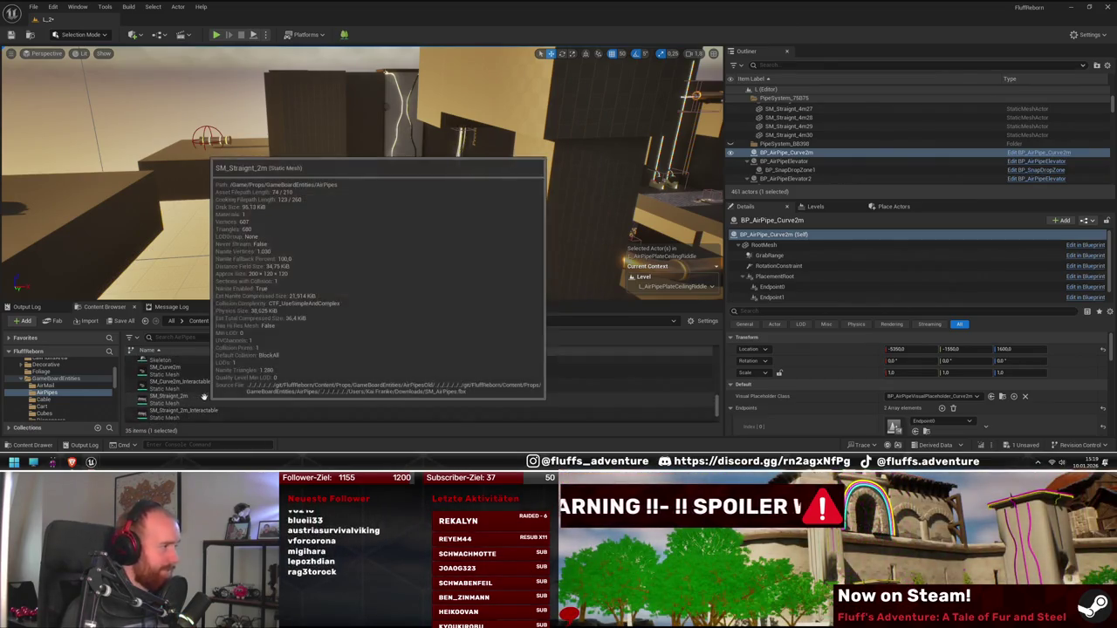
# - Place an SM_Curve2m_Interactable pipe, frame it and switch to the rotate tool
pyautogui.press('f')
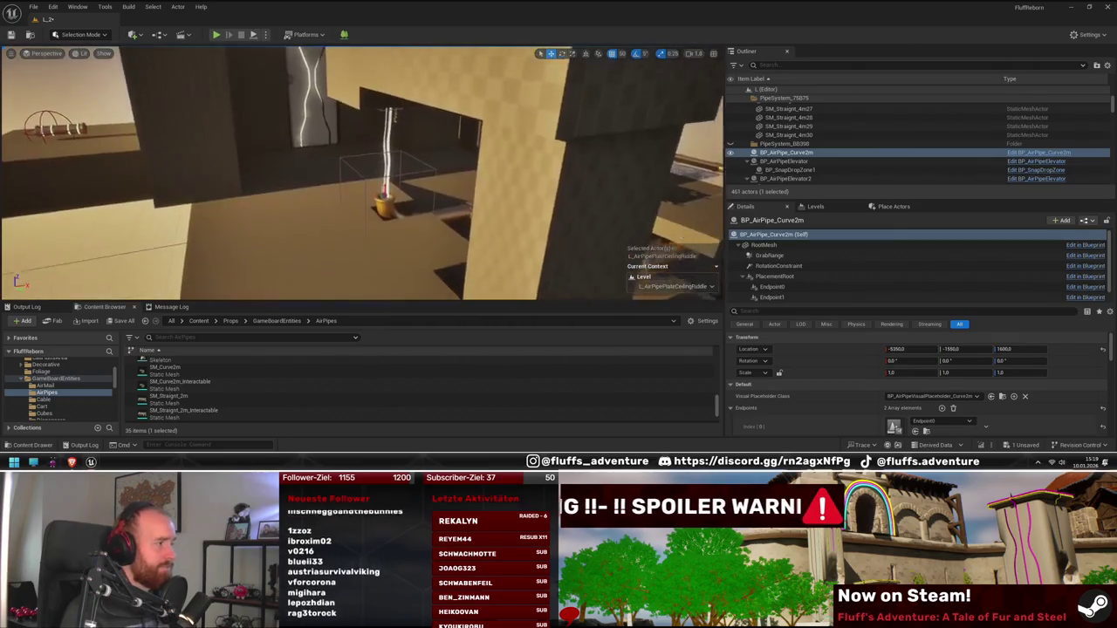
pyautogui.moveTo(178, 378)
pyautogui.mouseDown()
pyautogui.moveTo(393, 192)
pyautogui.moveTo(374, 192)
pyautogui.mouseUp()
pyautogui.press('f')
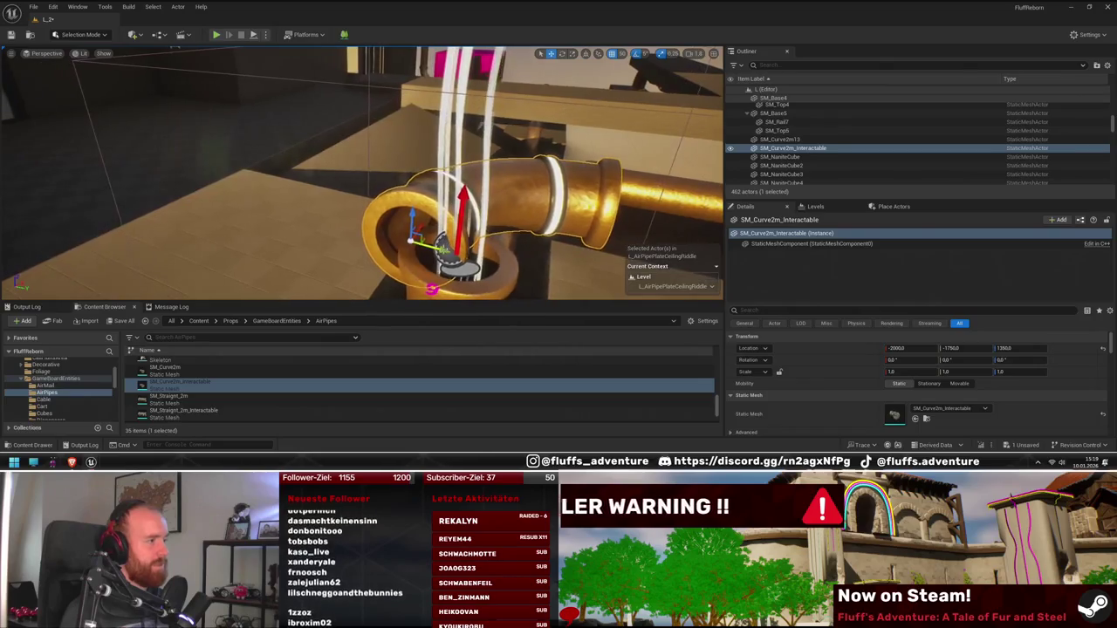
pyautogui.press('e')
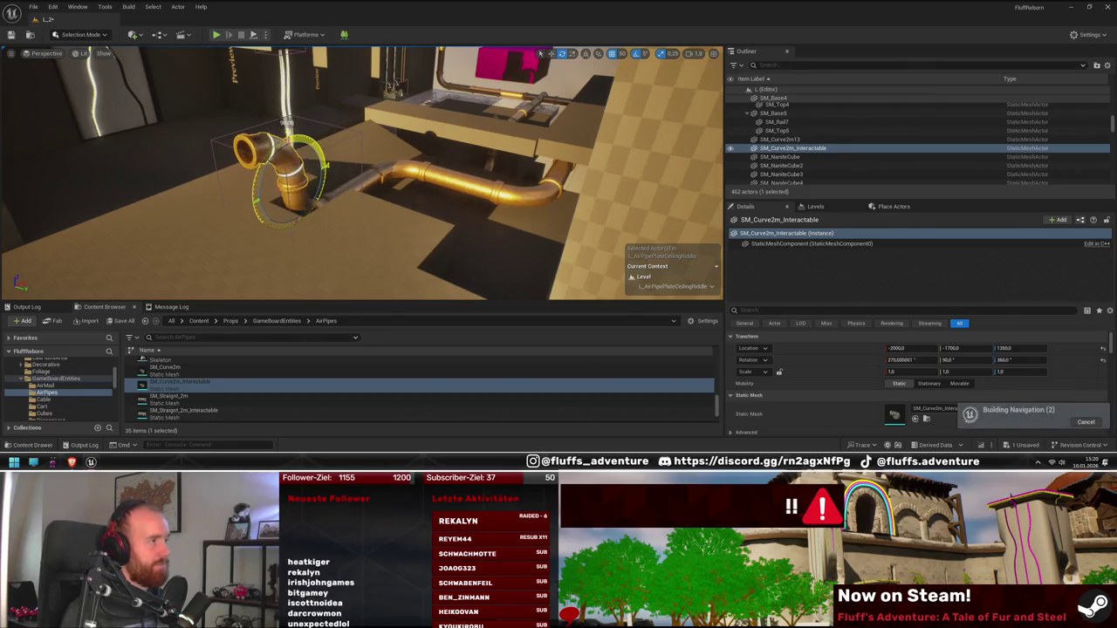
pyautogui.moveTo(362, 174)
pyautogui.mouseDown()
pyautogui.moveTo(410, 183)
pyautogui.moveTo(235, 187)
pyautogui.mouseUp()
# - Add a straight 2 m interactable pipe and delete the curved interactable piece
pyautogui.moveTo(183, 411); pyautogui.dragTo(330, 220)
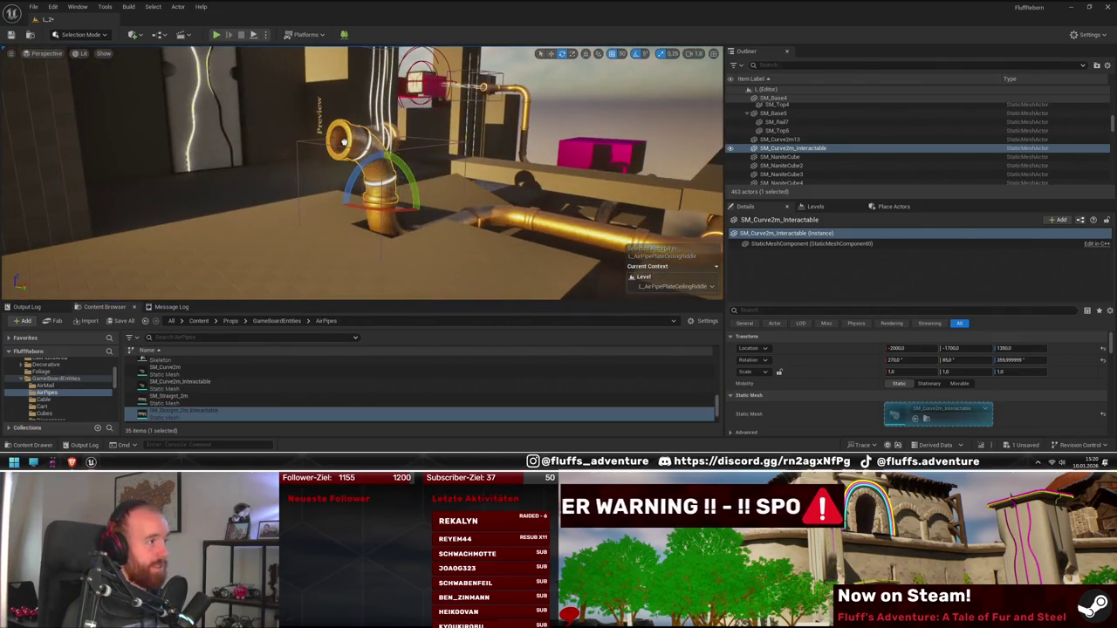
pyautogui.moveTo(337, 144); pyautogui.dragTo(338, 146)
pyautogui.press('f')
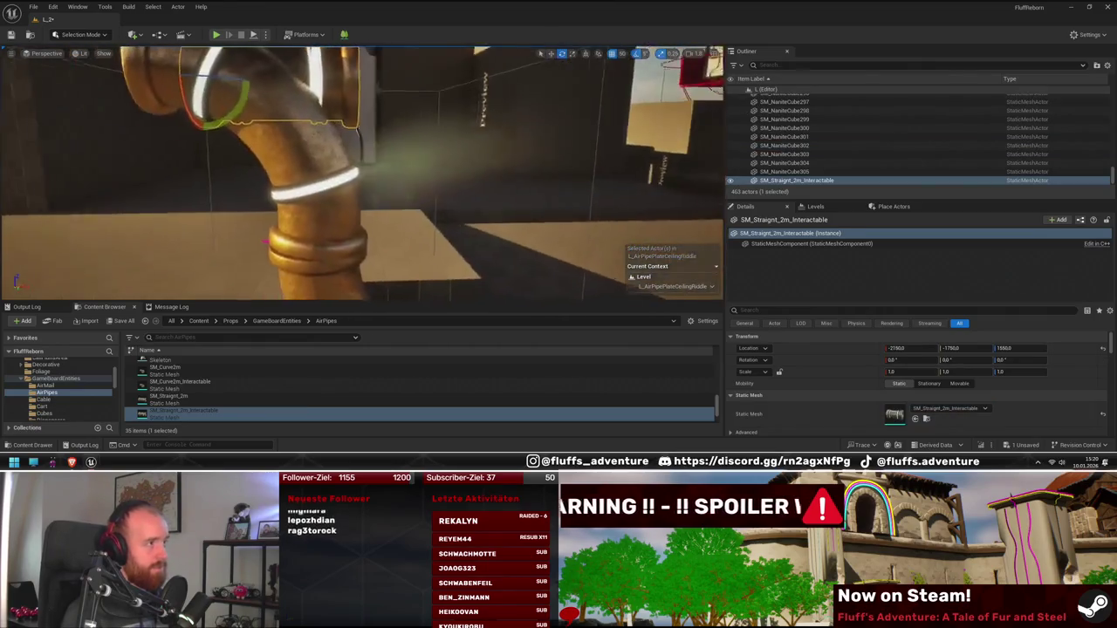
pyautogui.click(264, 234)
pyautogui.press('f')
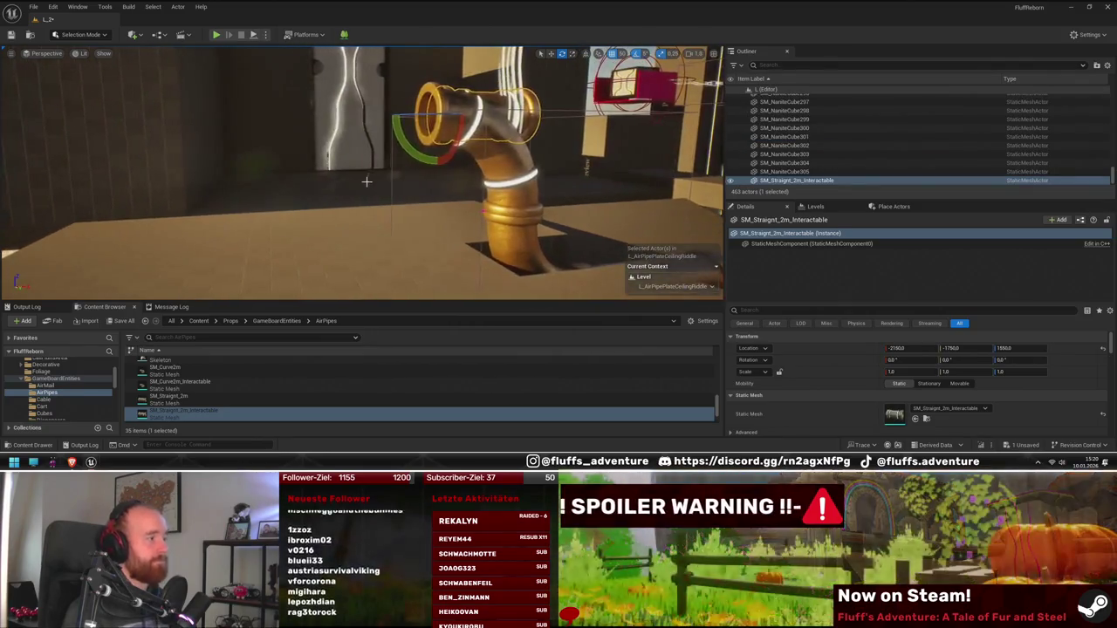
pyautogui.press('Delete')
# - Place a straight 4 m interactable pipe horizontally and delete the extra plain pipe copy
pyautogui.scroll(-1, 237, 396)
pyautogui.moveTo(238, 396); pyautogui.dragTo(438, 124)
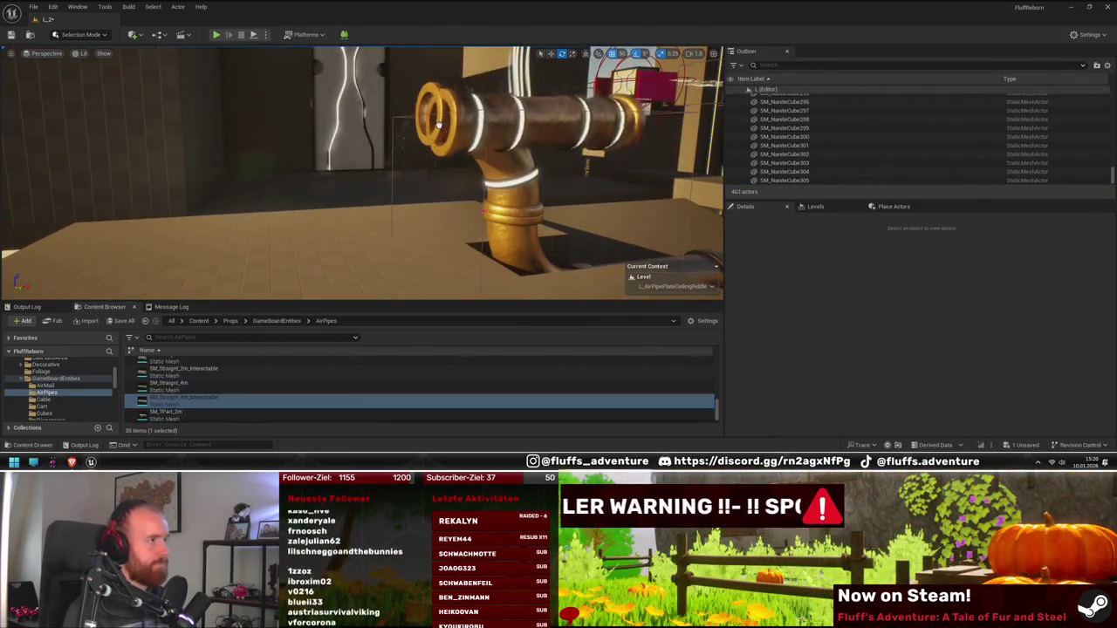
pyautogui.click(436, 116)
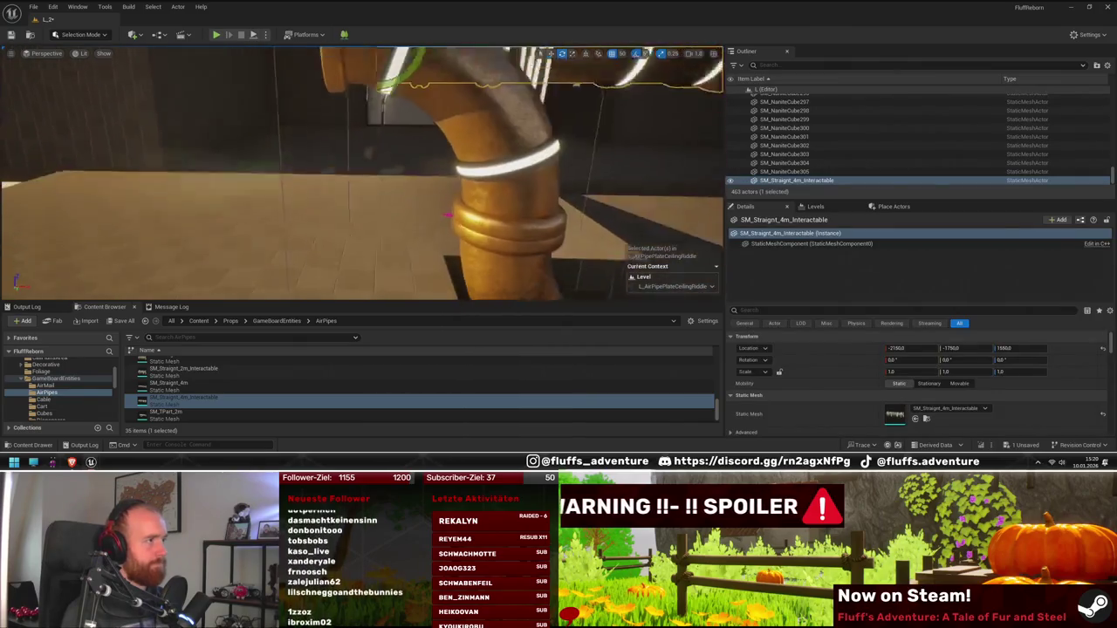
pyautogui.press('q')
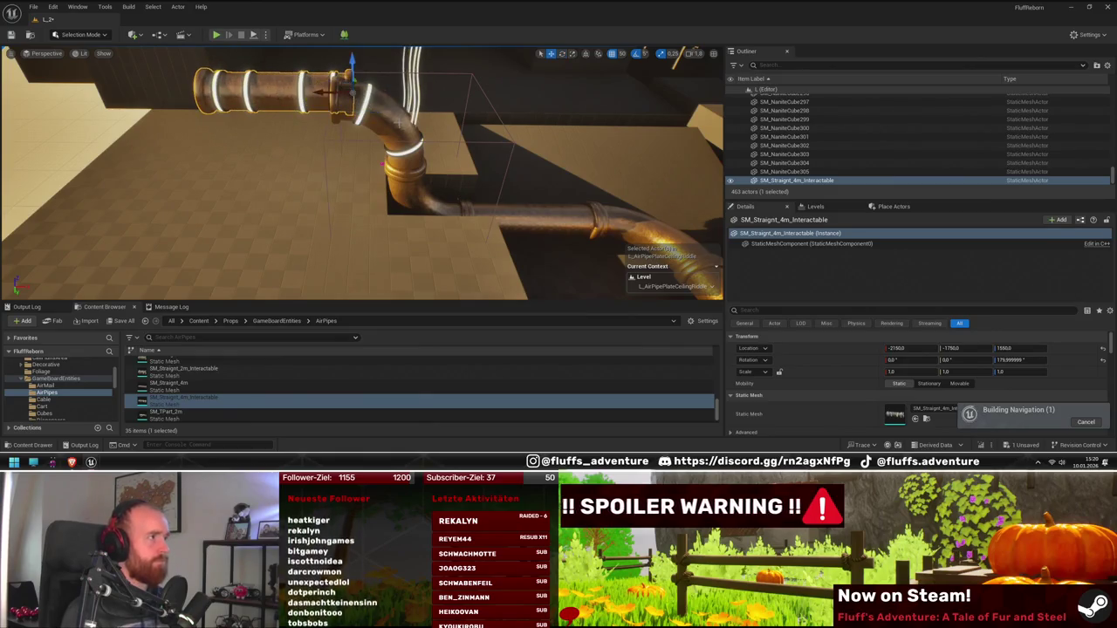
pyautogui.moveTo(303, 91)
pyautogui.mouseDown()
pyautogui.moveTo(190, 101)
pyautogui.moveTo(274, 120)
pyautogui.moveTo(392, 188)
pyautogui.moveTo(353, 179)
pyautogui.mouseUp()
pyautogui.moveTo(168, 385); pyautogui.dragTo(423, 162)
pyautogui.press('Delete')
pyautogui.click(673, 231)
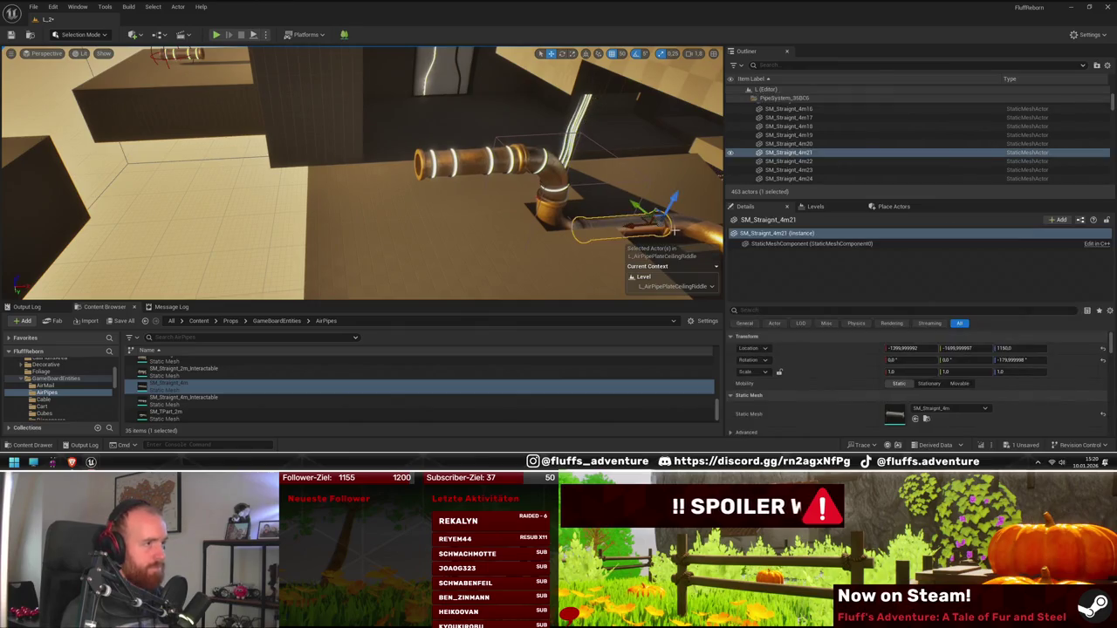
# - Alt-drag three copies of the SM_Straight_4m pipe leftward, about 500 units apart
pyautogui.moveTo(644, 213); pyautogui.dragTo(402, 245)
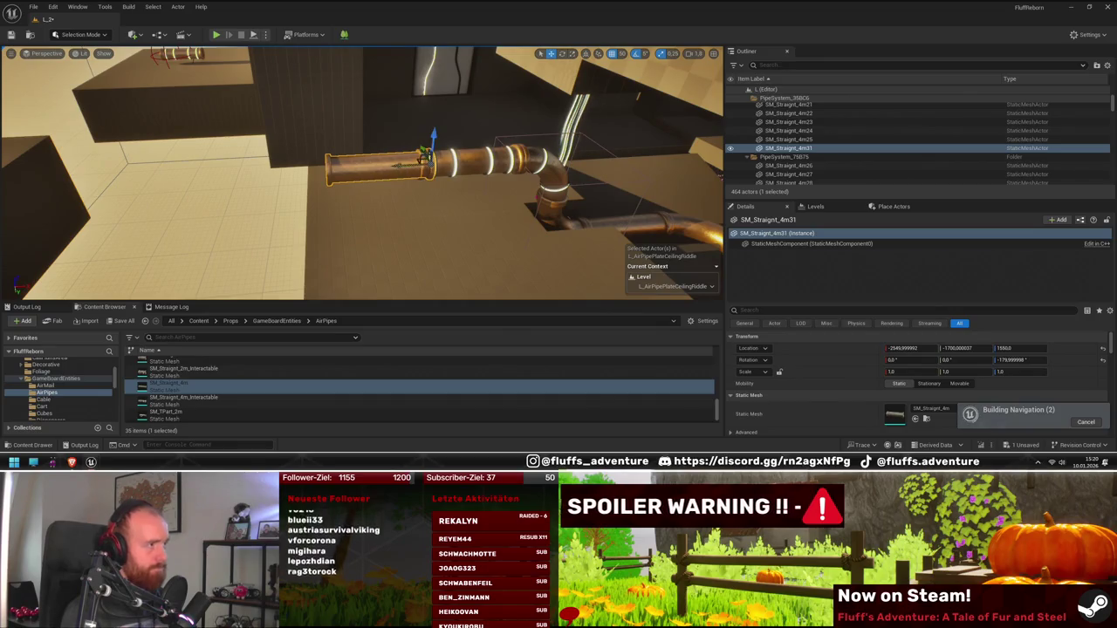
pyautogui.moveTo(389, 169)
pyautogui.mouseDown()
pyautogui.moveTo(323, 185)
pyautogui.moveTo(467, 220)
pyautogui.mouseUp()
pyautogui.moveTo(387, 204)
pyautogui.mouseDown()
pyautogui.moveTo(443, 205)
pyautogui.moveTo(410, 238)
pyautogui.moveTo(417, 232)
pyautogui.moveTo(393, 216)
pyautogui.mouseUp()
pyautogui.moveTo(469, 140)
pyautogui.mouseDown()
pyautogui.moveTo(260, 141)
pyautogui.moveTo(235, 153)
pyautogui.mouseUp()
pyautogui.moveTo(404, 148)
pyautogui.mouseDown()
pyautogui.moveTo(334, 158)
pyautogui.moveTo(332, 179)
pyautogui.moveTo(314, 183)
pyautogui.moveTo(367, 159)
pyautogui.moveTo(396, 166)
pyautogui.moveTo(355, 200)
pyautogui.mouseUp()
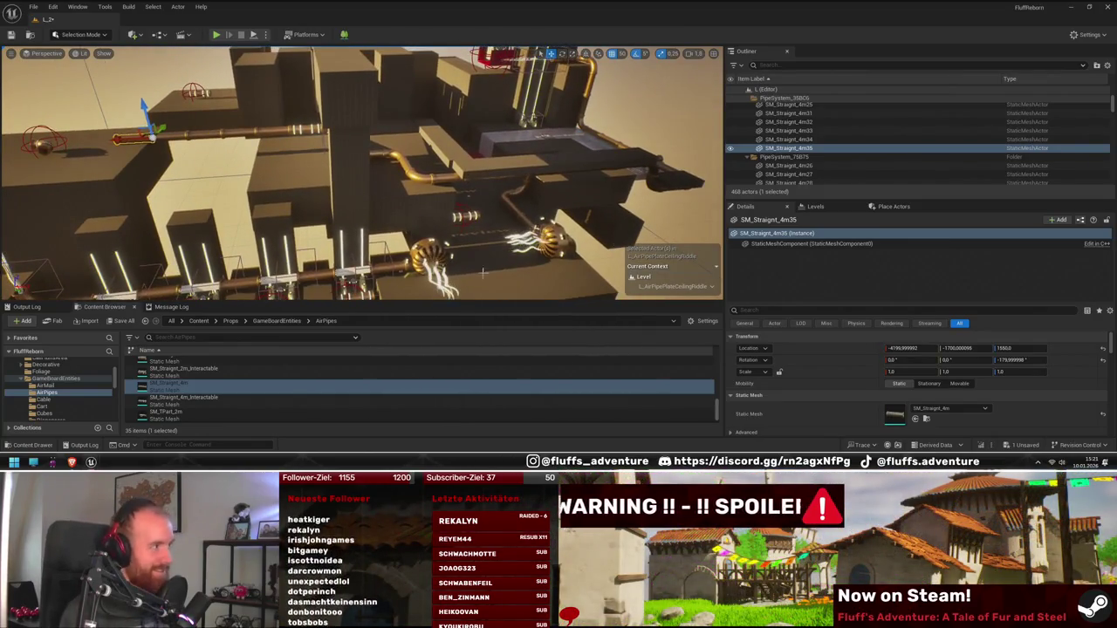
# - Fly the camera along the pipe row and fans to inspect the extended run
pyautogui.scroll(-3, 464, 268)
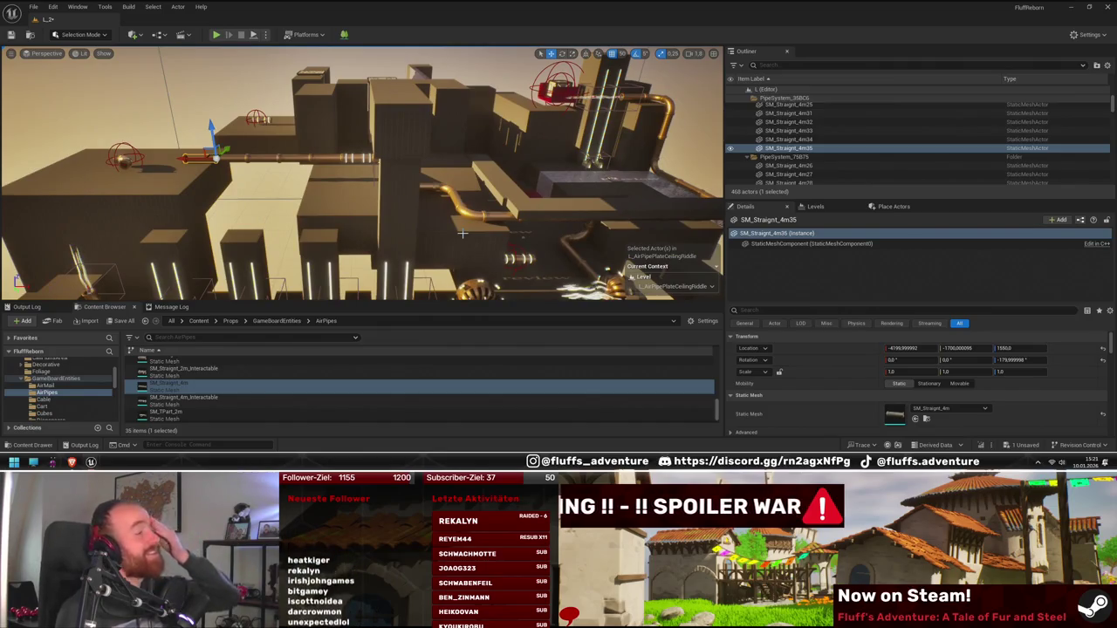
pyautogui.moveTo(533, 227)
pyautogui.mouseDown()
pyautogui.moveTo(488, 235)
pyautogui.moveTo(515, 232)
pyautogui.moveTo(342, 193)
pyautogui.moveTo(314, 200)
pyautogui.moveTo(314, 231)
pyautogui.moveTo(257, 217)
pyautogui.mouseUp()
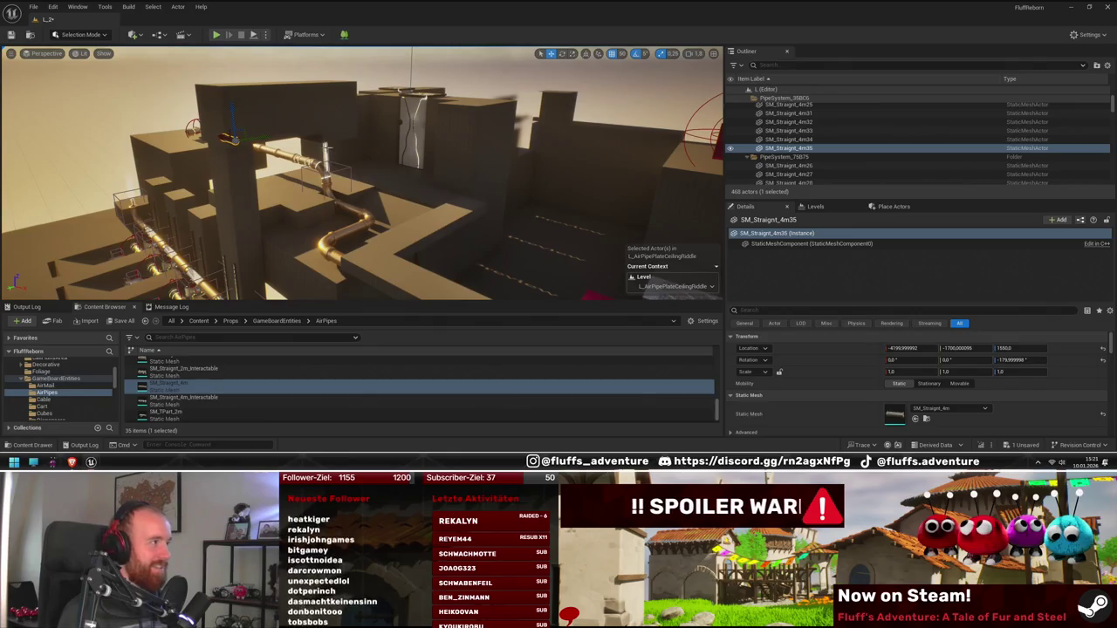
pyautogui.moveTo(326, 142)
pyautogui.mouseDown()
pyautogui.moveTo(313, 183)
pyautogui.moveTo(282, 159)
pyautogui.mouseUp()
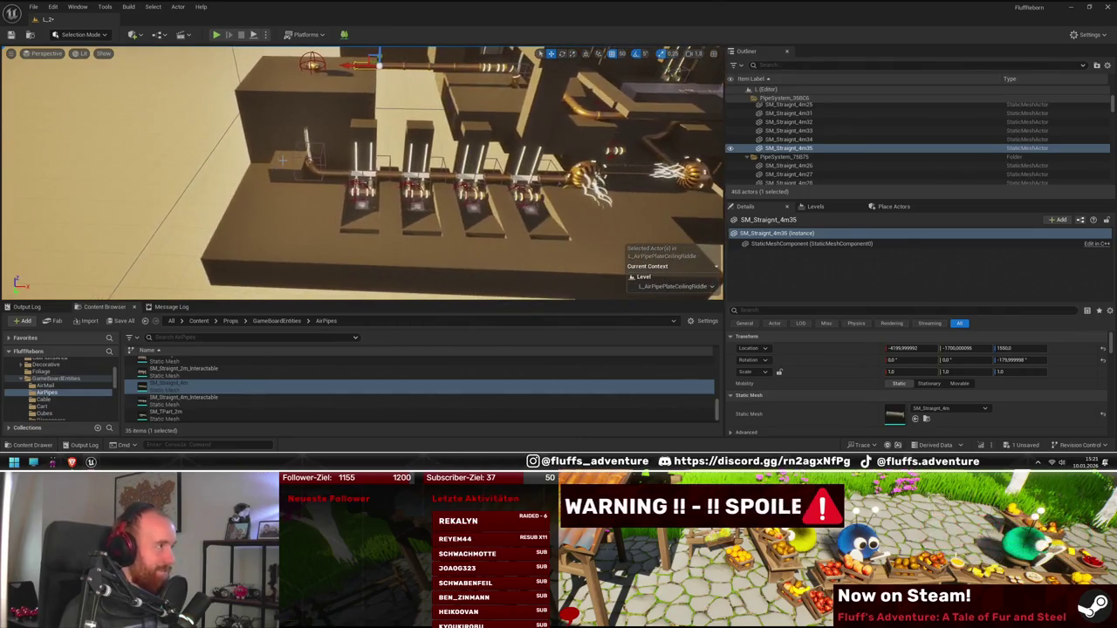
pyautogui.moveTo(612, 148)
pyautogui.mouseDown()
pyautogui.moveTo(587, 189)
pyautogui.moveTo(569, 194)
pyautogui.moveTo(576, 185)
pyautogui.mouseUp()
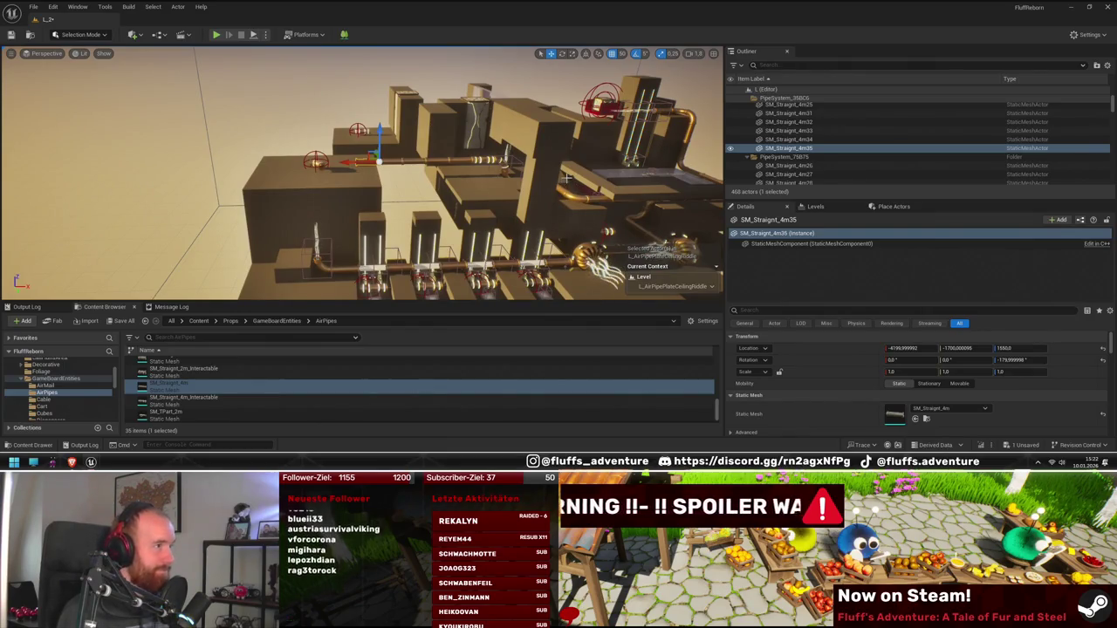
pyautogui.moveTo(566, 178)
pyautogui.mouseDown()
pyautogui.moveTo(572, 197)
pyautogui.moveTo(560, 197)
pyautogui.moveTo(572, 201)
pyautogui.mouseUp()
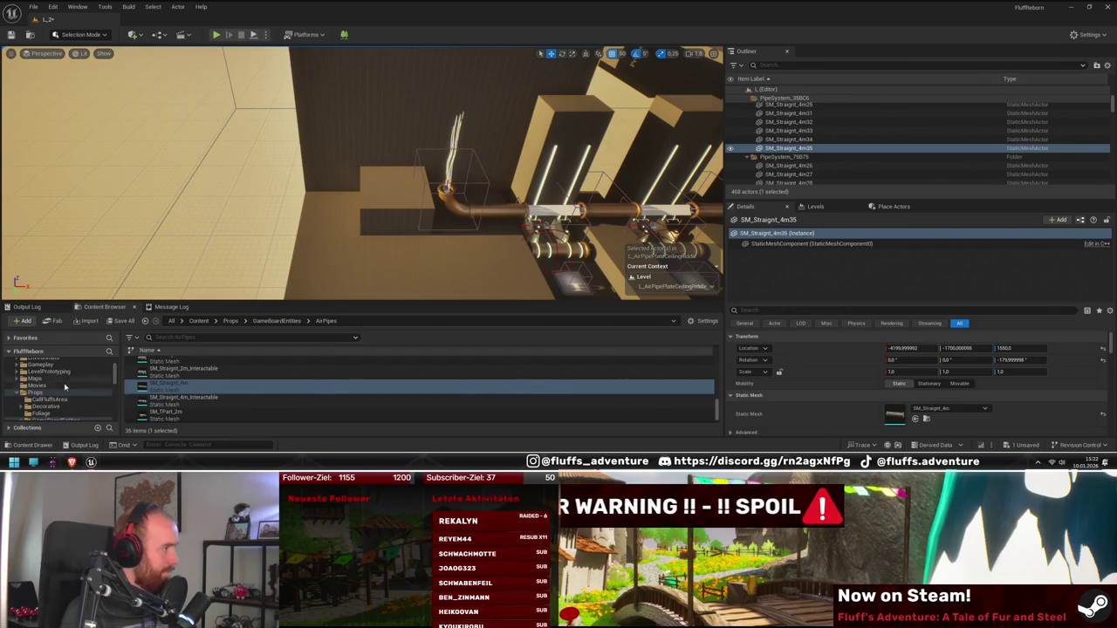
pyautogui.moveTo(425, 240); pyautogui.dragTo(425, 240)
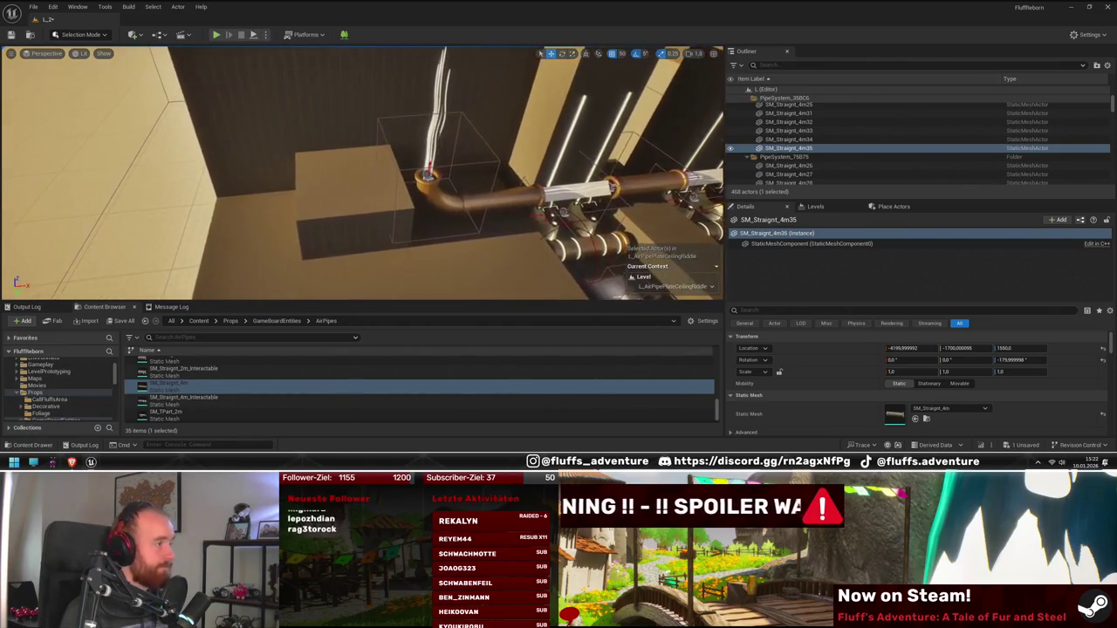
# - Search all content for 'cube', drop BP_Cube beside the pipe elbow, and start a playtest
pyautogui.click(42, 379)
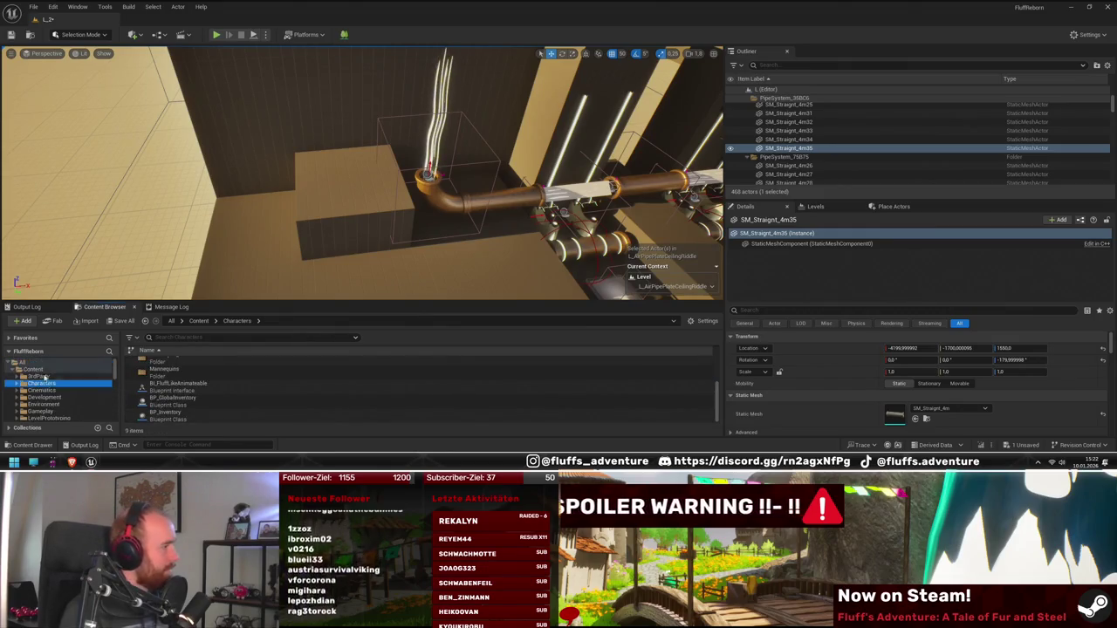
pyautogui.click(38, 362)
pyautogui.click(243, 337)
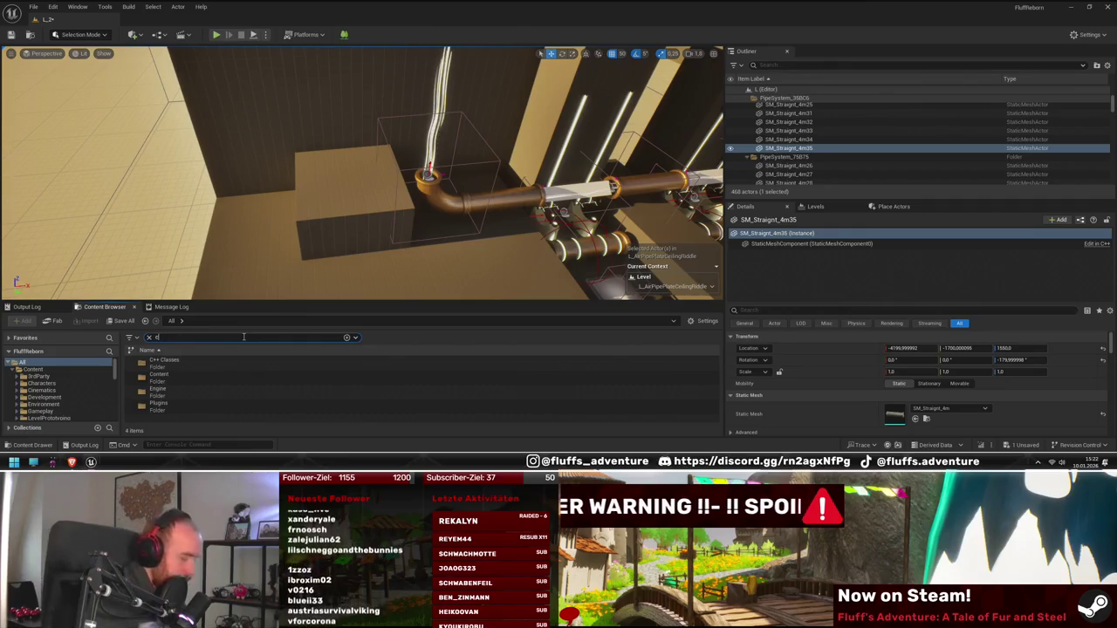
pyautogui.write('cube')
pyautogui.scroll(-3, 253, 391)
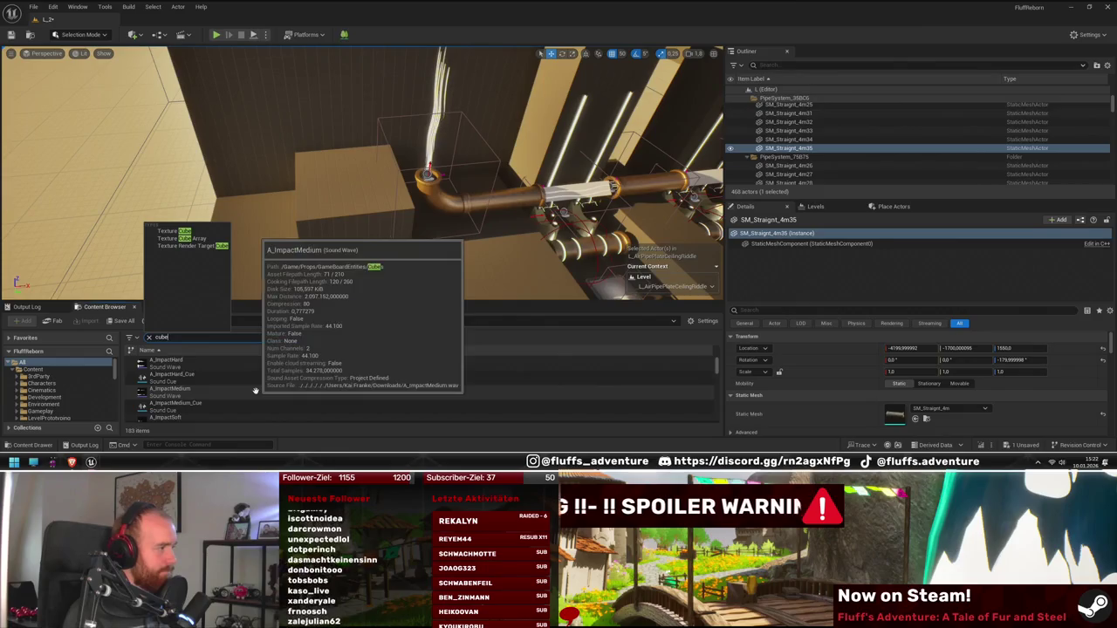
pyautogui.scroll(-2, 255, 391)
pyautogui.click(253, 410)
pyautogui.moveTo(339, 254)
pyautogui.mouseDown()
pyautogui.moveTo(359, 183)
pyautogui.moveTo(280, 161)
pyautogui.mouseUp()
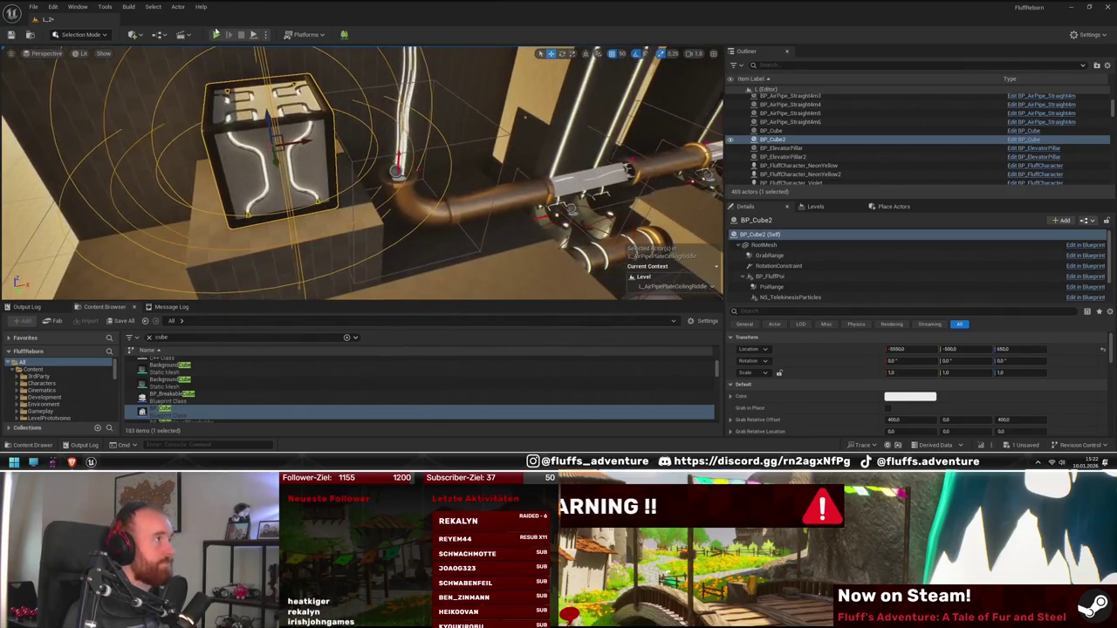
pyautogui.click(216, 35)
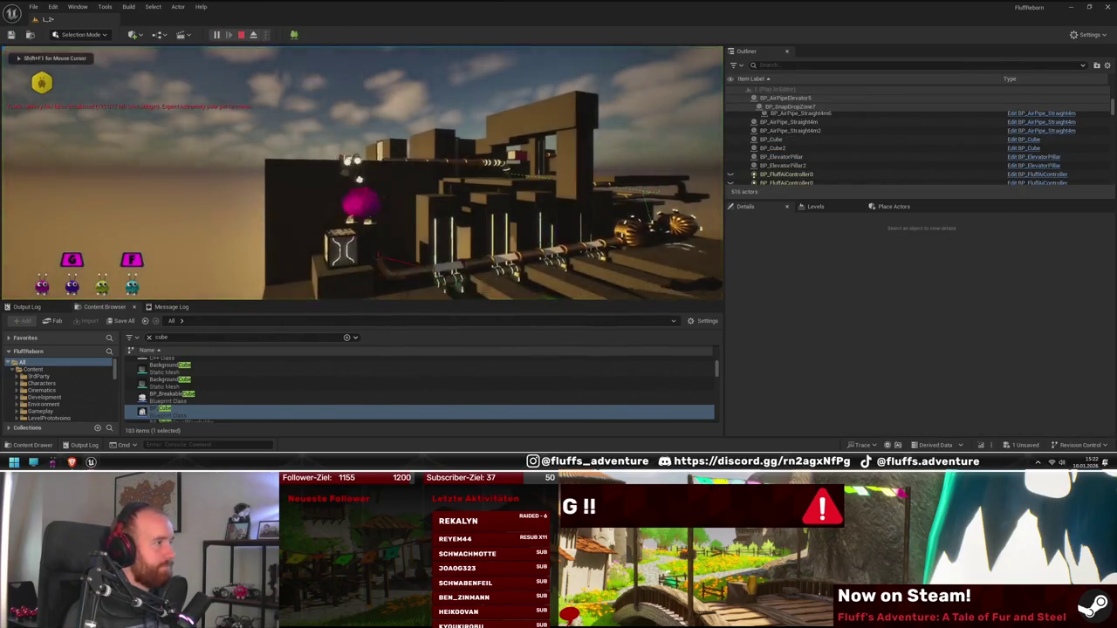
pyautogui.press('space')
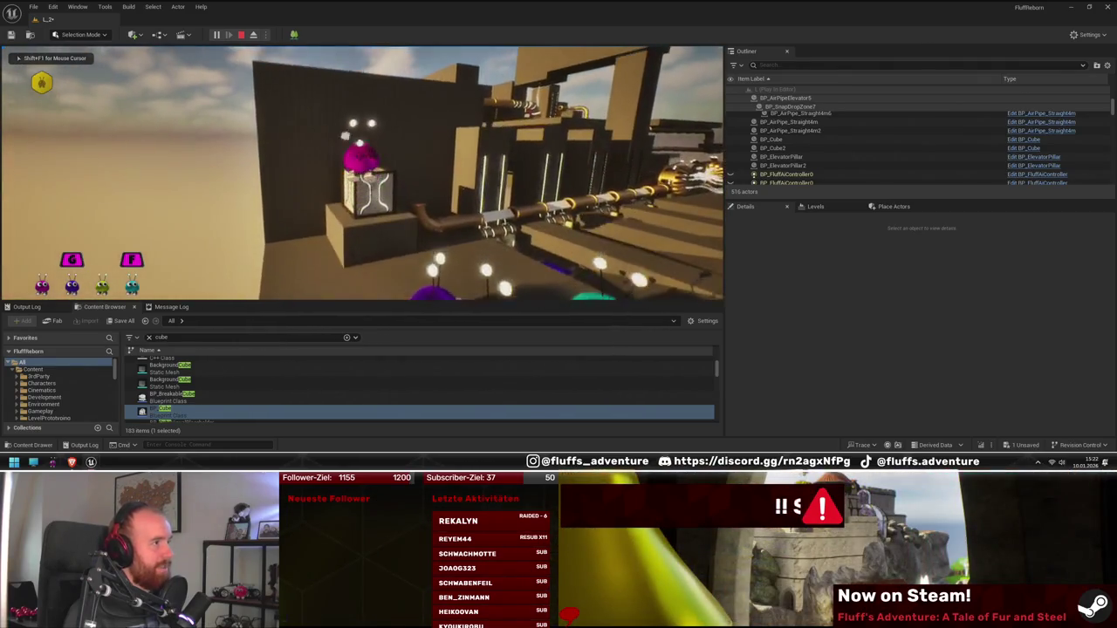
pyautogui.press('w')
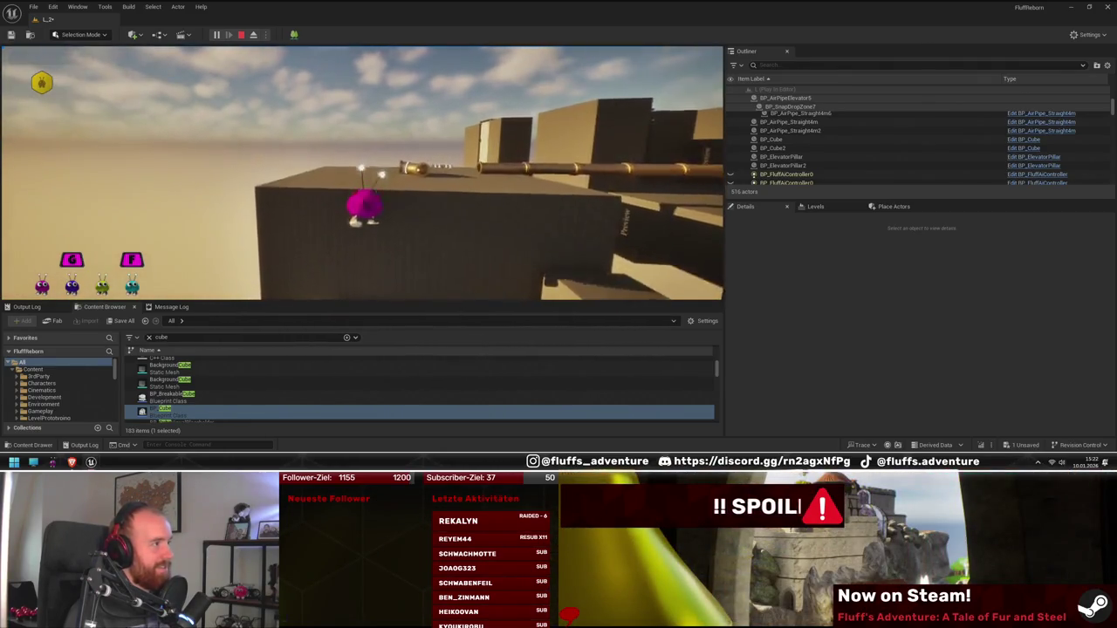
pyautogui.press('s')
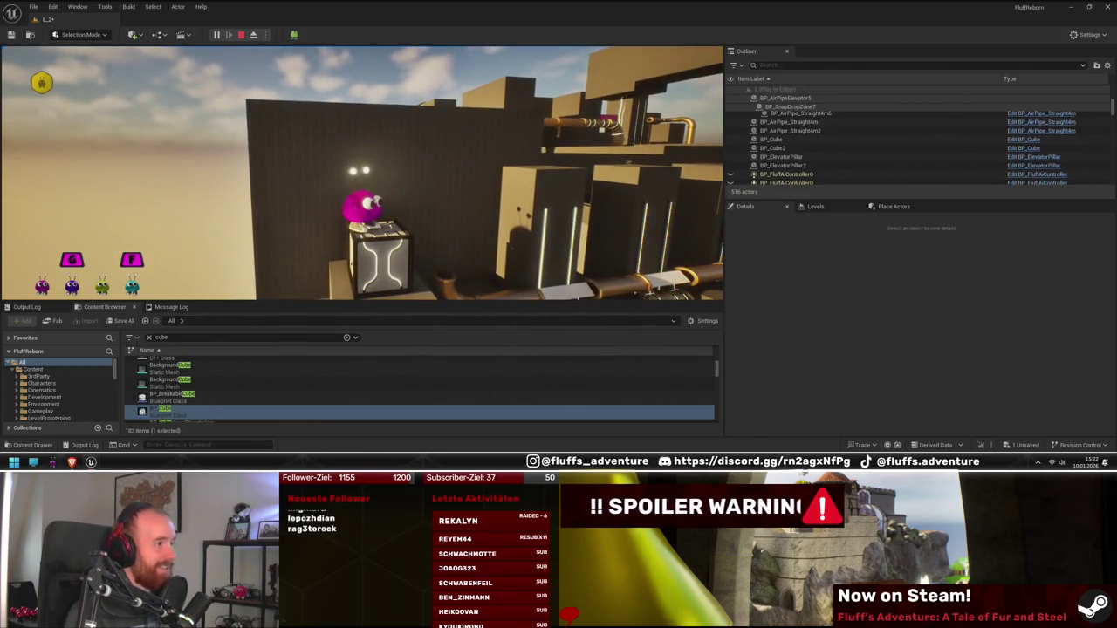
pyautogui.press('space')
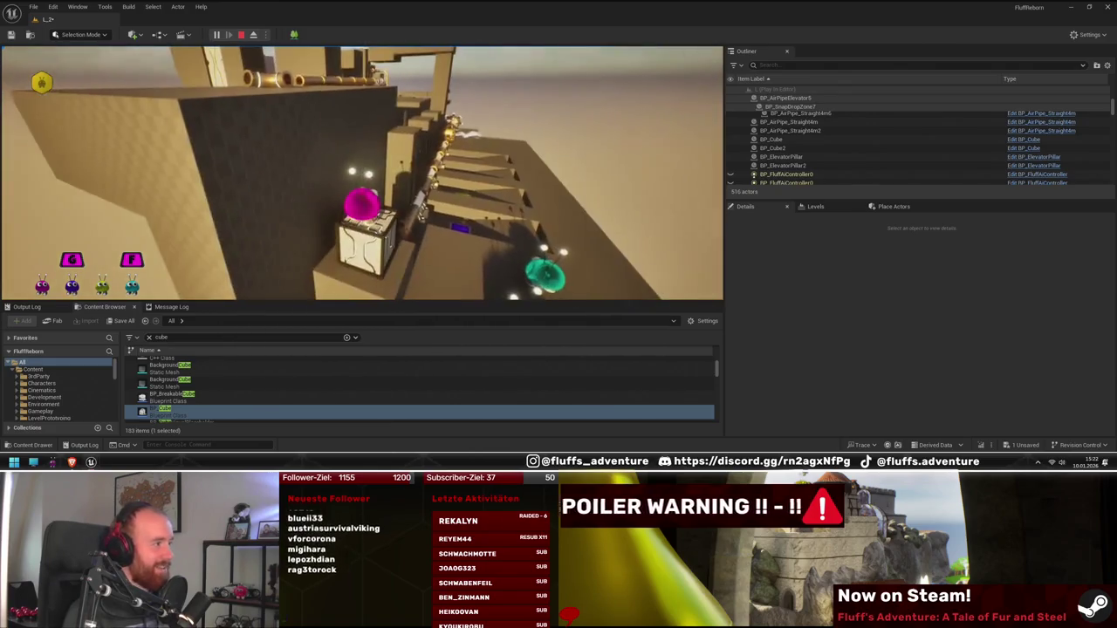
pyautogui.press('s')
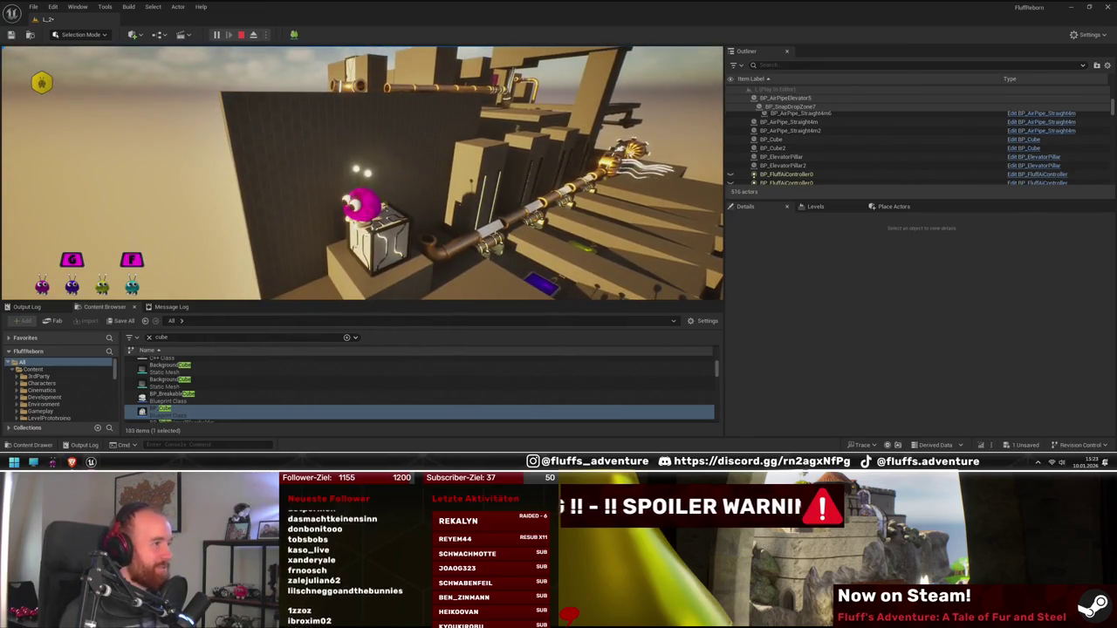
pyautogui.press('space')
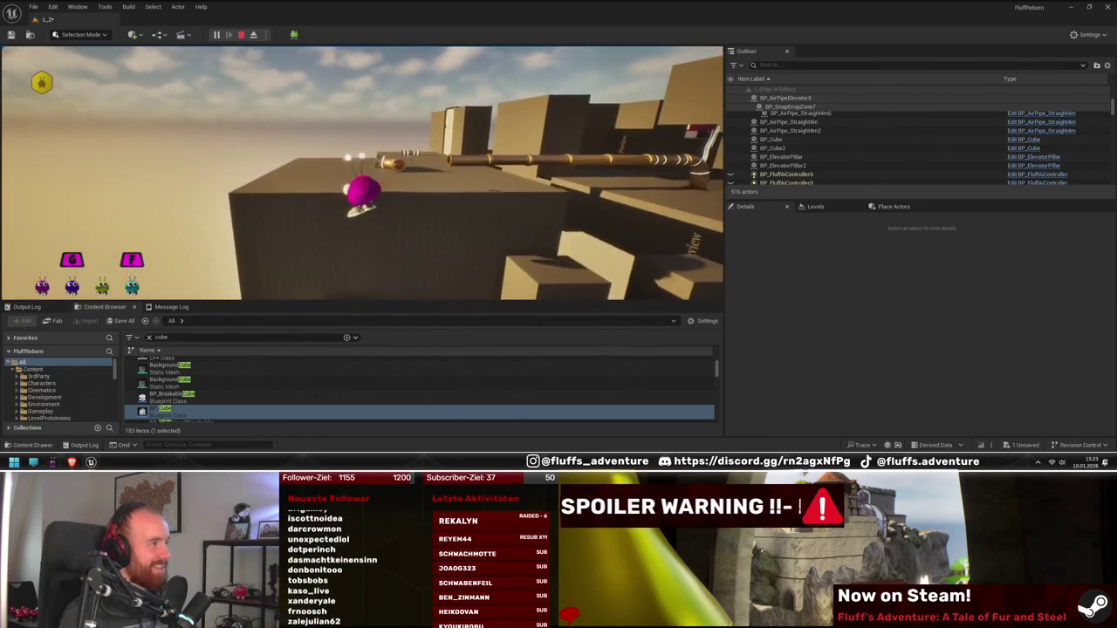
pyautogui.press('Escape')
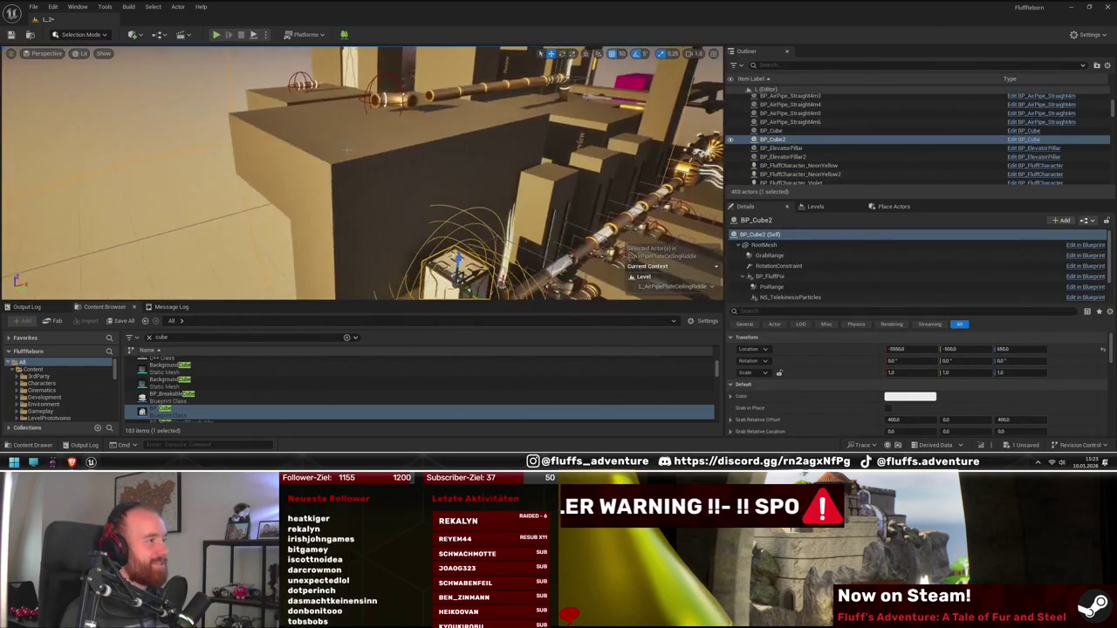
# - Multi-select the first four Nanite cube blocks beside the wall
pyautogui.click(409, 177)
pyautogui.keyDown('ctrl'); pyautogui.click(445, 154); pyautogui.keyUp('ctrl')
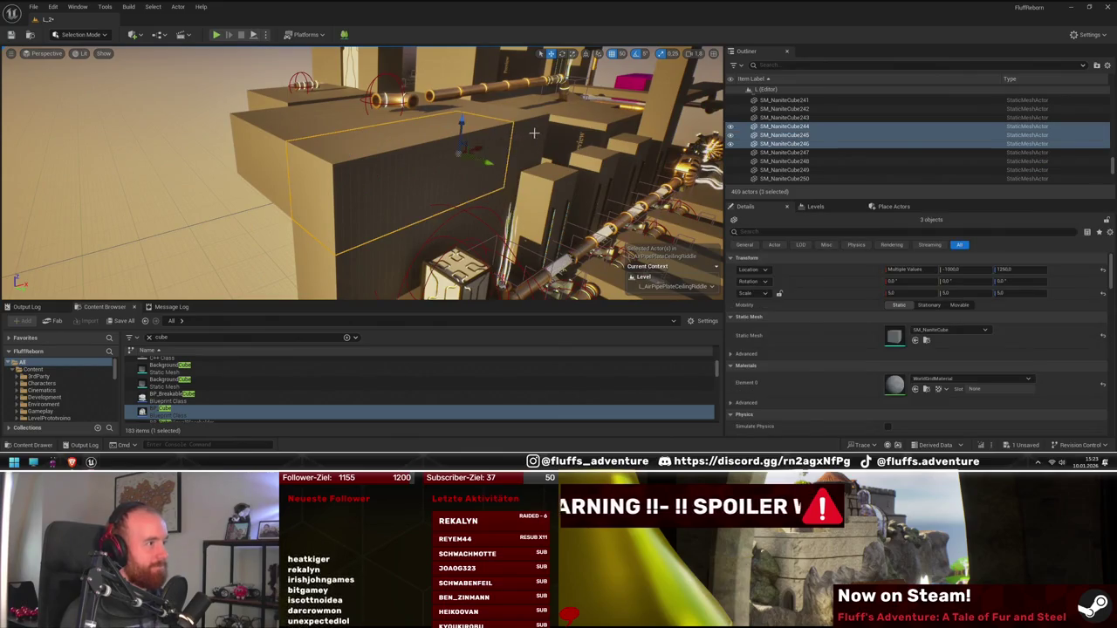
pyautogui.moveTo(453, 175); pyautogui.dragTo(494, 166)
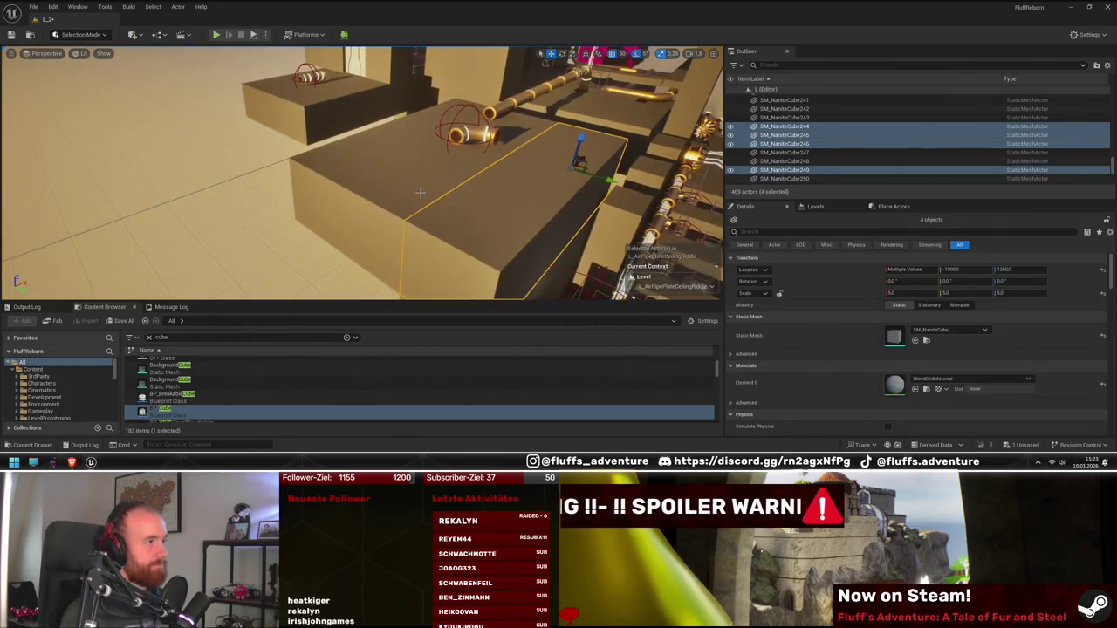
pyautogui.keyDown('ctrl'); pyautogui.click(442, 170); pyautogui.keyUp('ctrl')
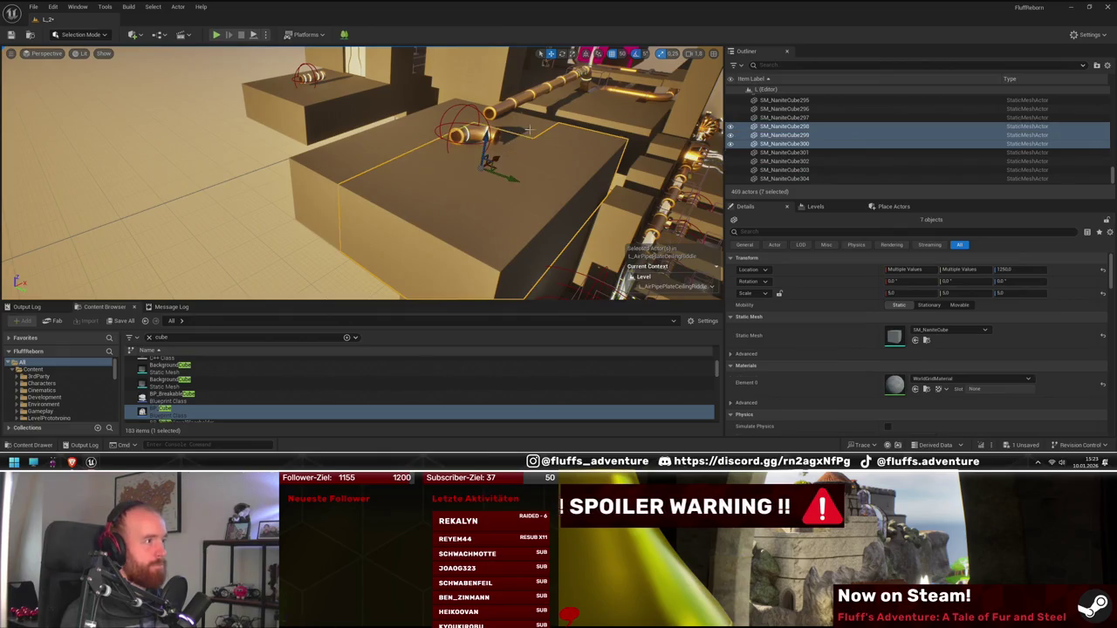
pyautogui.keyDown('ctrl'); pyautogui.click(416, 131); pyautogui.keyUp('ctrl')
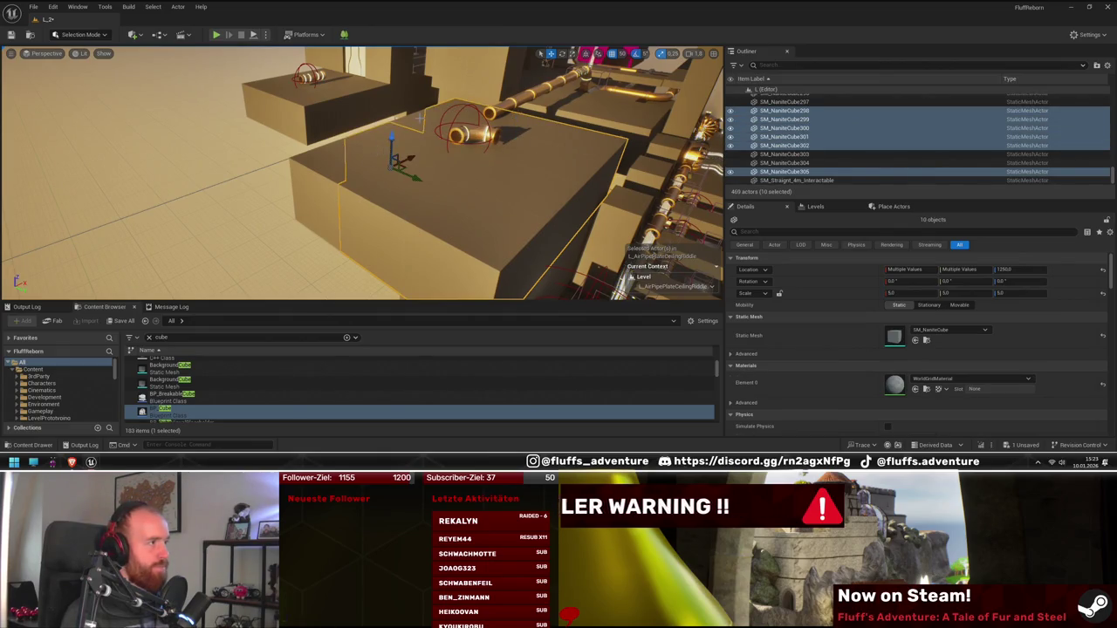
pyautogui.moveTo(405, 195)
pyautogui.mouseDown()
pyautogui.moveTo(197, 90)
pyautogui.moveTo(191, 75)
pyautogui.mouseUp()
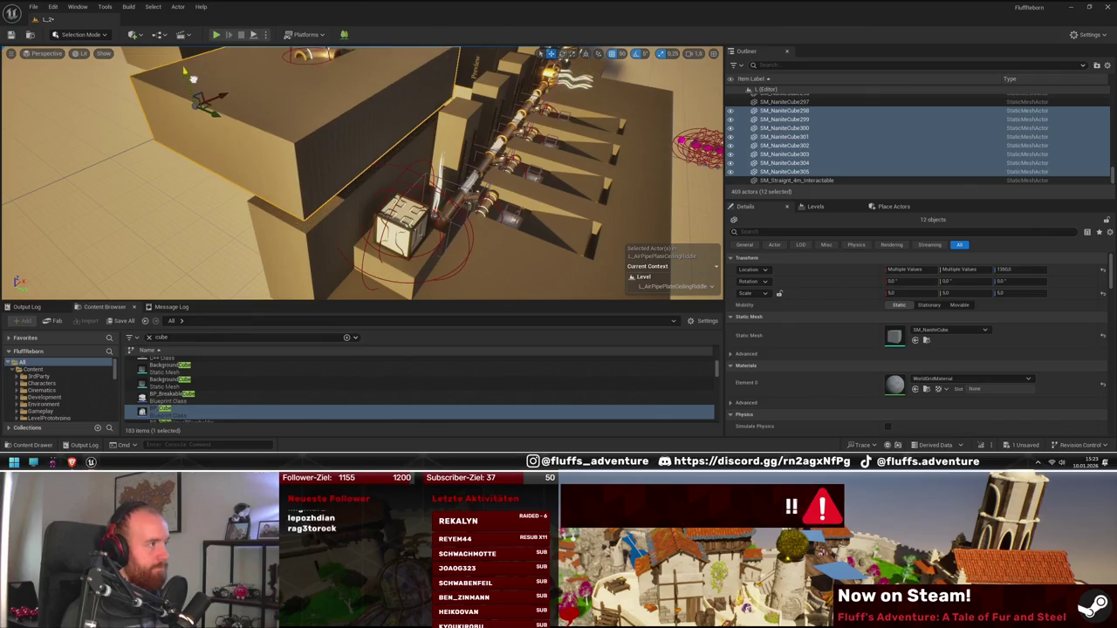
pyautogui.scroll(10, 333, 183)
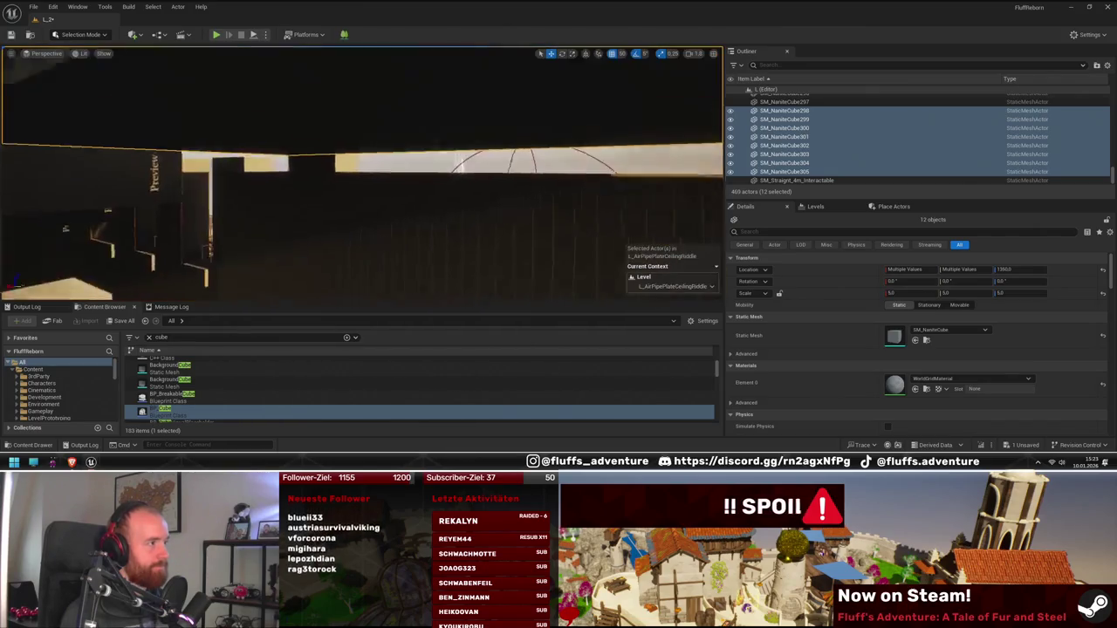
# - Add the remaining tall wall panels to the selection, then pick the pipe connection piece
pyautogui.click(297, 209)
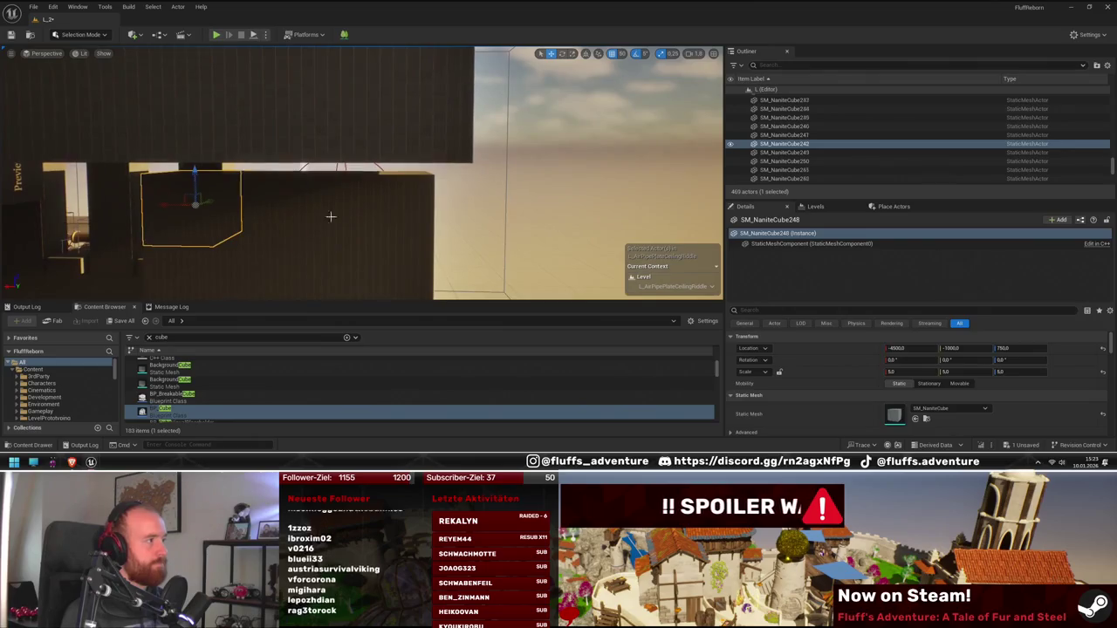
pyautogui.keyDown('ctrl'); pyautogui.click(319, 218); pyautogui.keyUp('ctrl')
pyautogui.keyDown('ctrl'); pyautogui.click(391, 216); pyautogui.keyUp('ctrl')
pyautogui.scroll(3, 391, 216)
pyautogui.keyDown('ctrl'); pyautogui.click(331, 242); pyautogui.keyUp('ctrl')
pyautogui.keyDown('ctrl'); pyautogui.click(249, 255); pyautogui.keyUp('ctrl')
pyautogui.keyDown('ctrl'); pyautogui.click(249, 255); pyautogui.keyUp('ctrl')
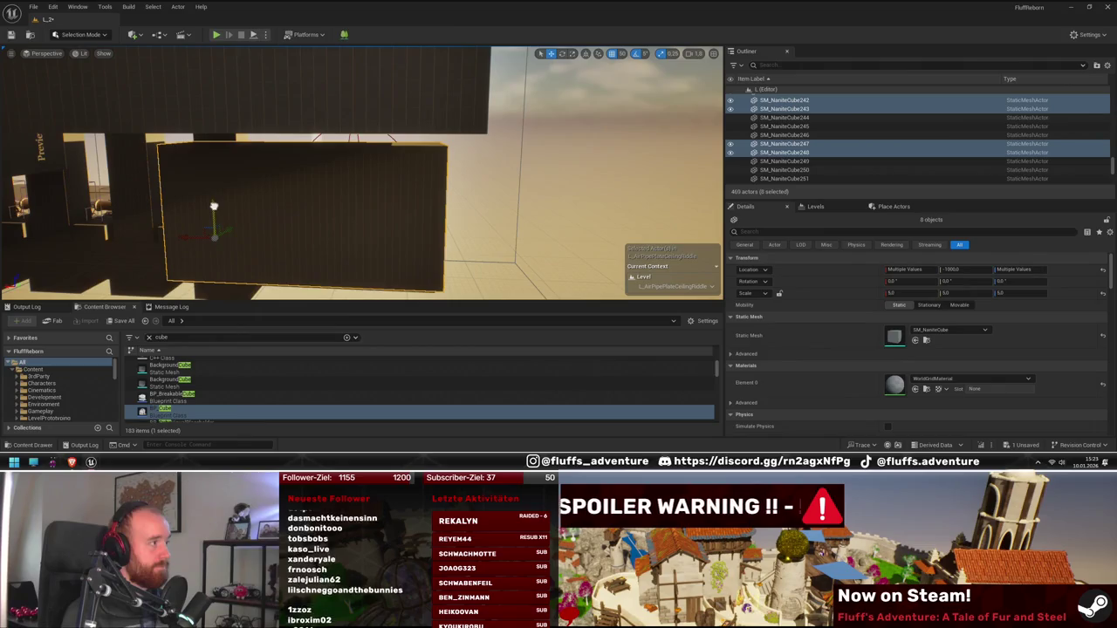
pyautogui.moveTo(219, 200)
pyautogui.mouseDown()
pyautogui.moveTo(353, 148)
pyautogui.moveTo(396, 163)
pyautogui.mouseUp()
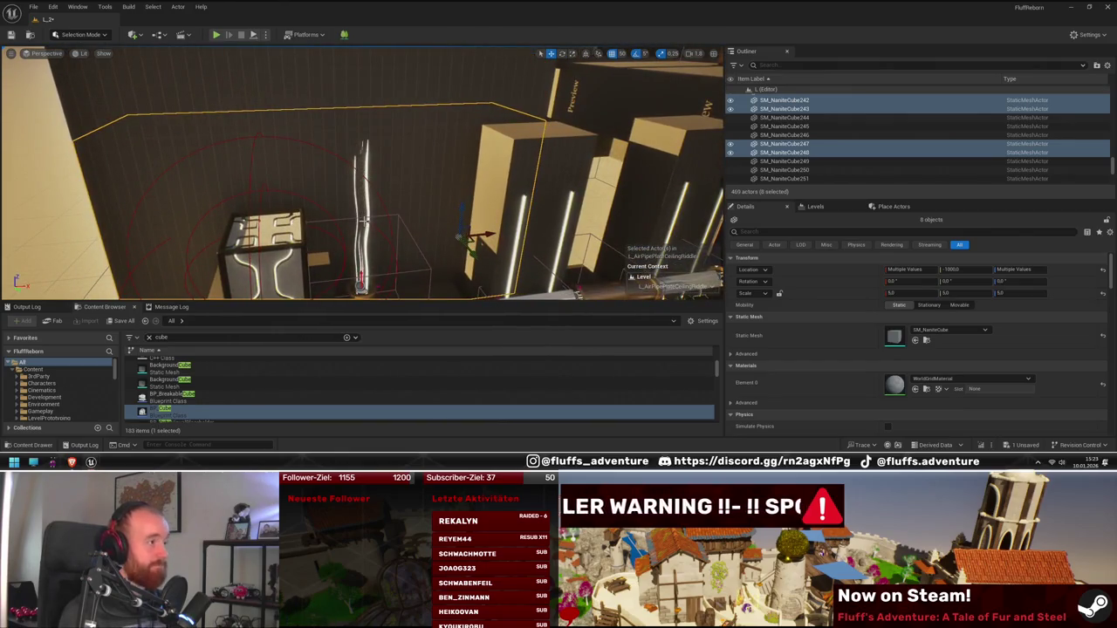
pyautogui.click(360, 286)
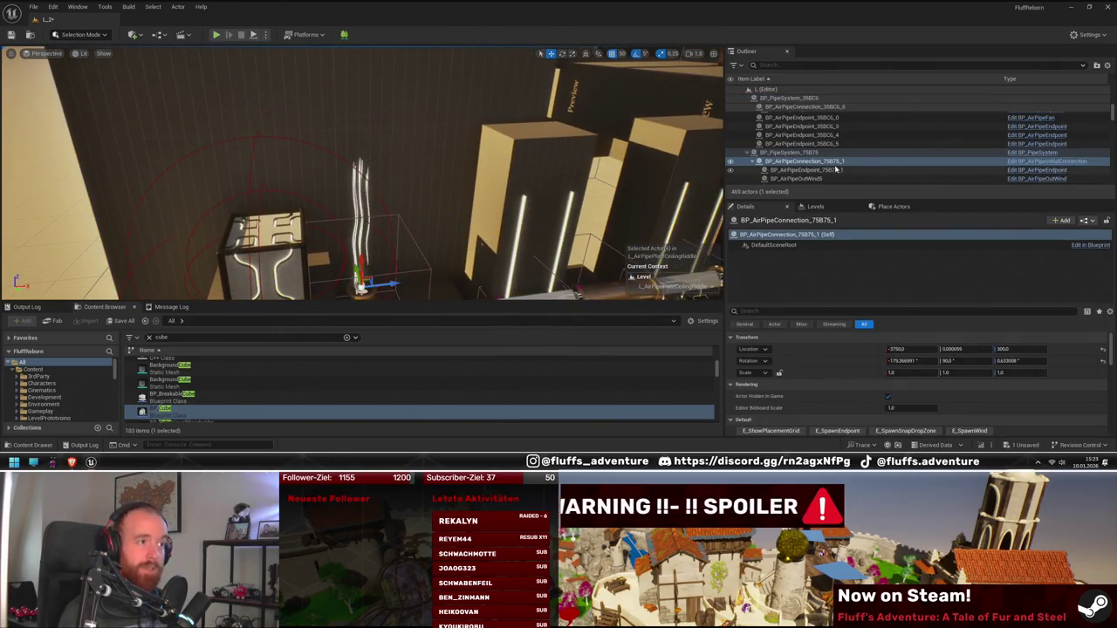
# - Place a new BP_AirPipeOutWind at the pipe's end, rotate it into line, and playtest
pyautogui.click(795, 178)
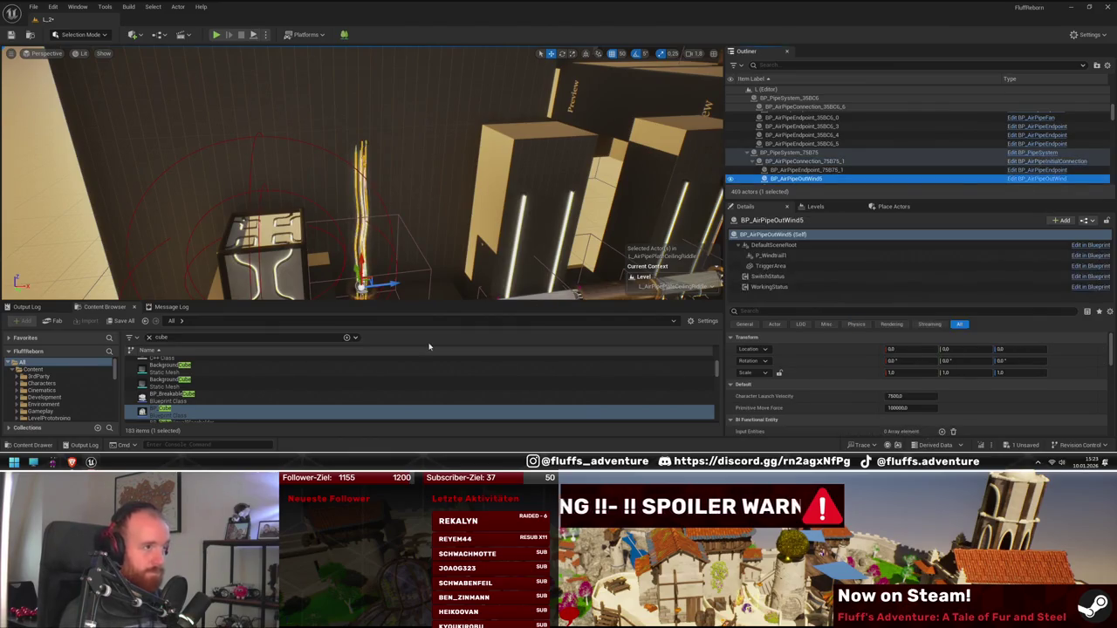
pyautogui.rightClick(792, 183)
pyautogui.click(839, 185)
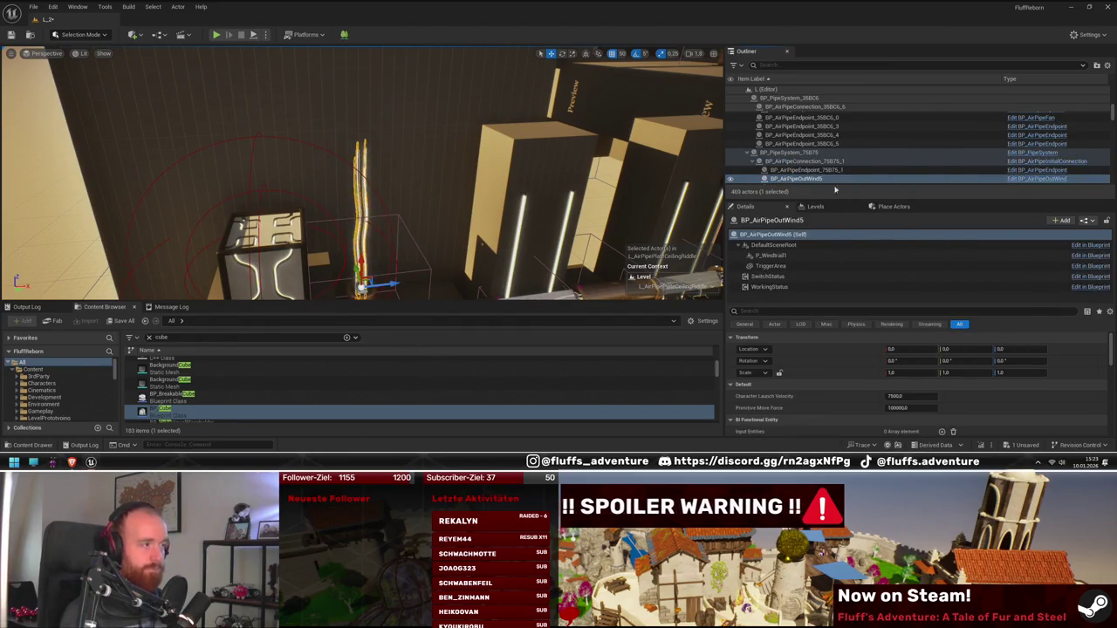
pyautogui.moveTo(320, 253)
pyautogui.mouseDown()
pyautogui.moveTo(321, 243)
pyautogui.moveTo(379, 262)
pyautogui.mouseUp()
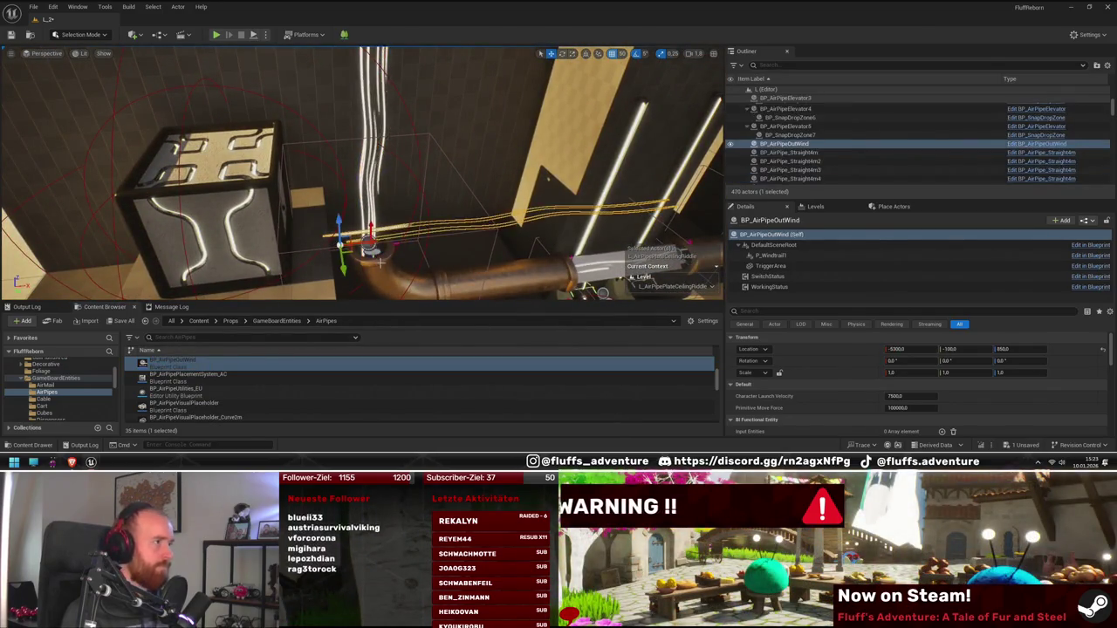
pyautogui.moveTo(305, 262); pyautogui.dragTo(336, 281)
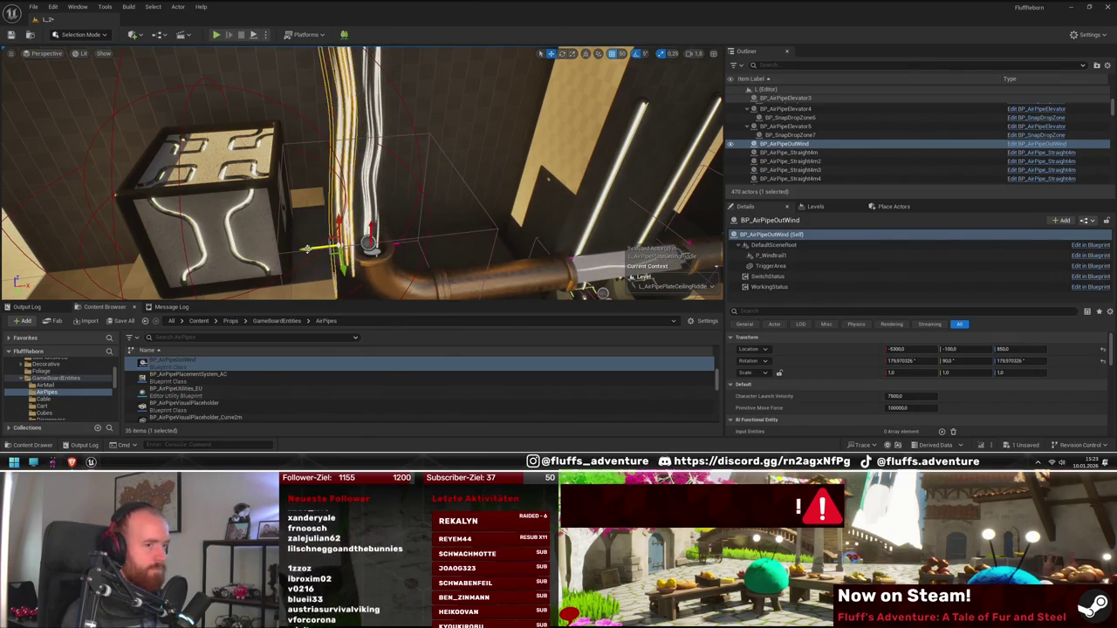
pyautogui.moveTo(330, 247)
pyautogui.mouseDown()
pyautogui.moveTo(331, 279)
pyautogui.moveTo(357, 245)
pyautogui.mouseUp()
pyautogui.moveTo(454, 183); pyautogui.dragTo(475, 177)
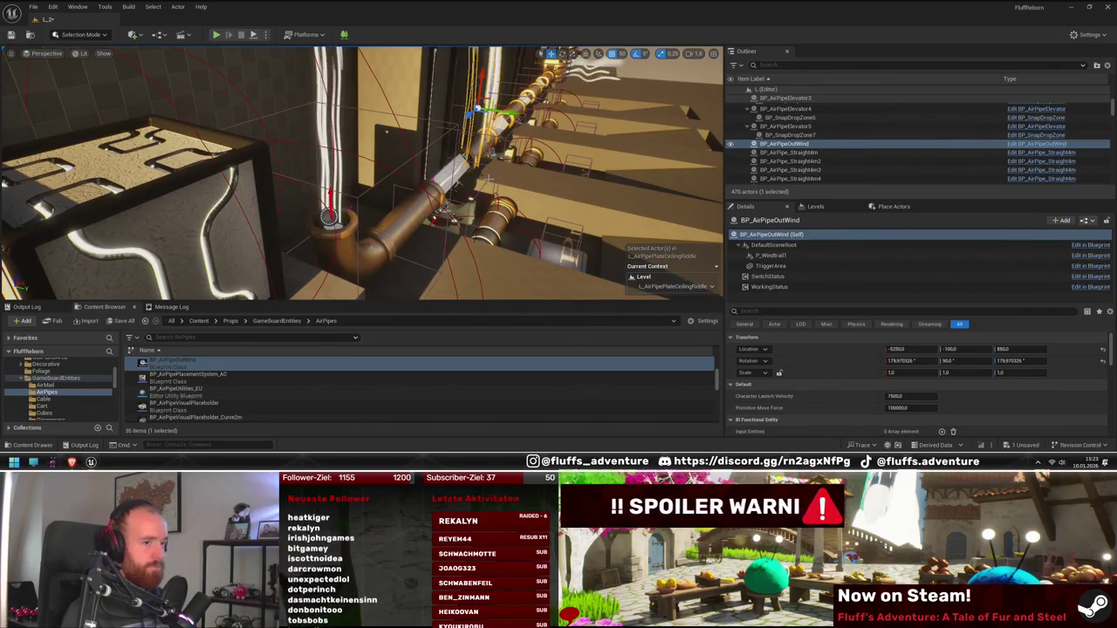
pyautogui.hotkey('alt', 'p')
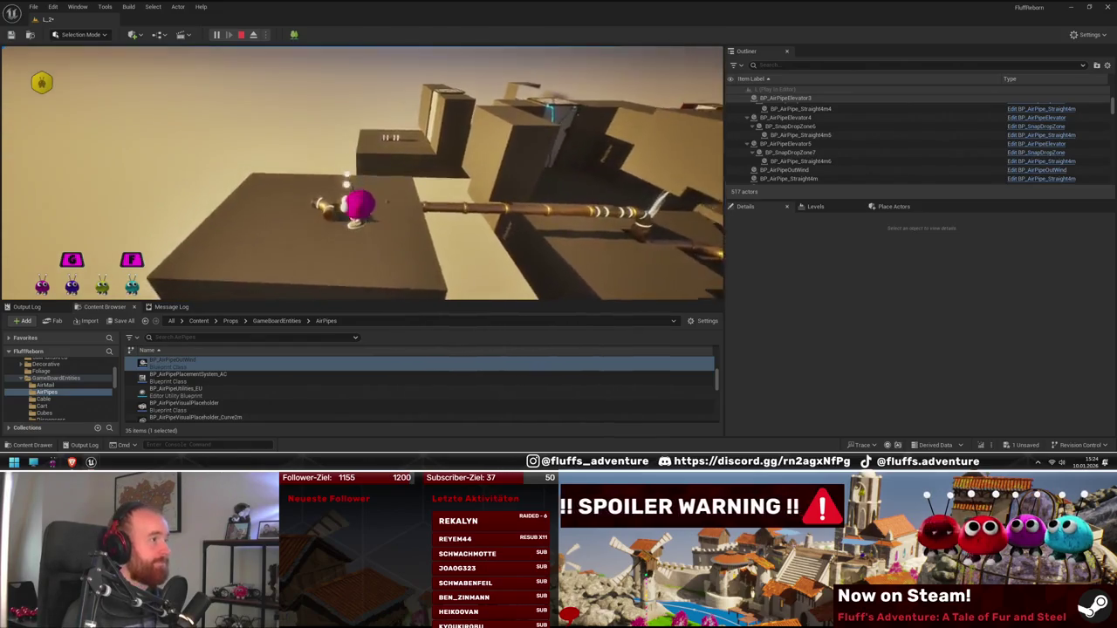
# - End the playtest, frame the BP_AirPipeOutWind outlet and delete it
pyautogui.press('Escape')
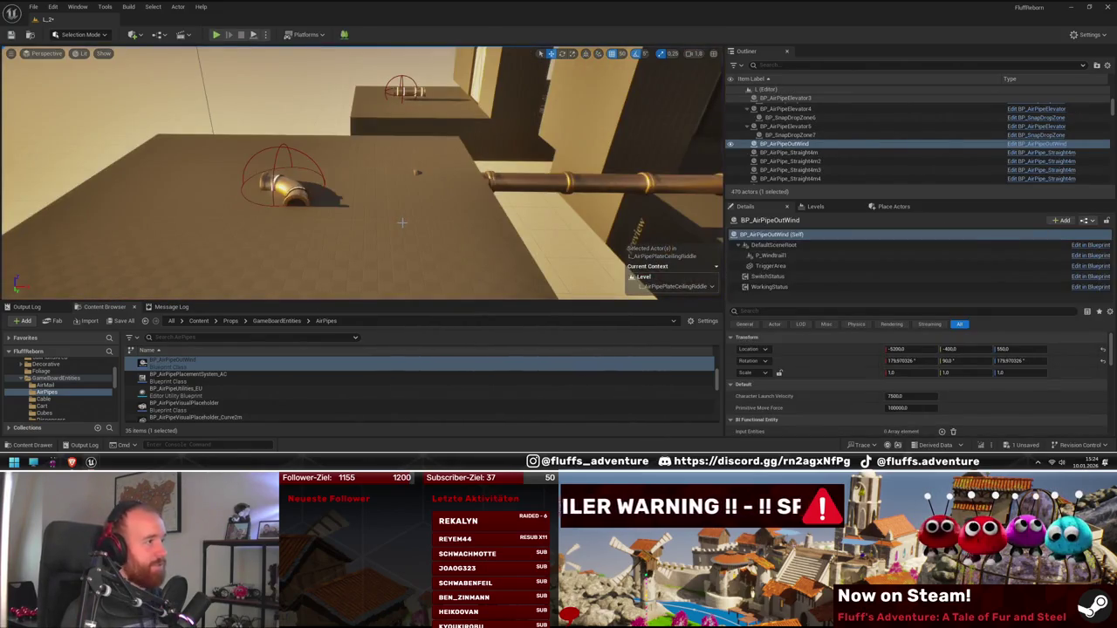
pyautogui.press('f')
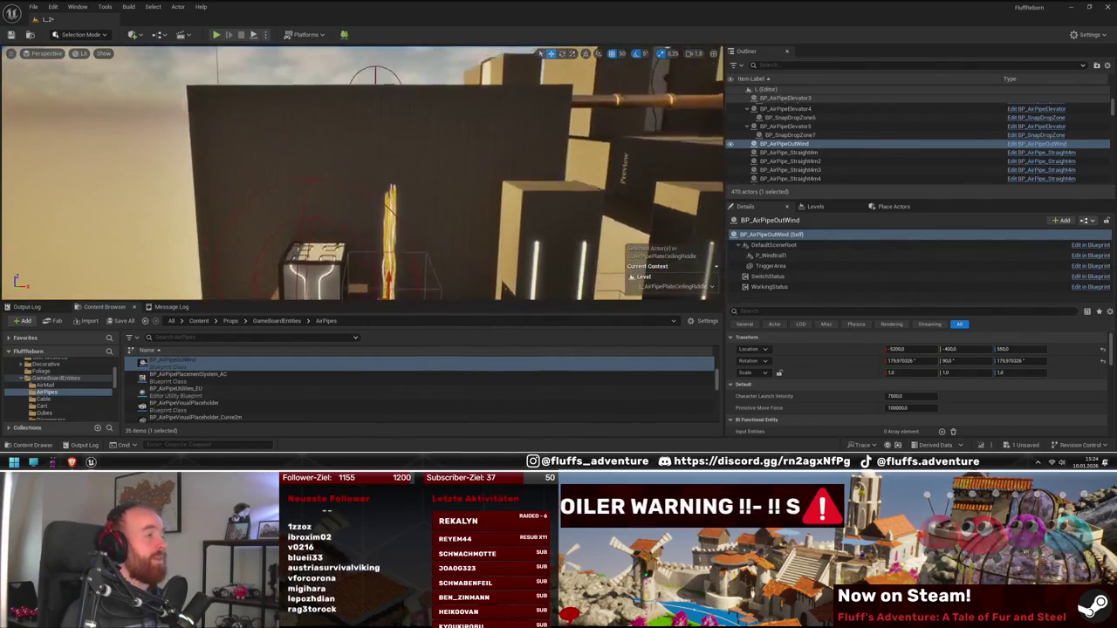
pyautogui.press('Delete')
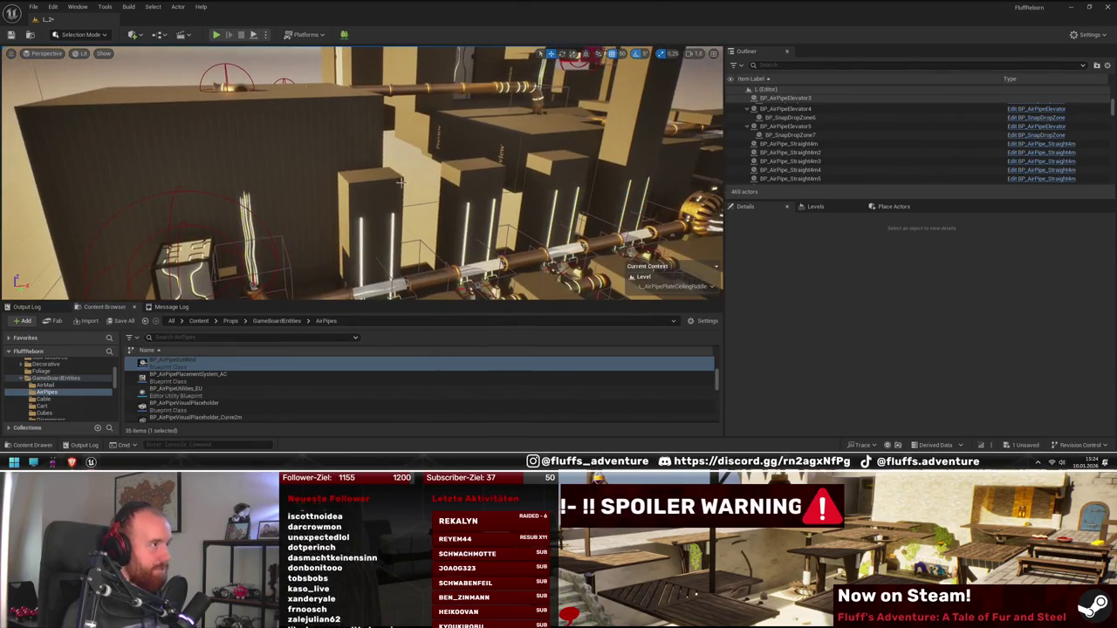
# - Alt-drag stacked copies of the SM_NaniteCube upward, turning one -90° and nudging it into place
pyautogui.click(395, 201)
pyautogui.moveTo(395, 201); pyautogui.dragTo(377, 102)
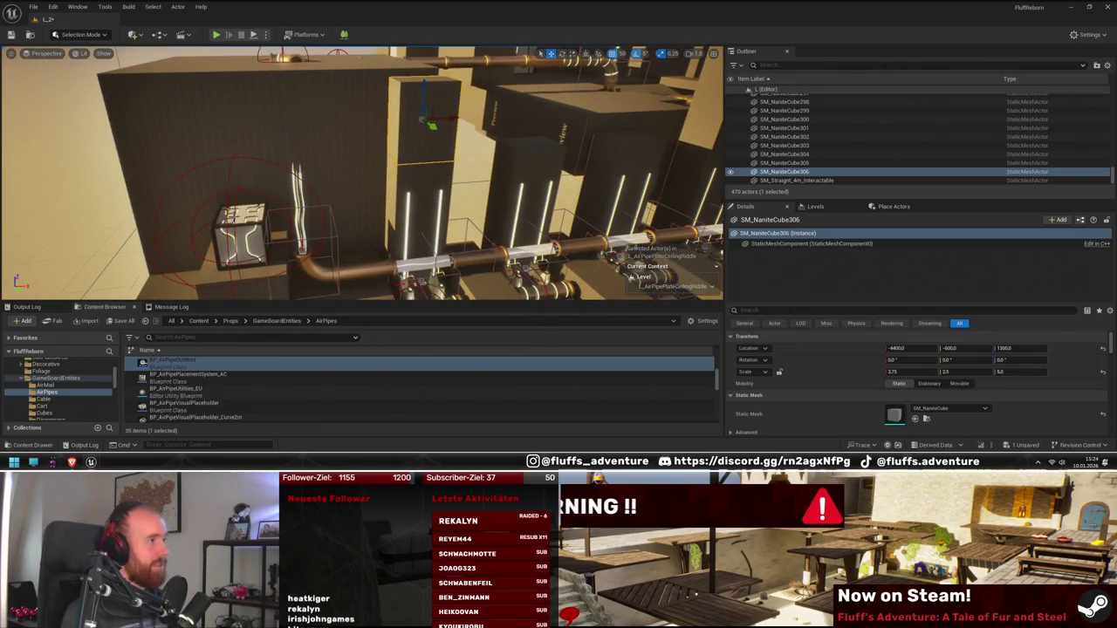
pyautogui.scroll(3, 448, 141)
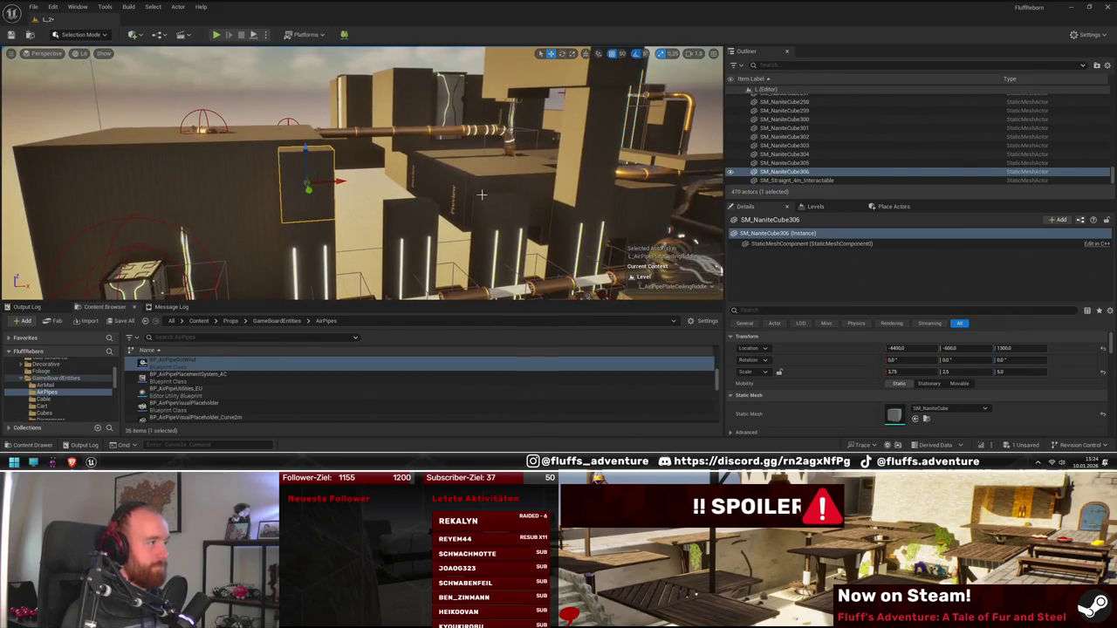
pyautogui.moveTo(318, 181); pyautogui.dragTo(324, 94)
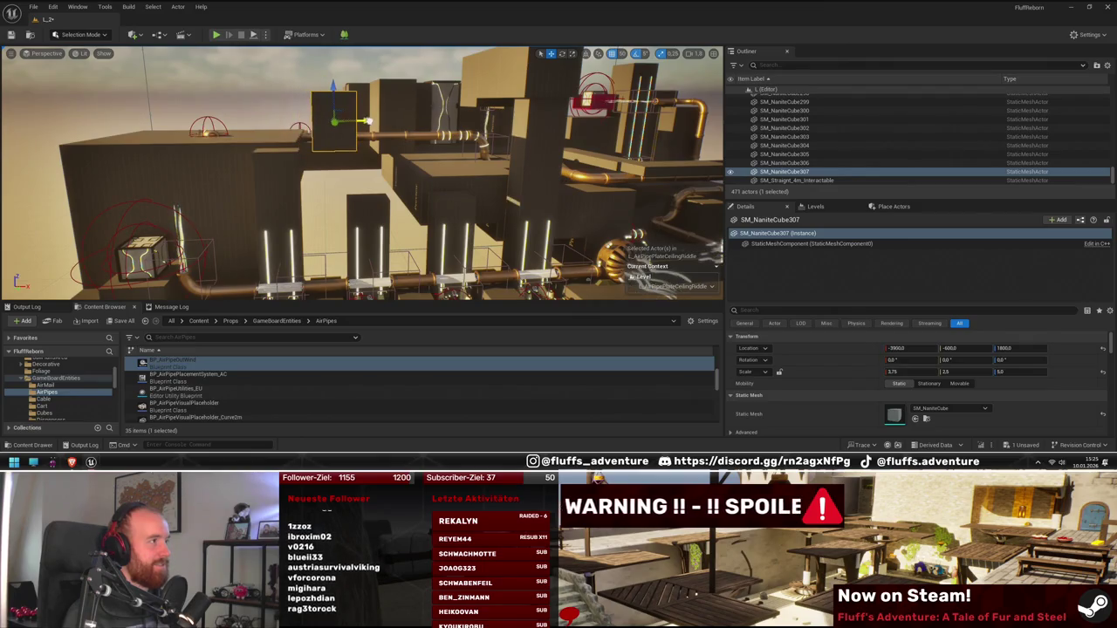
pyautogui.moveTo(306, 124)
pyautogui.mouseDown()
pyautogui.moveTo(375, 123)
pyautogui.moveTo(388, 152)
pyautogui.moveTo(359, 191)
pyautogui.mouseUp()
pyautogui.press('e')
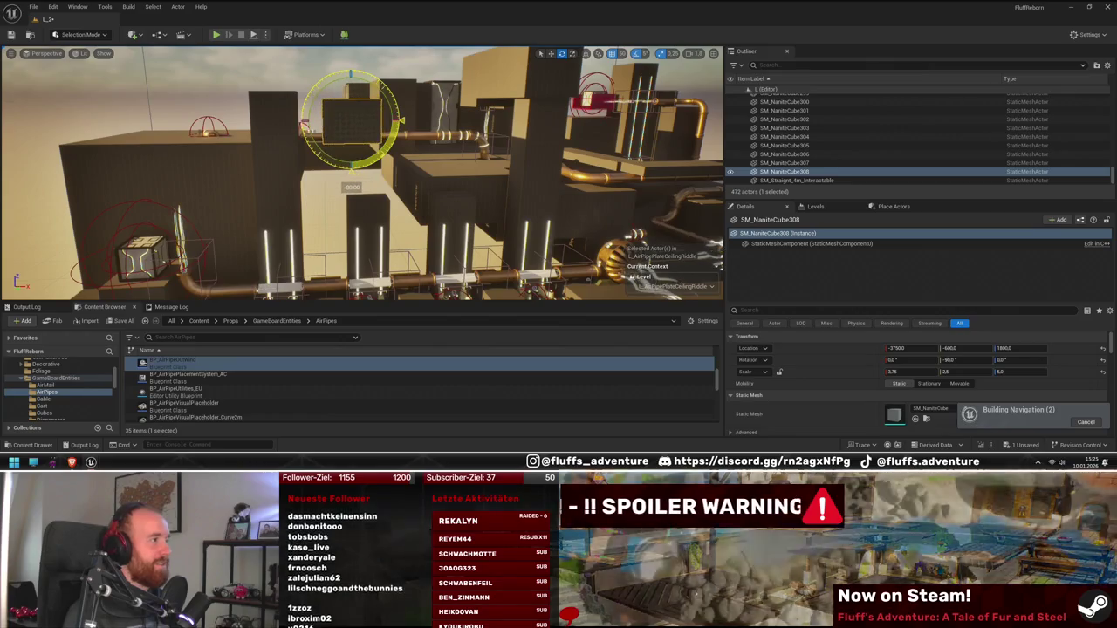
pyautogui.press('w')
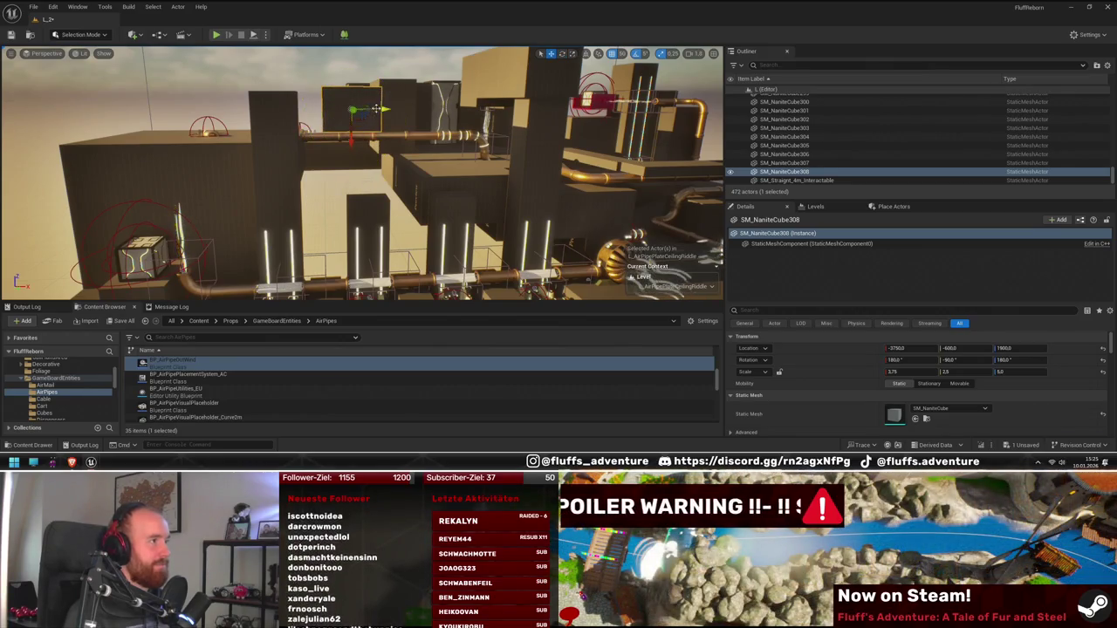
pyautogui.moveTo(353, 143); pyautogui.dragTo(329, 141)
pyautogui.press('f')
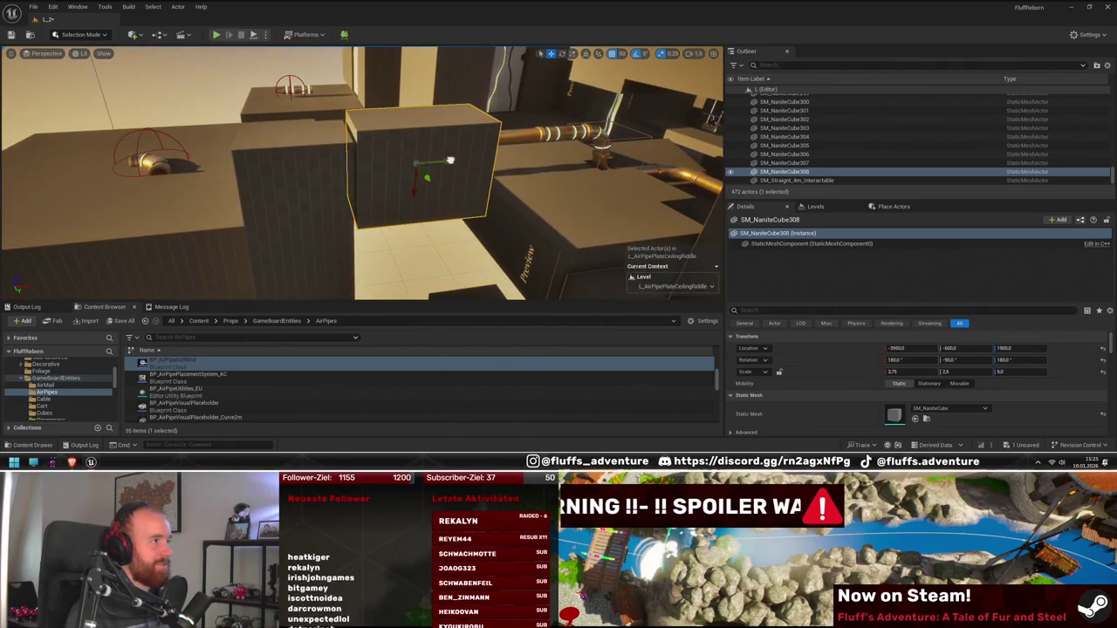
pyautogui.moveTo(404, 189)
pyautogui.mouseDown()
pyautogui.moveTo(322, 201)
pyautogui.moveTo(461, 190)
pyautogui.mouseUp()
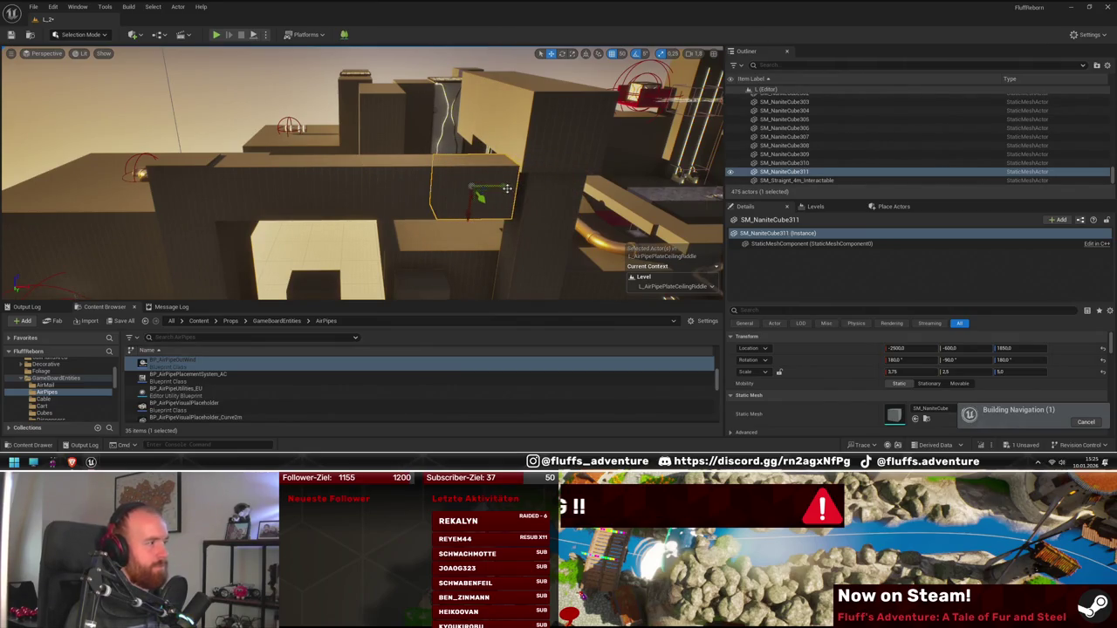
# - Select the neighbouring cube blocks and the straight brass pipe section around the pipe assembly
pyautogui.keyDown('ctrl'); pyautogui.click(236, 204); pyautogui.keyUp('ctrl')
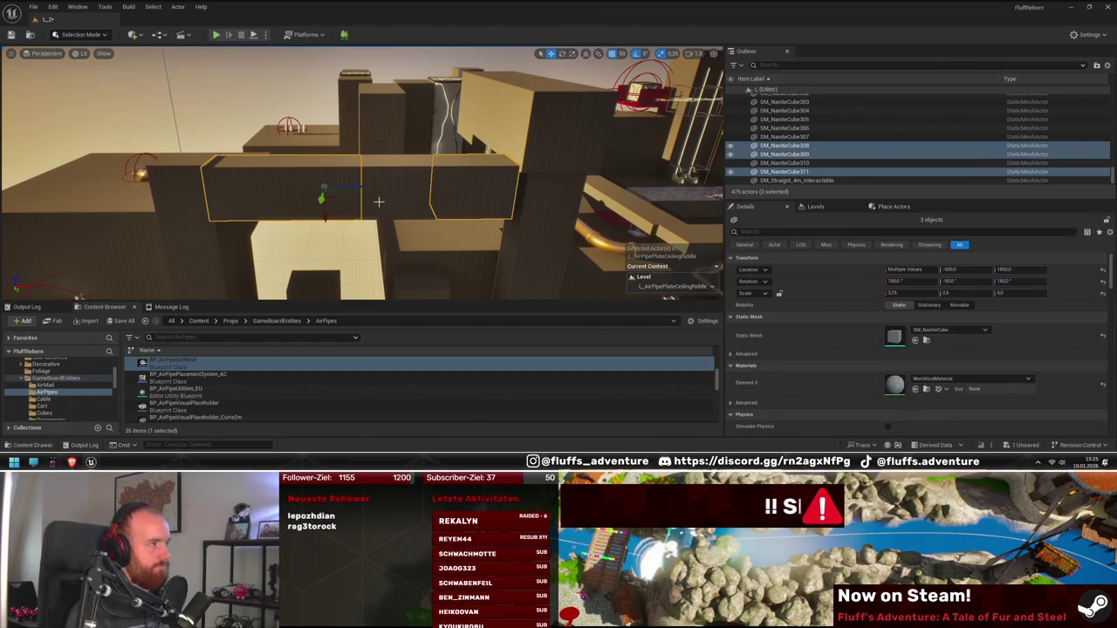
pyautogui.scroll(-5, 438, 185)
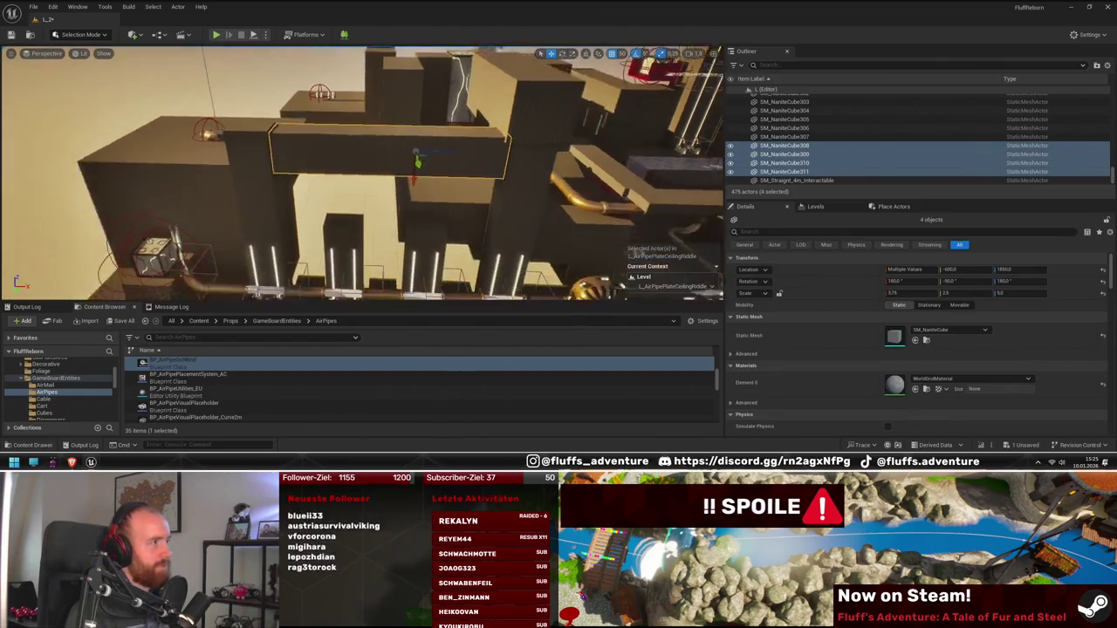
pyautogui.click(530, 261)
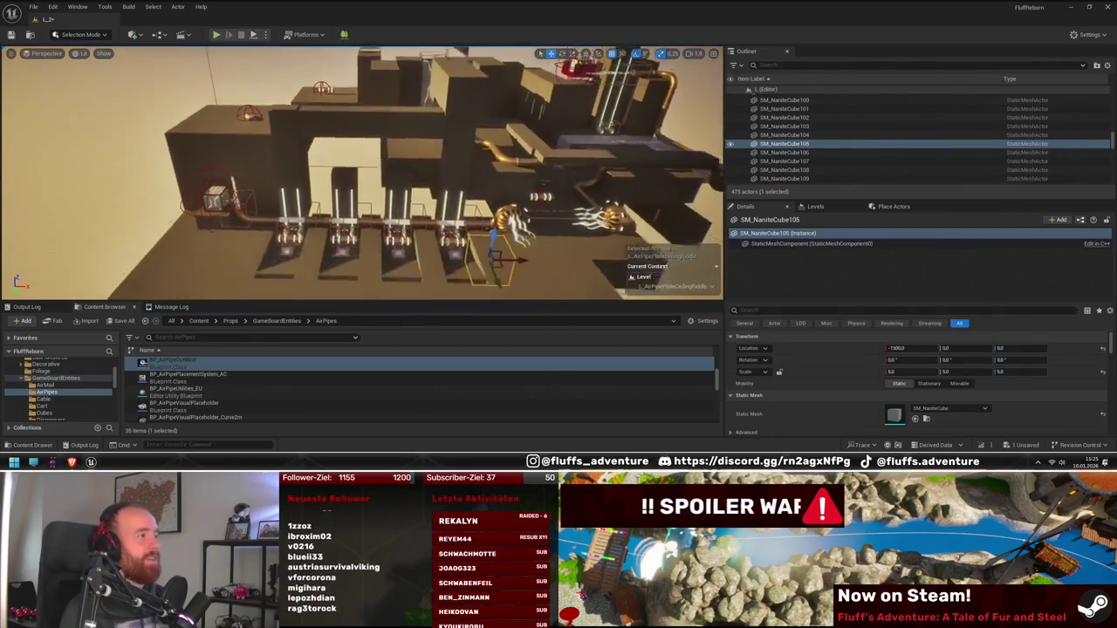
pyautogui.moveTo(229, 106); pyautogui.dragTo(170, 87)
pyautogui.moveTo(436, 185)
pyautogui.mouseDown()
pyautogui.moveTo(475, 173)
pyautogui.moveTo(417, 194)
pyautogui.moveTo(454, 205)
pyautogui.moveTo(436, 213)
pyautogui.moveTo(383, 199)
pyautogui.moveTo(380, 219)
pyautogui.moveTo(313, 206)
pyautogui.moveTo(325, 210)
pyautogui.moveTo(390, 161)
pyautogui.moveTo(367, 134)
pyautogui.mouseUp()
pyautogui.click(338, 156)
# - Move the curved elbow SM_Curve2m14 from Y -1850 to -1700 so it joins the pipe run
pyautogui.press('f')
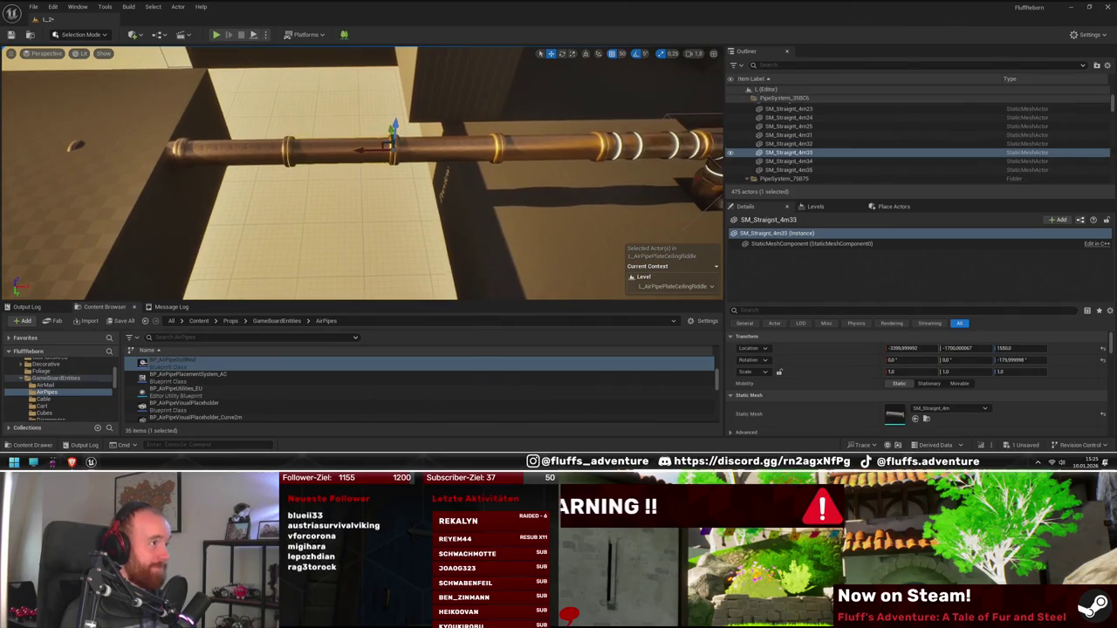
pyautogui.moveTo(398, 161); pyautogui.dragTo(440, 136)
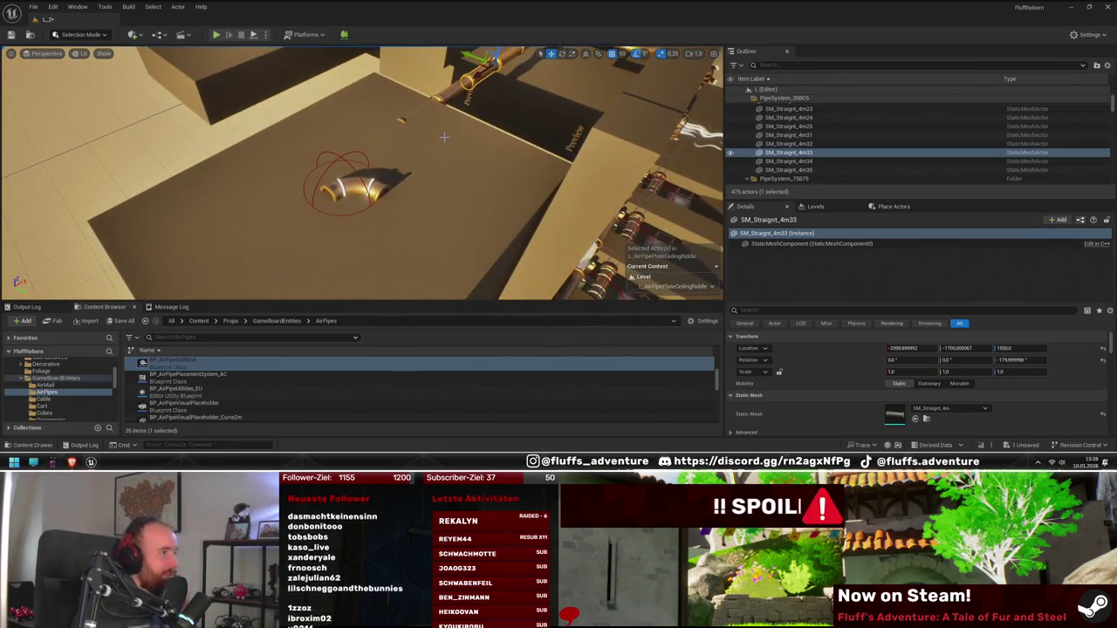
pyautogui.moveTo(440, 136)
pyautogui.mouseDown()
pyautogui.moveTo(437, 166)
pyautogui.moveTo(381, 186)
pyautogui.moveTo(458, 208)
pyautogui.moveTo(370, 199)
pyautogui.mouseUp()
pyautogui.click(380, 186)
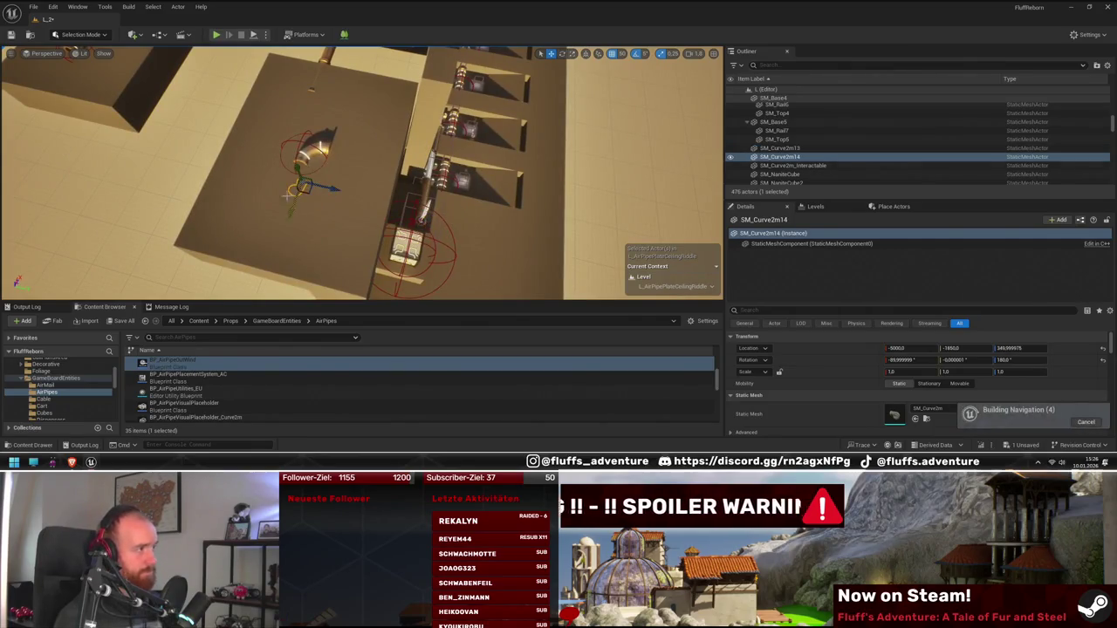
pyautogui.moveTo(301, 105); pyautogui.dragTo(304, 155)
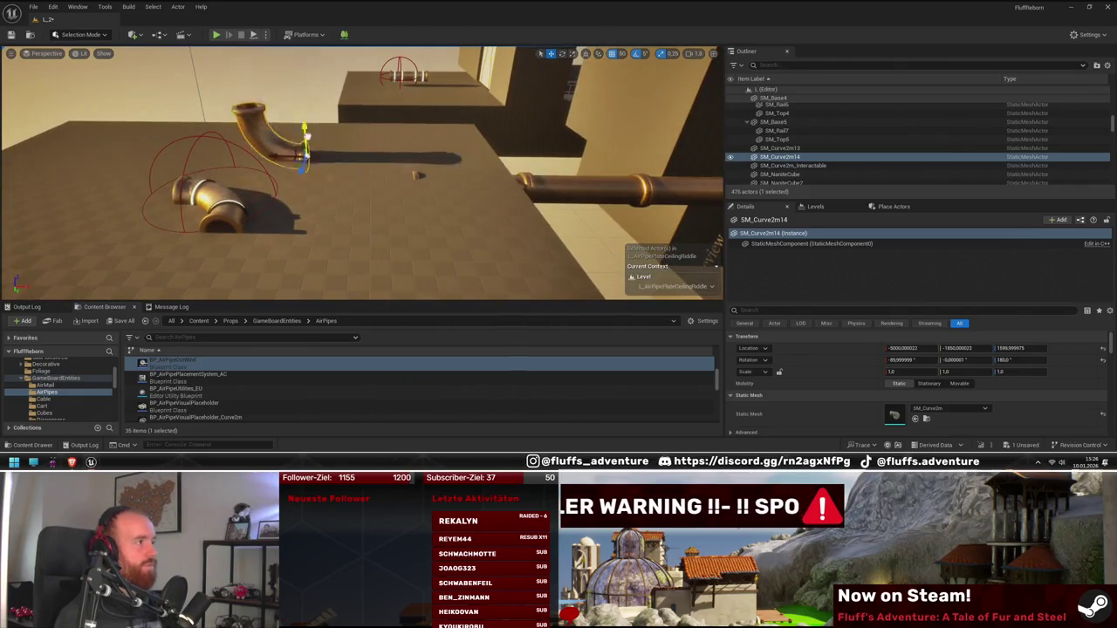
pyautogui.moveTo(377, 179); pyautogui.dragTo(381, 186)
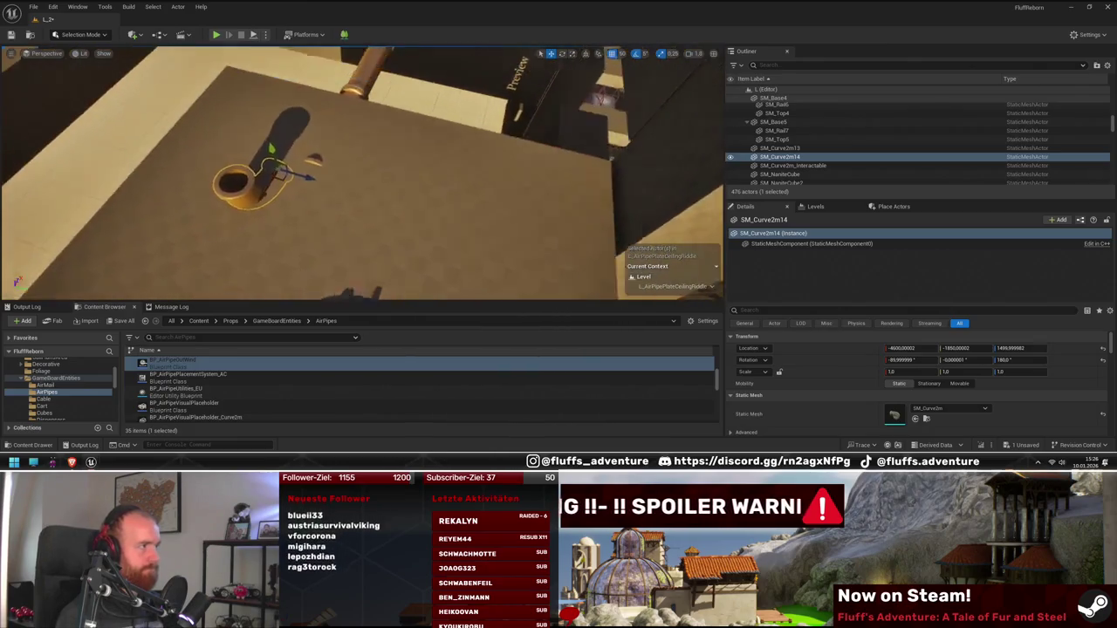
pyautogui.scroll(4, 226, 182)
pyautogui.moveTo(234, 194)
pyautogui.mouseDown()
pyautogui.moveTo(290, 204)
pyautogui.moveTo(384, 133)
pyautogui.moveTo(407, 163)
pyautogui.moveTo(407, 145)
pyautogui.moveTo(410, 172)
pyautogui.mouseUp()
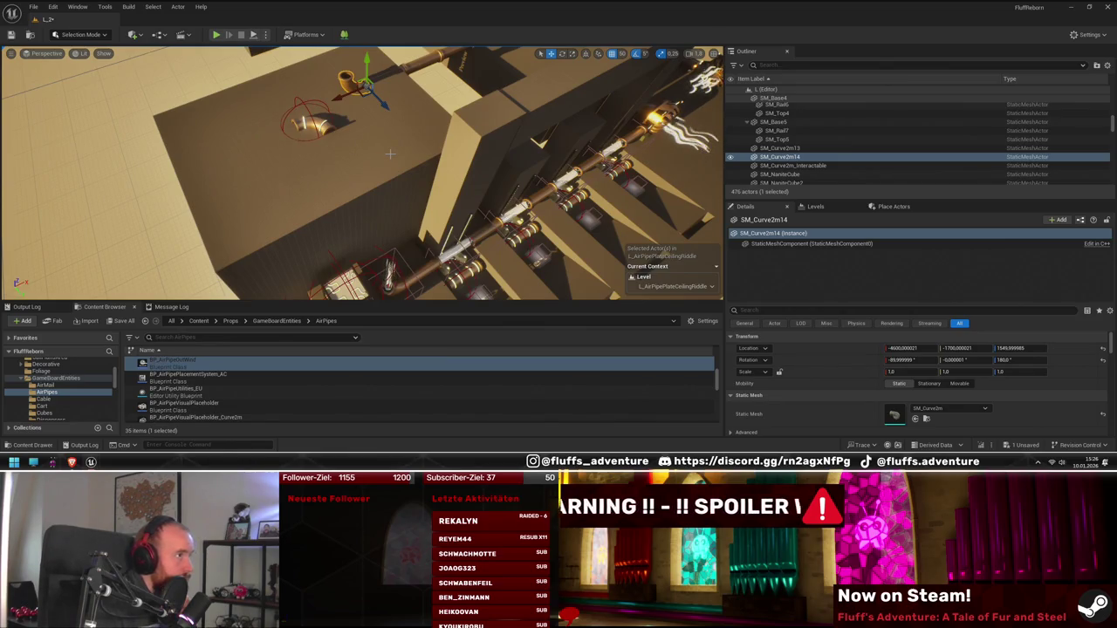
pyautogui.moveTo(399, 149); pyautogui.dragTo(402, 148)
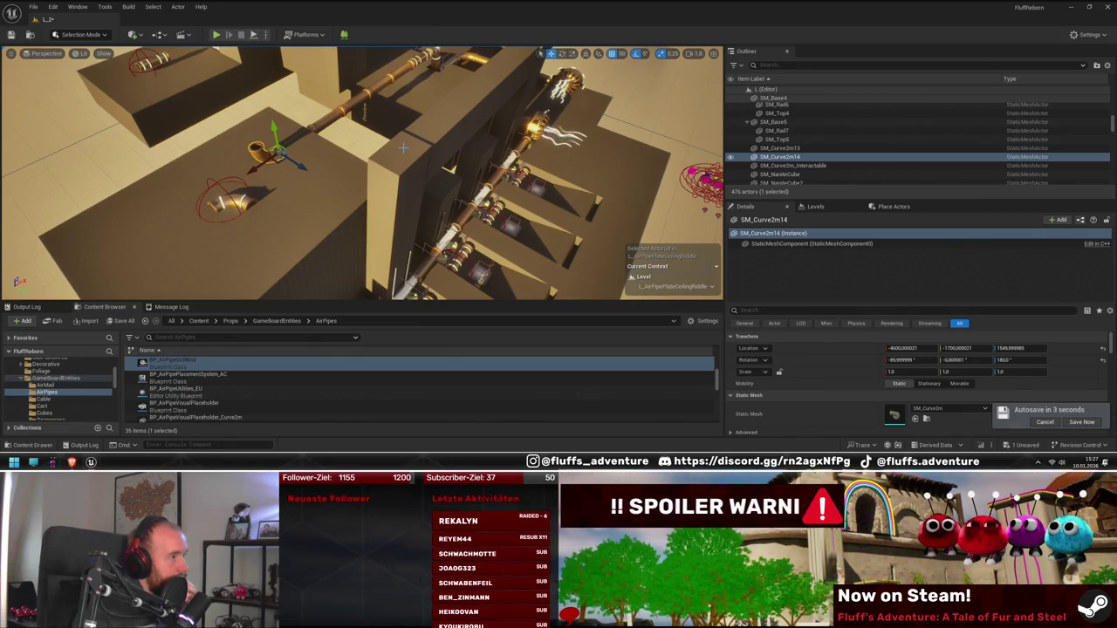
pyautogui.moveTo(356, 175); pyautogui.dragTo(463, 207)
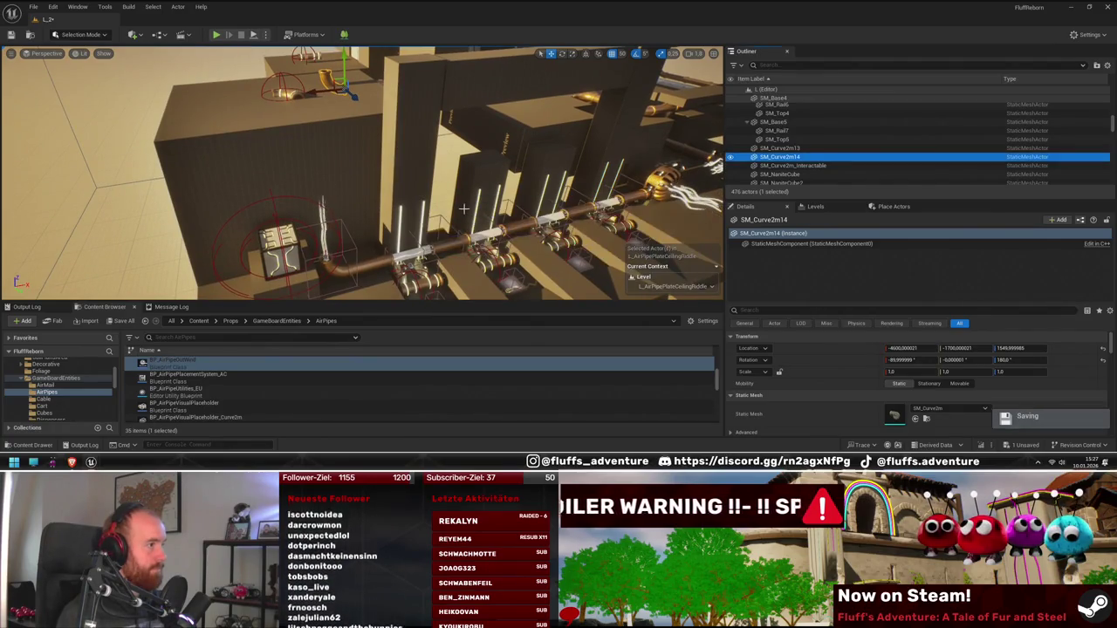
pyautogui.moveTo(460, 219)
pyautogui.mouseDown()
pyautogui.moveTo(420, 236)
pyautogui.moveTo(414, 223)
pyautogui.moveTo(429, 212)
pyautogui.mouseUp()
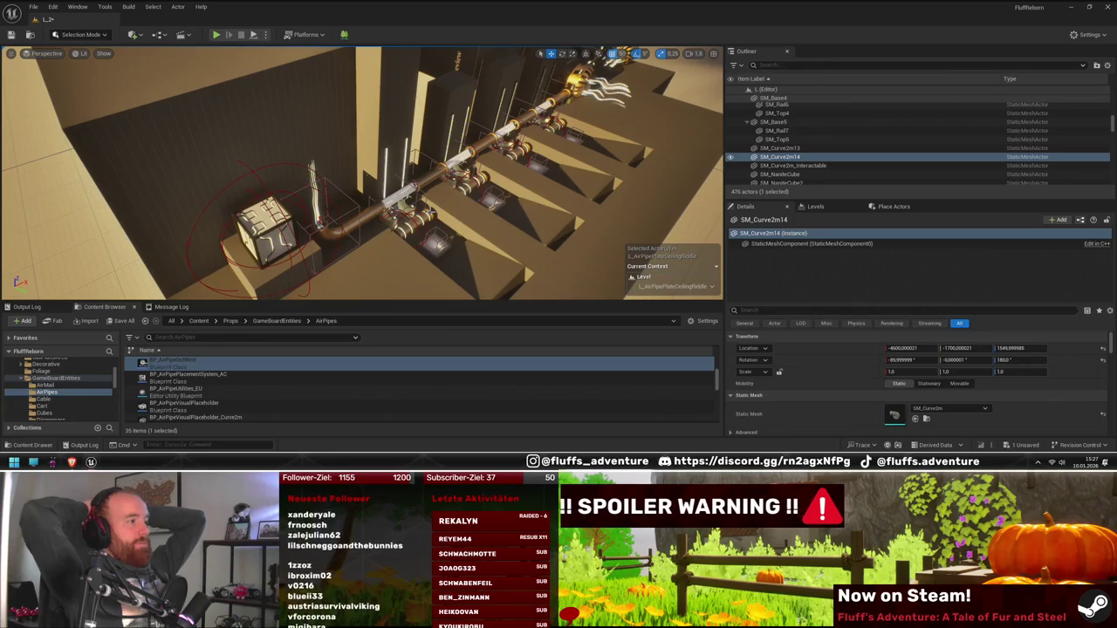
pyautogui.moveTo(395, 213)
pyautogui.mouseDown()
pyautogui.moveTo(366, 218)
pyautogui.moveTo(410, 266)
pyautogui.moveTo(421, 260)
pyautogui.mouseUp()
pyautogui.click(521, 216)
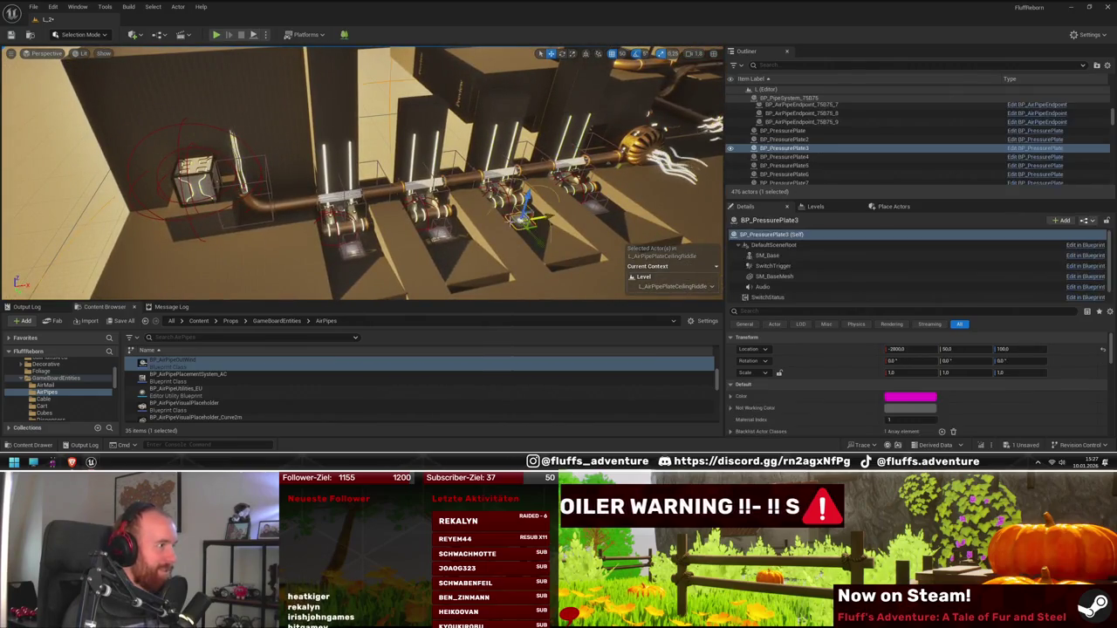
pyautogui.click(474, 247)
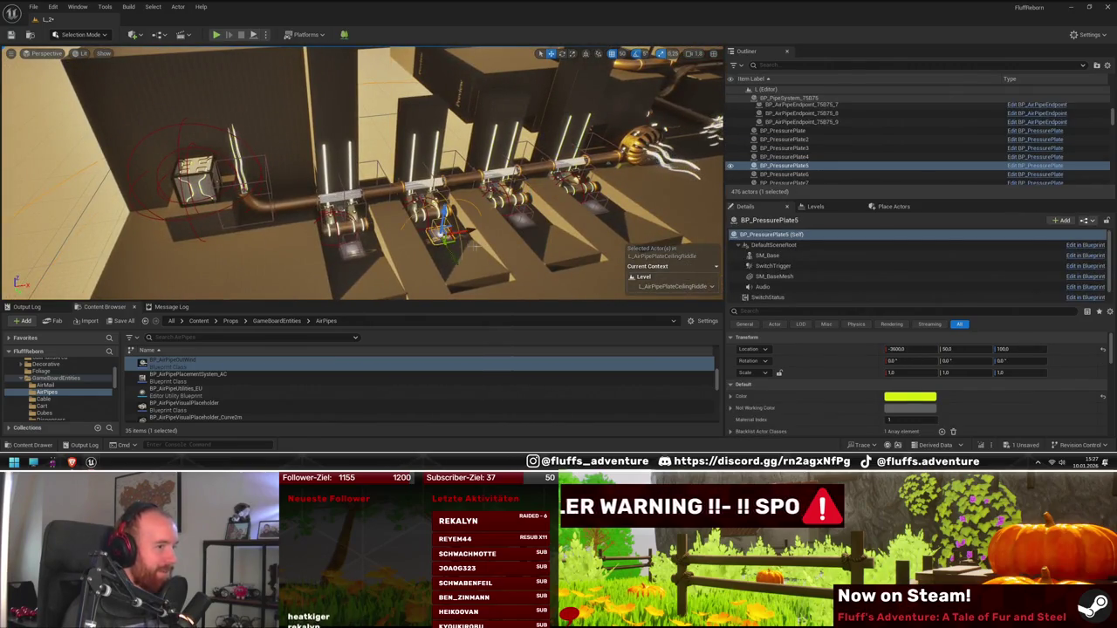
pyautogui.click(519, 225)
pyautogui.moveTo(504, 249)
pyautogui.mouseDown()
pyautogui.moveTo(532, 250)
pyautogui.moveTo(534, 262)
pyautogui.mouseUp()
pyautogui.moveTo(471, 246); pyautogui.dragTo(431, 238)
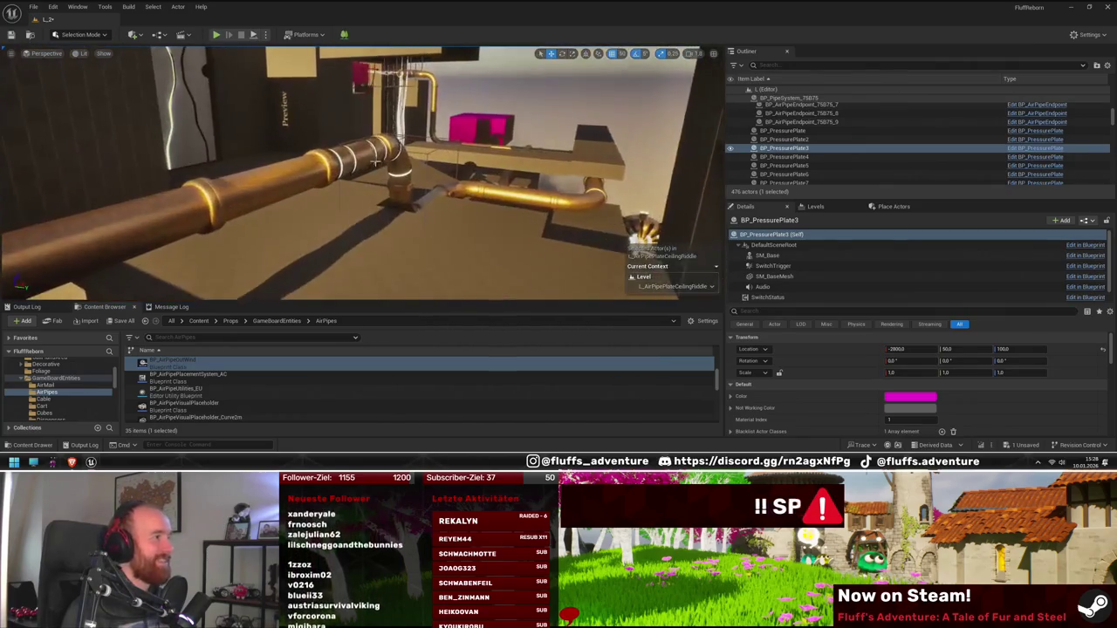
pyautogui.moveTo(401, 103); pyautogui.dragTo(401, 125)
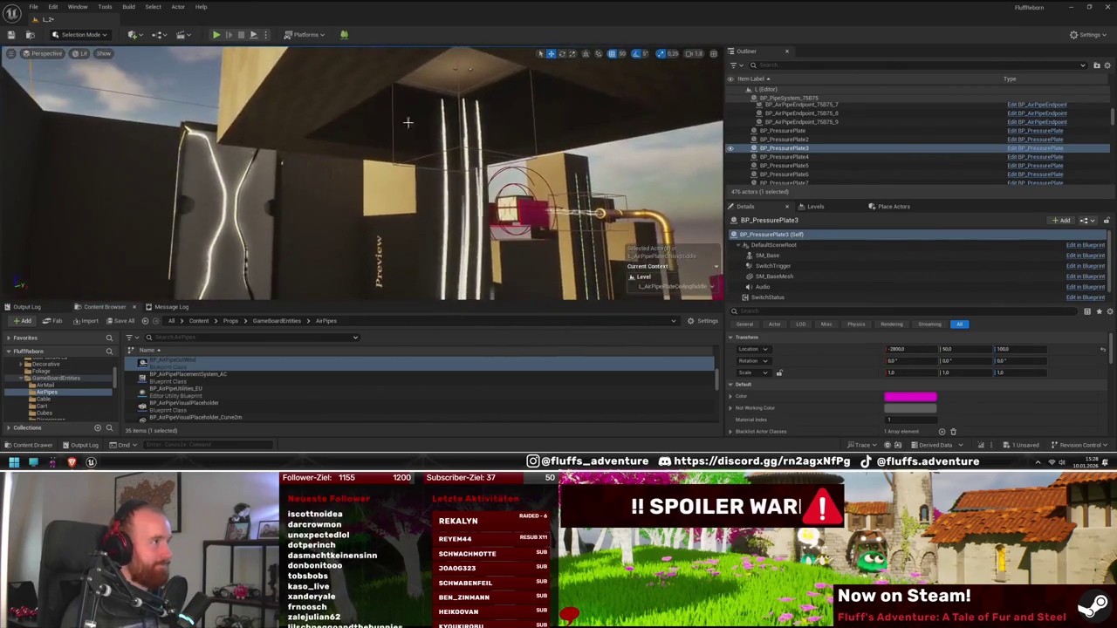
pyautogui.moveTo(495, 80); pyautogui.dragTo(520, 177)
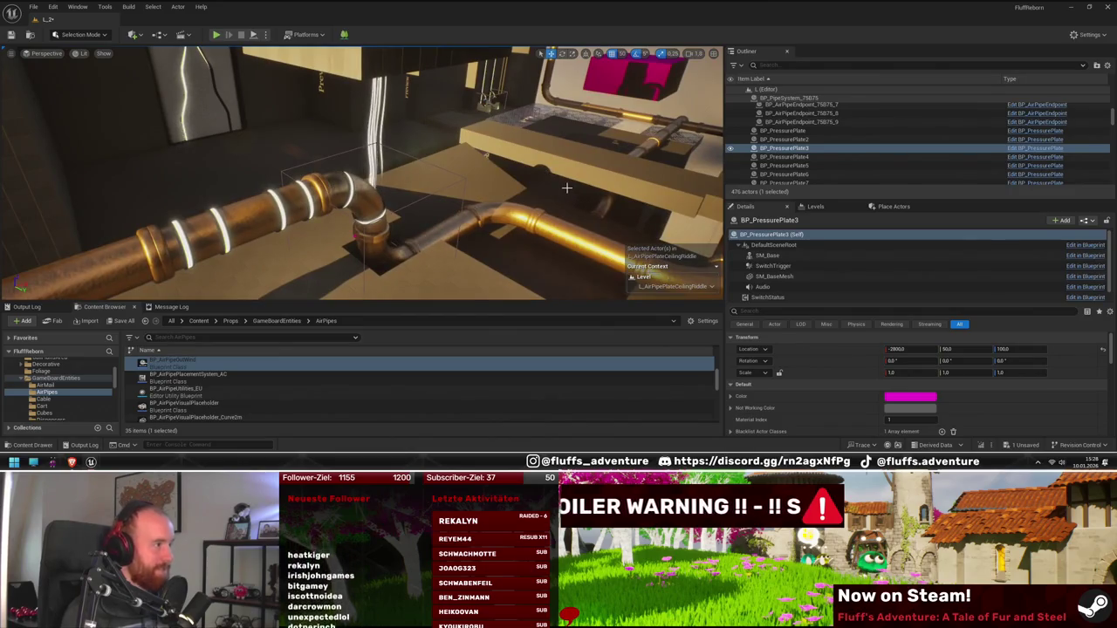
pyautogui.scroll(-10, 575, 191)
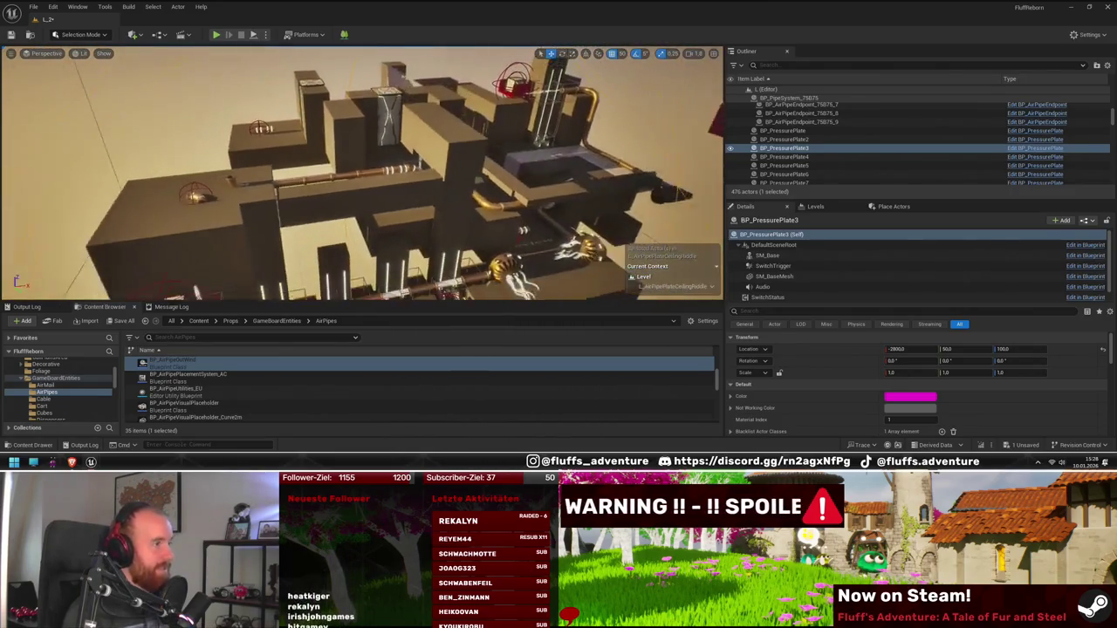
pyautogui.press('f')
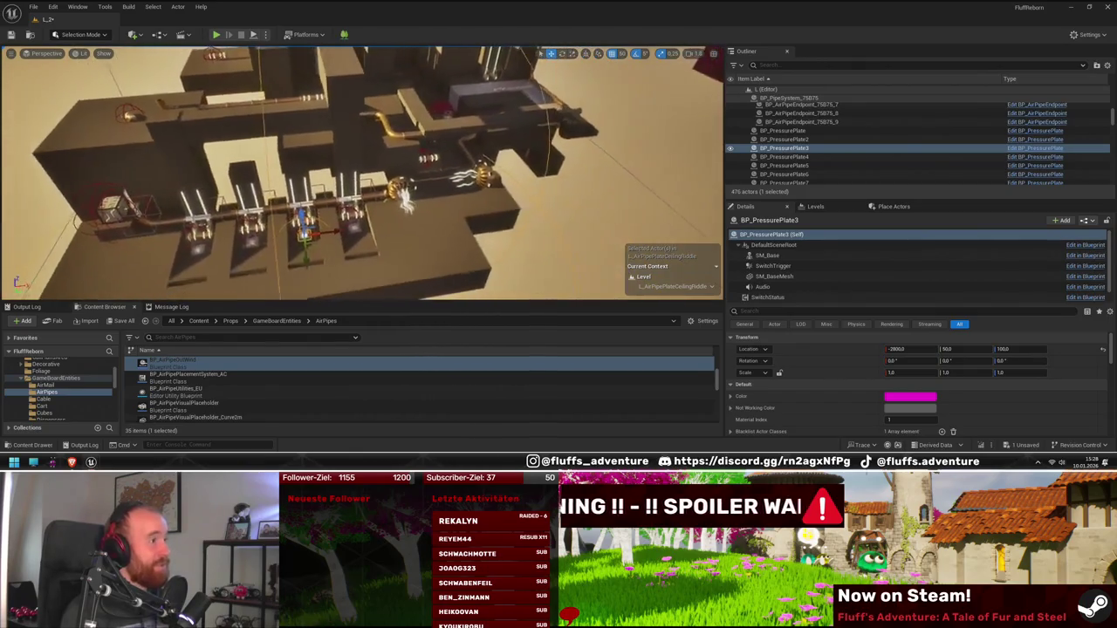
pyautogui.moveTo(544, 201)
pyautogui.mouseDown()
pyautogui.moveTo(593, 195)
pyautogui.moveTo(554, 199)
pyautogui.mouseUp()
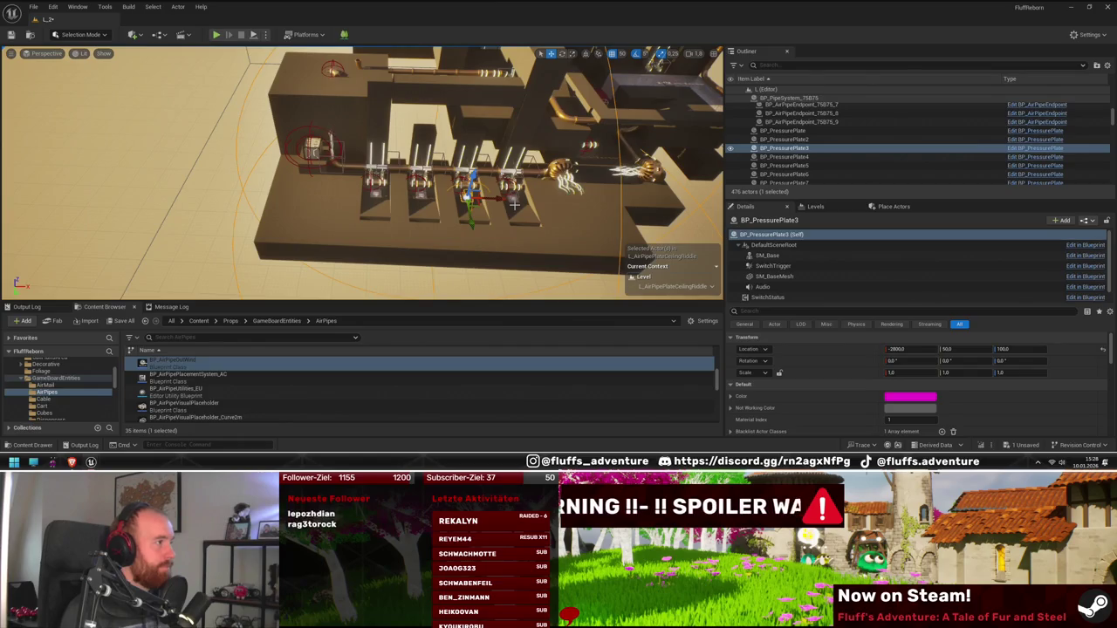
pyautogui.moveTo(365, 219)
pyautogui.mouseDown()
pyautogui.moveTo(393, 217)
pyautogui.moveTo(397, 183)
pyautogui.moveTo(375, 185)
pyautogui.moveTo(375, 170)
pyautogui.moveTo(357, 202)
pyautogui.moveTo(336, 185)
pyautogui.moveTo(283, 203)
pyautogui.moveTo(357, 190)
pyautogui.moveTo(377, 218)
pyautogui.moveTo(364, 209)
pyautogui.moveTo(361, 225)
pyautogui.mouseUp()
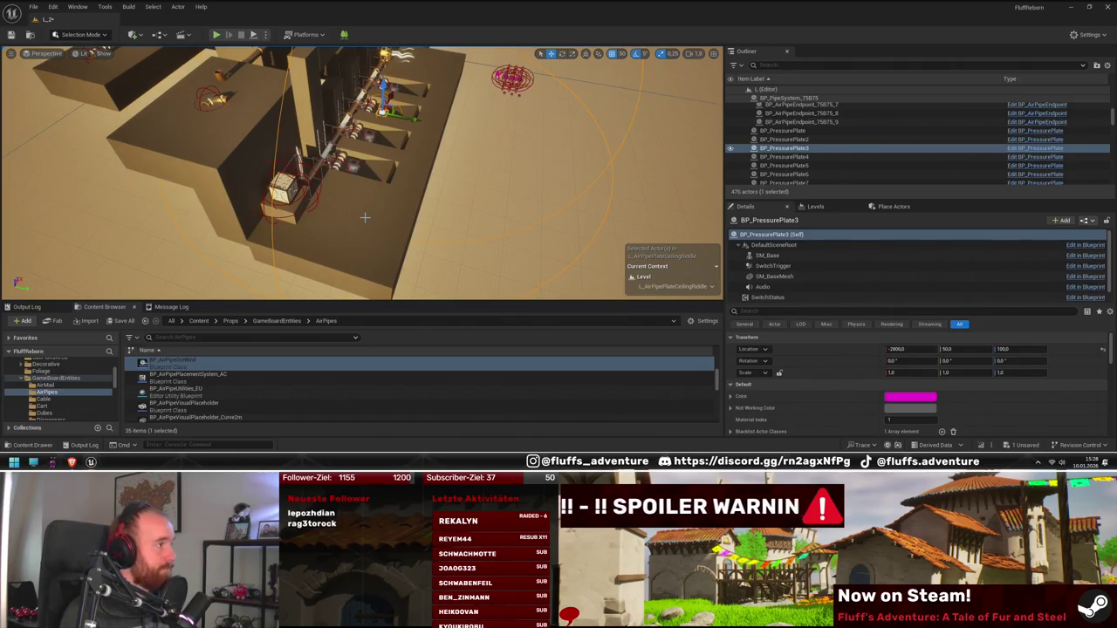
pyautogui.moveTo(364, 214); pyautogui.dragTo(359, 221)
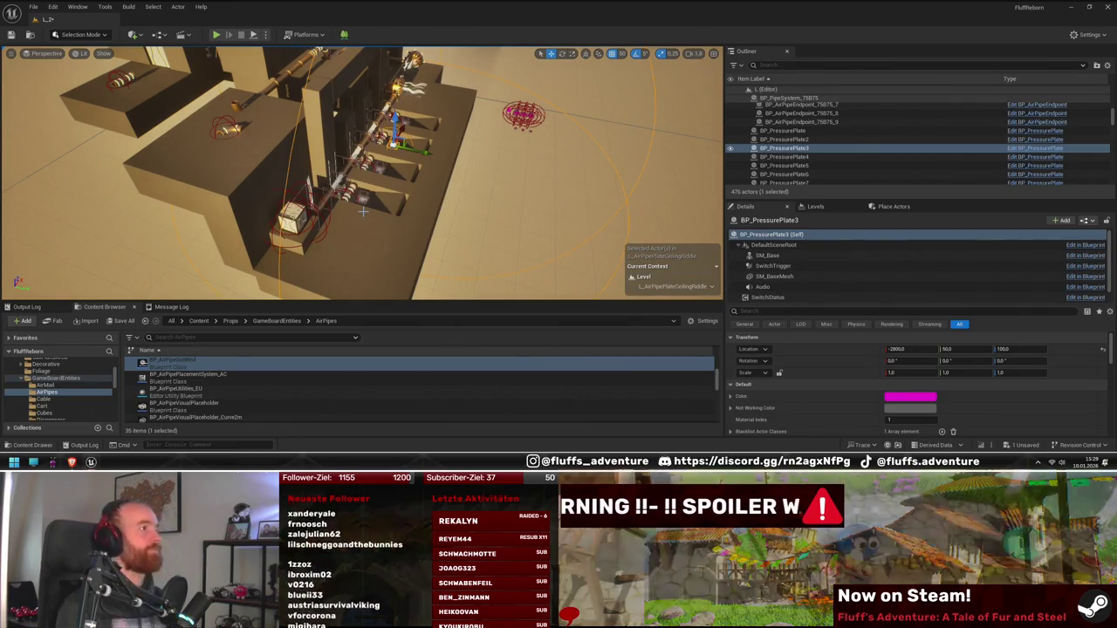
pyautogui.moveTo(363, 212); pyautogui.dragTo(340, 229)
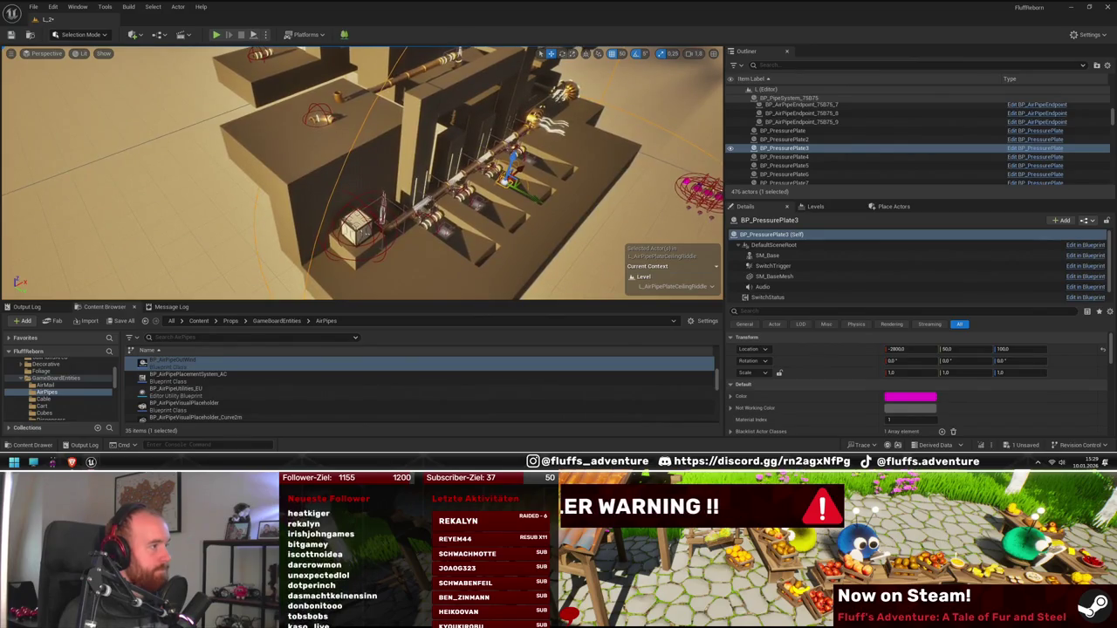
pyautogui.moveTo(340, 230); pyautogui.dragTo(314, 247)
pyautogui.moveTo(391, 245)
pyautogui.mouseDown()
pyautogui.moveTo(397, 232)
pyautogui.moveTo(385, 233)
pyautogui.mouseUp()
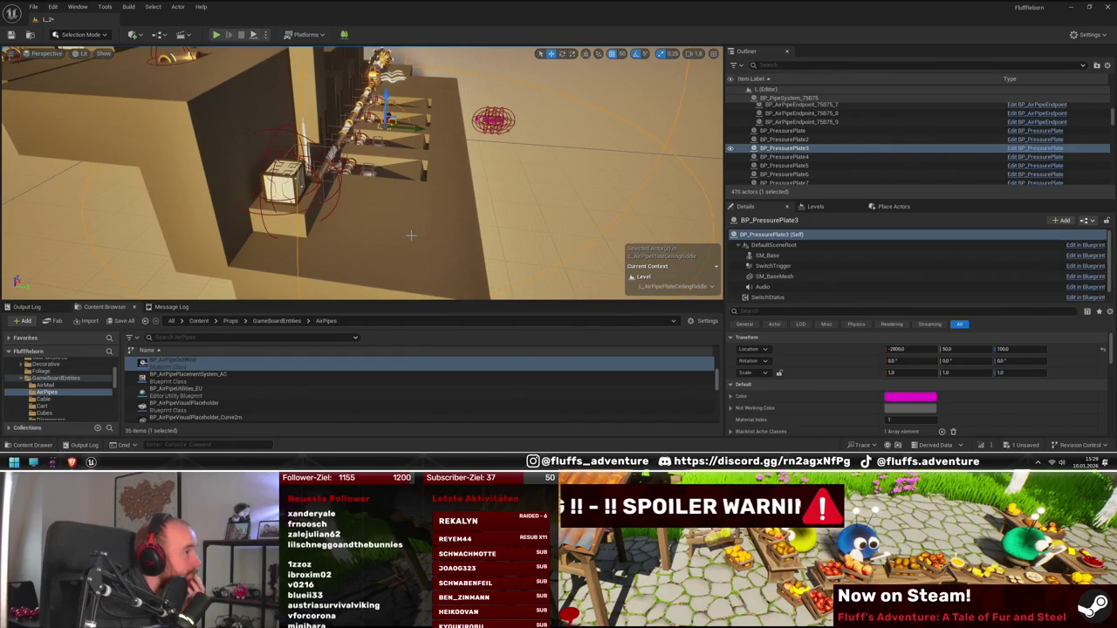
pyautogui.click(331, 229)
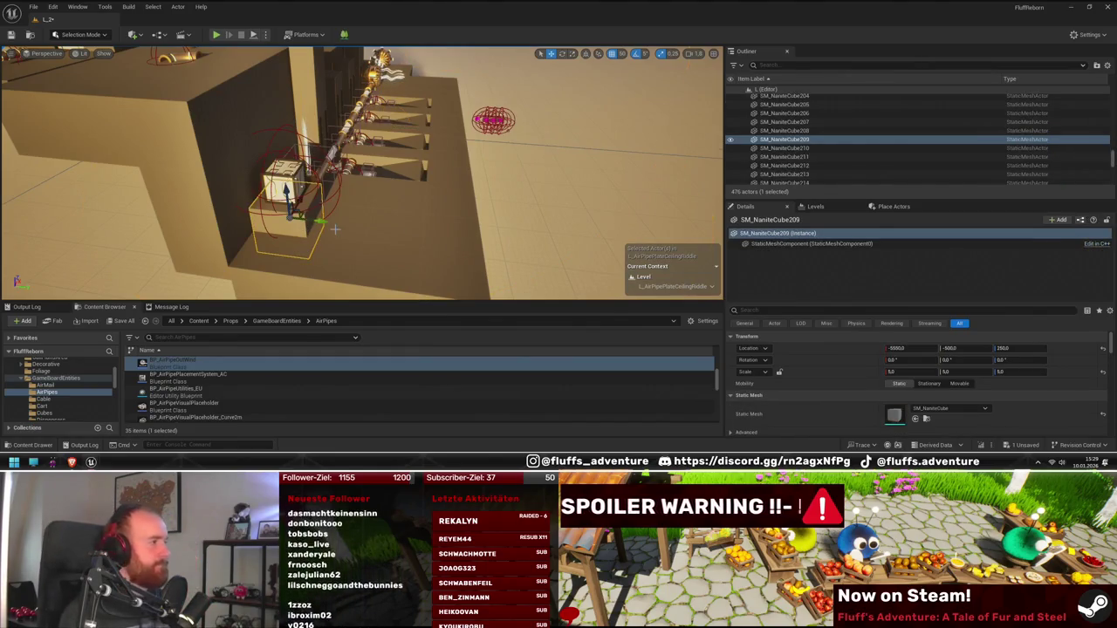
# - Duplicate two floor cube blocks upward and snap the copies flush onto the slab
pyautogui.moveTo(334, 229)
pyautogui.keyDown('alt'); pyautogui.mouseDown()
pyautogui.moveTo(386, 233)
pyautogui.moveTo(373, 226)
pyautogui.mouseUp(); pyautogui.keyUp('alt')
pyautogui.press('Delete')
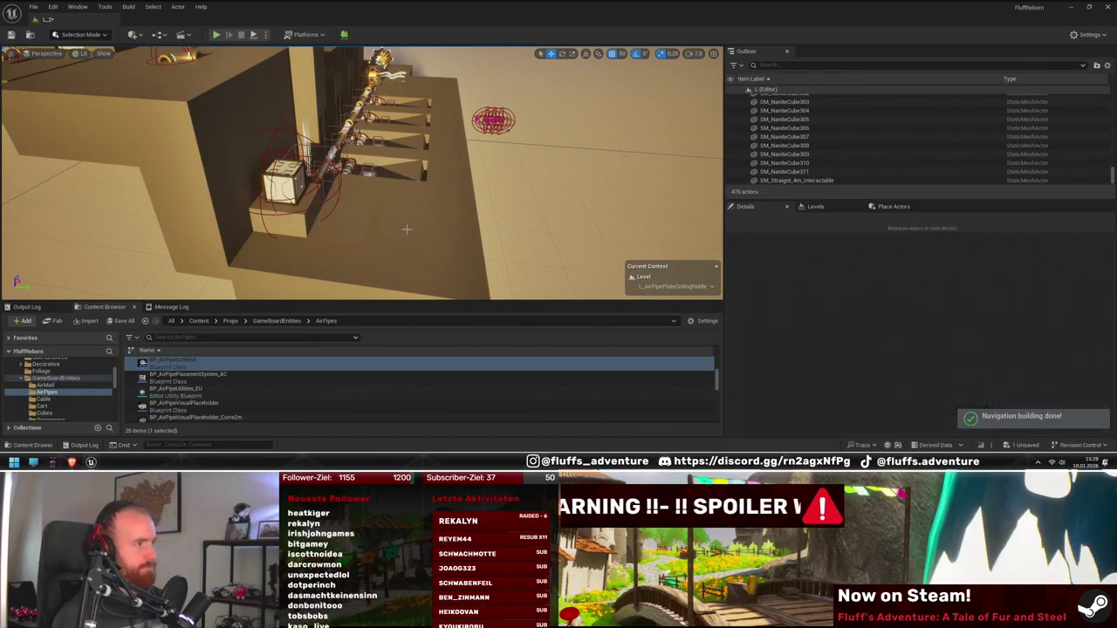
pyautogui.click(340, 229)
pyautogui.keyDown('ctrl'); pyautogui.click(397, 231); pyautogui.keyUp('ctrl')
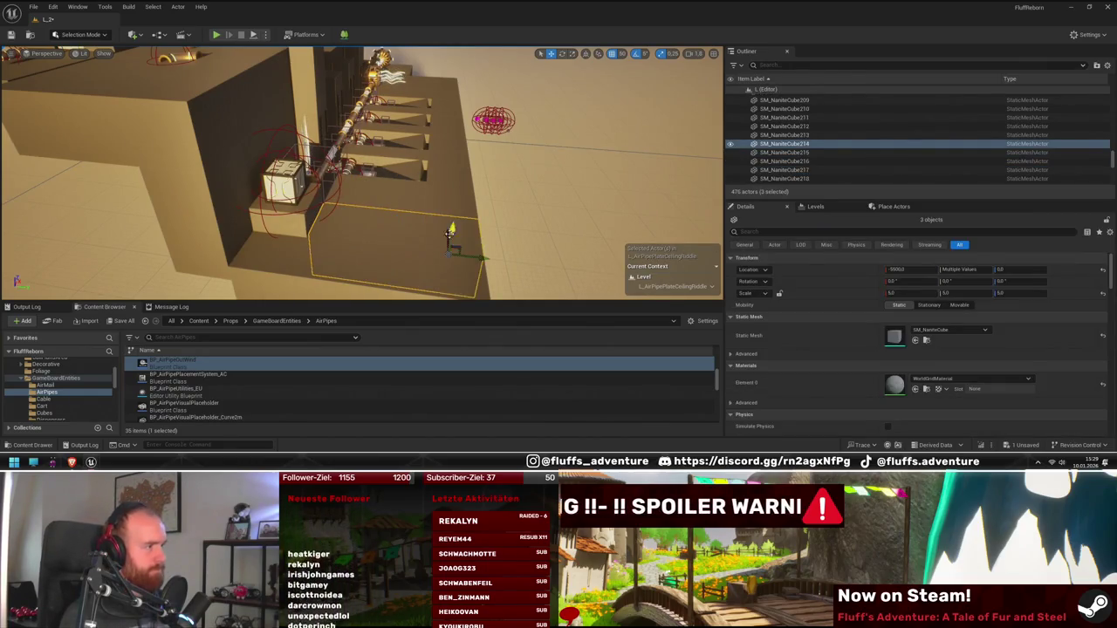
pyautogui.moveTo(452, 229)
pyautogui.mouseDown()
pyautogui.moveTo(455, 214)
pyautogui.moveTo(393, 225)
pyautogui.moveTo(377, 212)
pyautogui.mouseUp()
pyautogui.press('End')
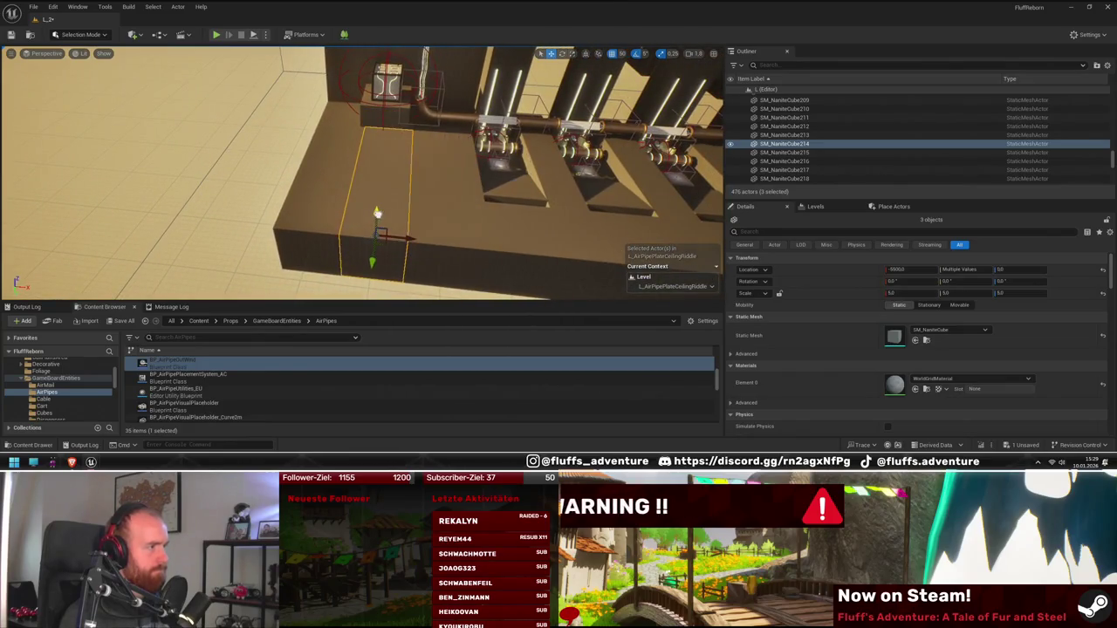
# - Rotate one new cube block and move it 400 units sideways beside the ledge
pyautogui.click(368, 129)
pyautogui.moveTo(367, 128)
pyautogui.mouseDown()
pyautogui.moveTo(302, 183)
pyautogui.moveTo(443, 208)
pyautogui.mouseUp()
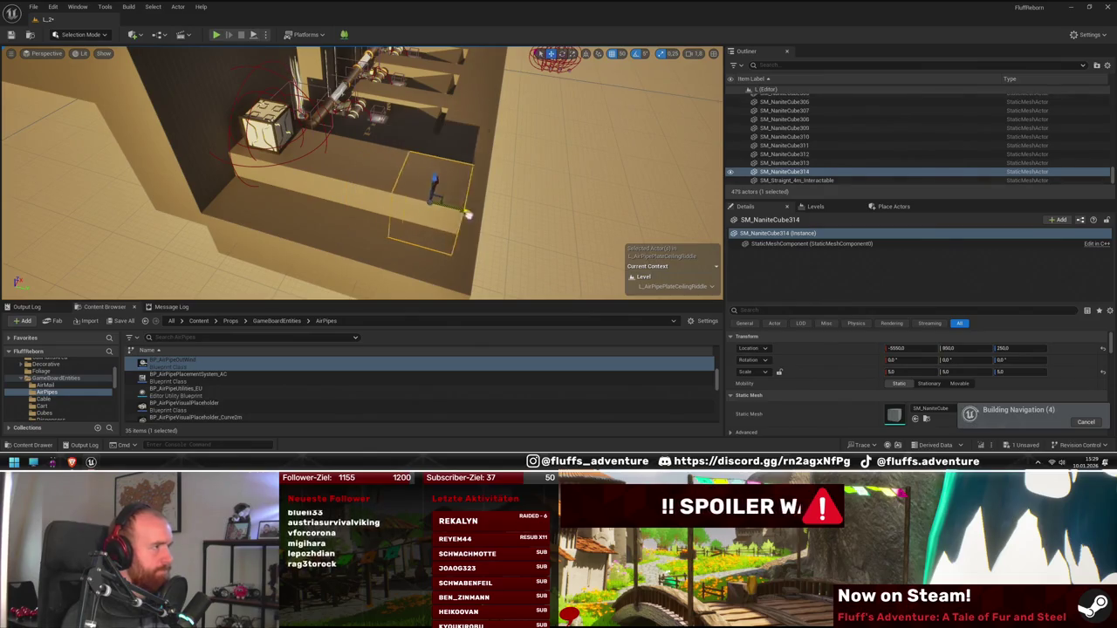
pyautogui.moveTo(486, 219)
pyautogui.mouseDown()
pyautogui.moveTo(337, 210)
pyautogui.moveTo(301, 237)
pyautogui.mouseUp()
pyautogui.press('e')
pyautogui.press('w')
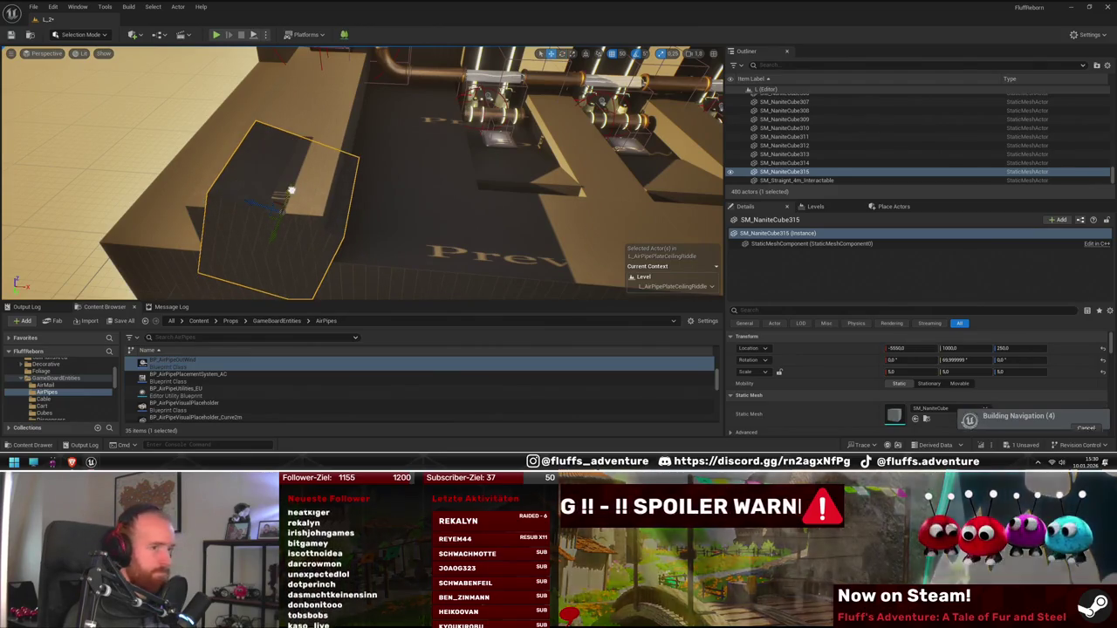
pyautogui.moveTo(287, 229)
pyautogui.mouseDown()
pyautogui.moveTo(335, 209)
pyautogui.moveTo(402, 215)
pyautogui.moveTo(384, 215)
pyautogui.moveTo(408, 236)
pyautogui.moveTo(400, 228)
pyautogui.mouseUp()
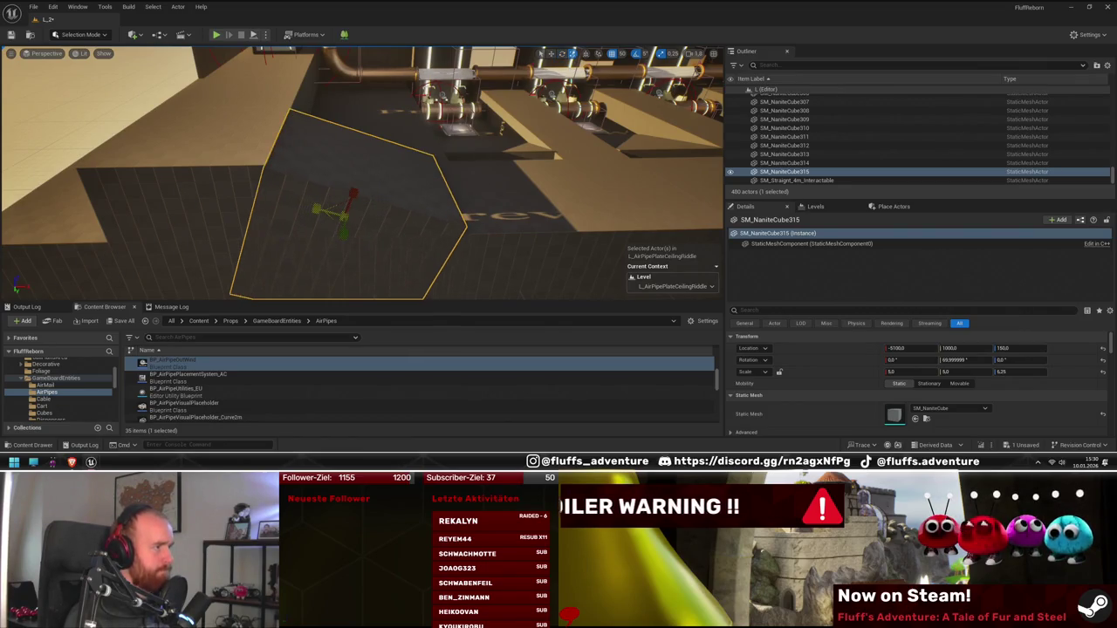
pyautogui.moveTo(316, 209); pyautogui.dragTo(346, 219)
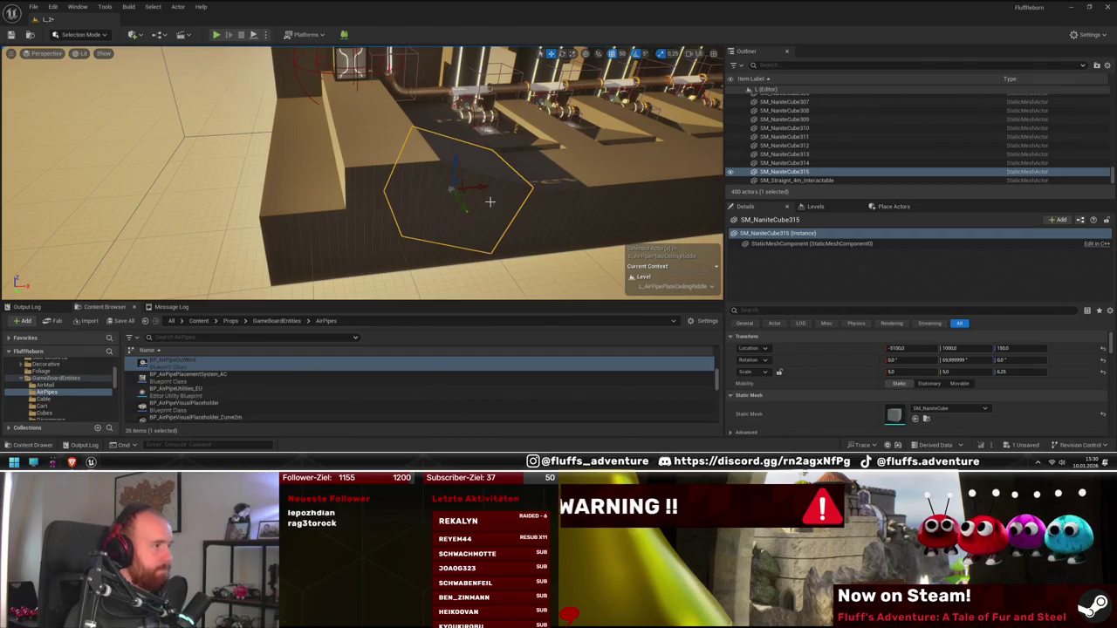
pyautogui.moveTo(486, 189); pyautogui.dragTo(396, 272)
pyautogui.click(336, 196)
# - Select the row of dark wall blocks, duplicate it, and slide the copies left
pyautogui.moveTo(436, 174)
pyautogui.mouseDown()
pyautogui.moveTo(291, 230)
pyautogui.moveTo(212, 192)
pyautogui.moveTo(411, 174)
pyautogui.moveTo(379, 169)
pyautogui.mouseUp()
pyautogui.keyDown('ctrl'); pyautogui.click(211, 192); pyautogui.keyUp('ctrl')
pyautogui.keyDown('ctrl'); pyautogui.click(236, 156); pyautogui.keyUp('ctrl')
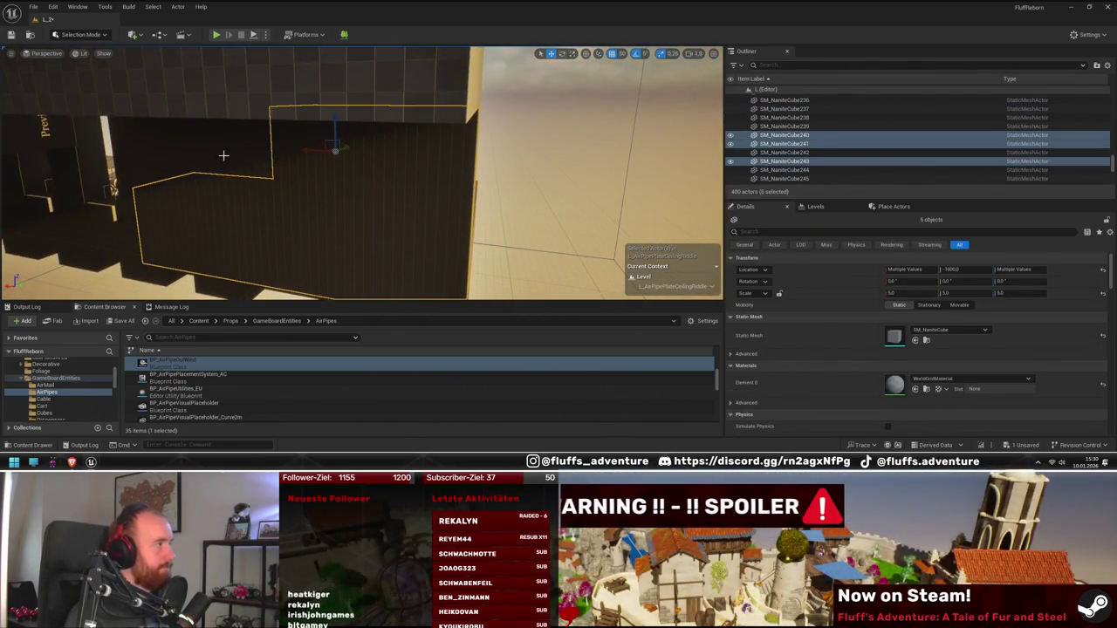
pyautogui.keyDown('ctrl'); pyautogui.click(144, 154); pyautogui.keyUp('ctrl')
pyautogui.moveTo(287, 200); pyautogui.dragTo(410, 162)
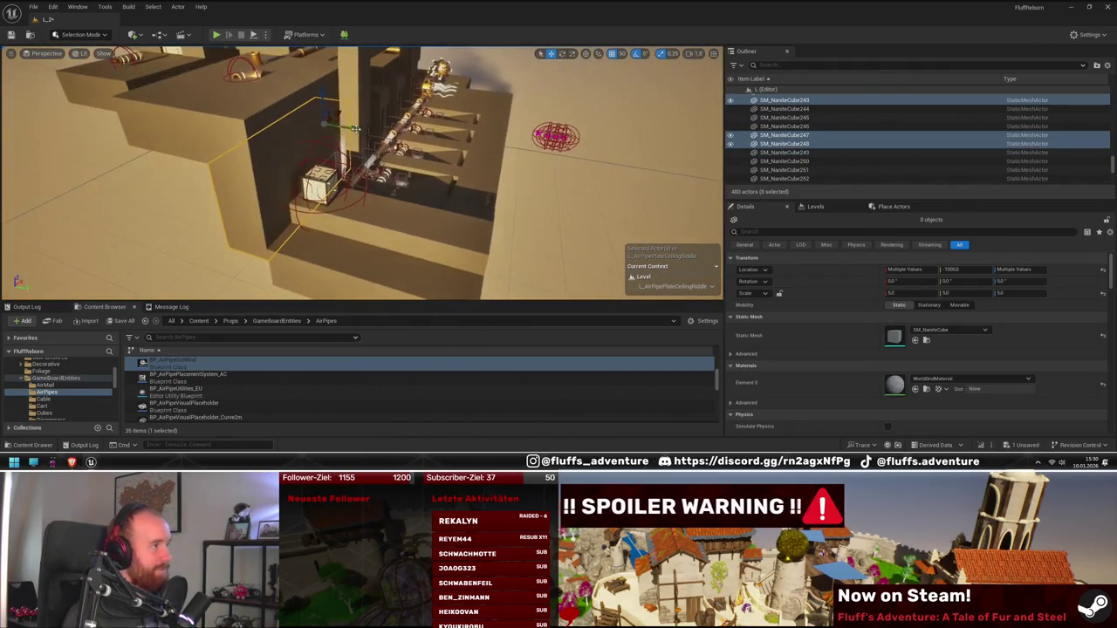
pyautogui.hotkey('ctrl', 'd')
pyautogui.moveTo(675, 229)
pyautogui.mouseDown()
pyautogui.moveTo(436, 194)
pyautogui.moveTo(488, 202)
pyautogui.moveTo(479, 198)
pyautogui.mouseUp()
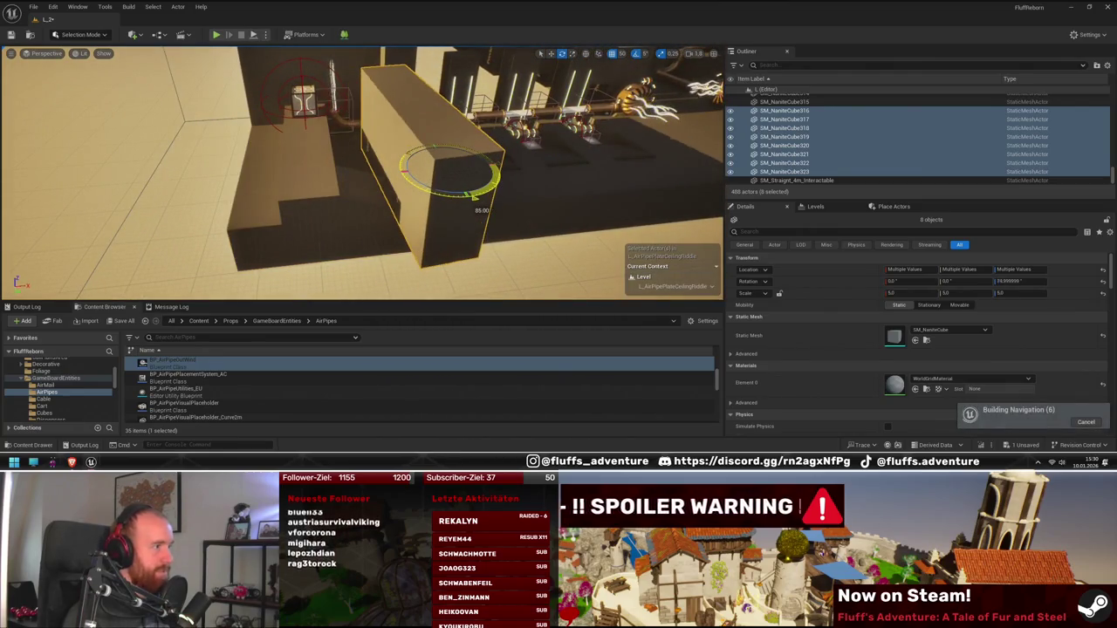
# - Shift the duplicated dark block sideways into place next to the pipe run
pyautogui.moveTo(367, 196)
pyautogui.mouseDown()
pyautogui.moveTo(175, 209)
pyautogui.moveTo(191, 218)
pyautogui.mouseUp()
pyautogui.moveTo(265, 218); pyautogui.dragTo(252, 198)
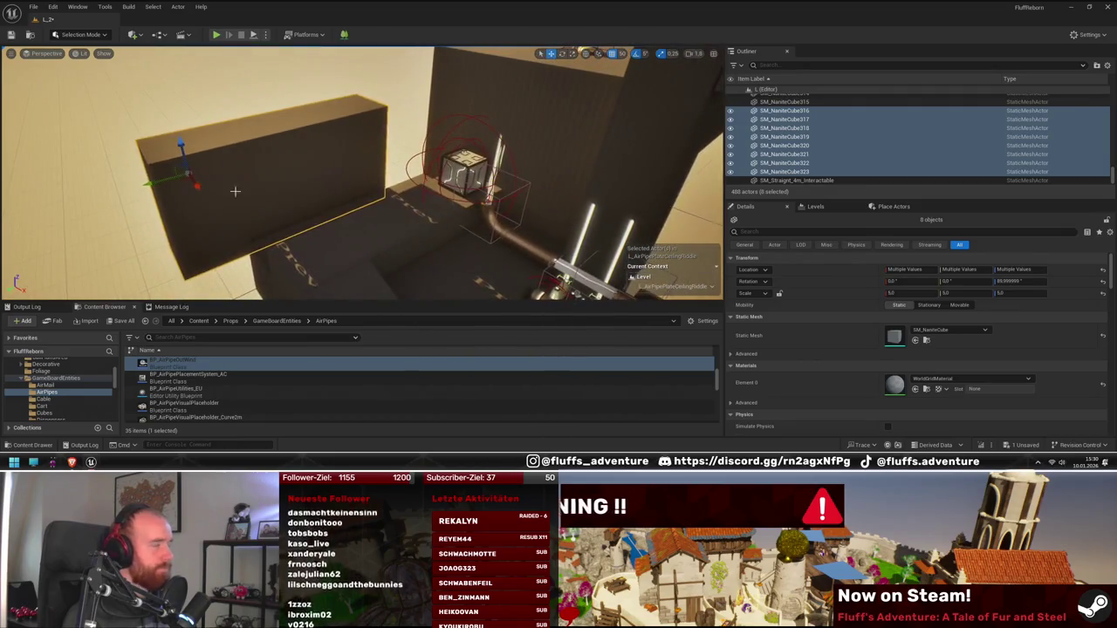
pyautogui.moveTo(150, 183)
pyautogui.mouseDown()
pyautogui.moveTo(223, 167)
pyautogui.moveTo(210, 157)
pyautogui.moveTo(225, 172)
pyautogui.moveTo(174, 138)
pyautogui.moveTo(175, 114)
pyautogui.moveTo(200, 105)
pyautogui.mouseUp()
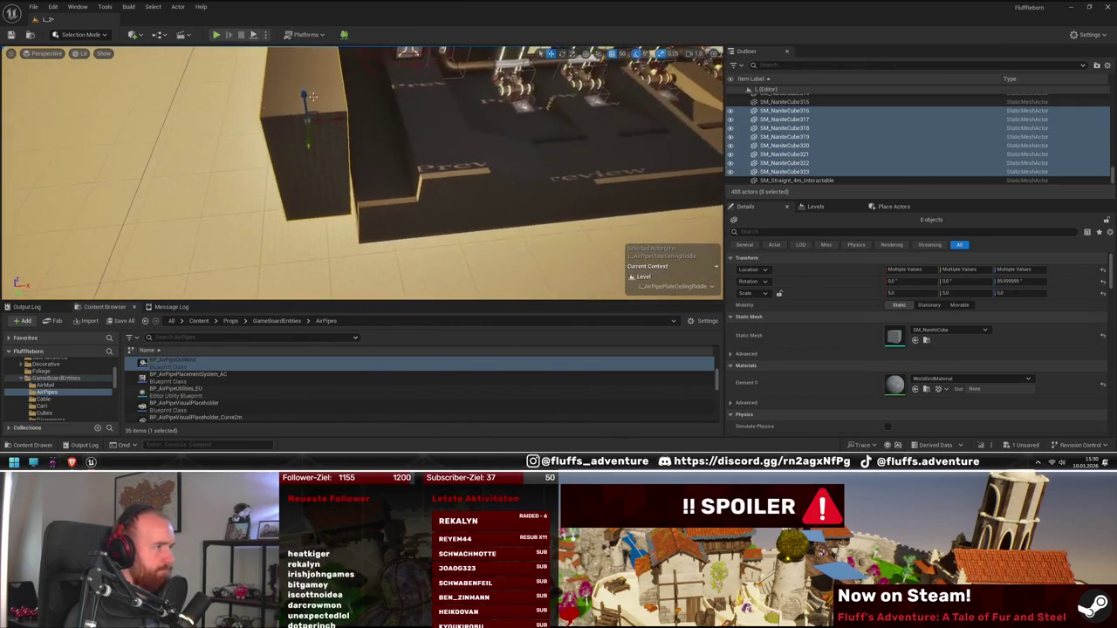
pyautogui.moveTo(318, 130); pyautogui.dragTo(297, 149)
pyautogui.moveTo(386, 182); pyautogui.dragTo(379, 201)
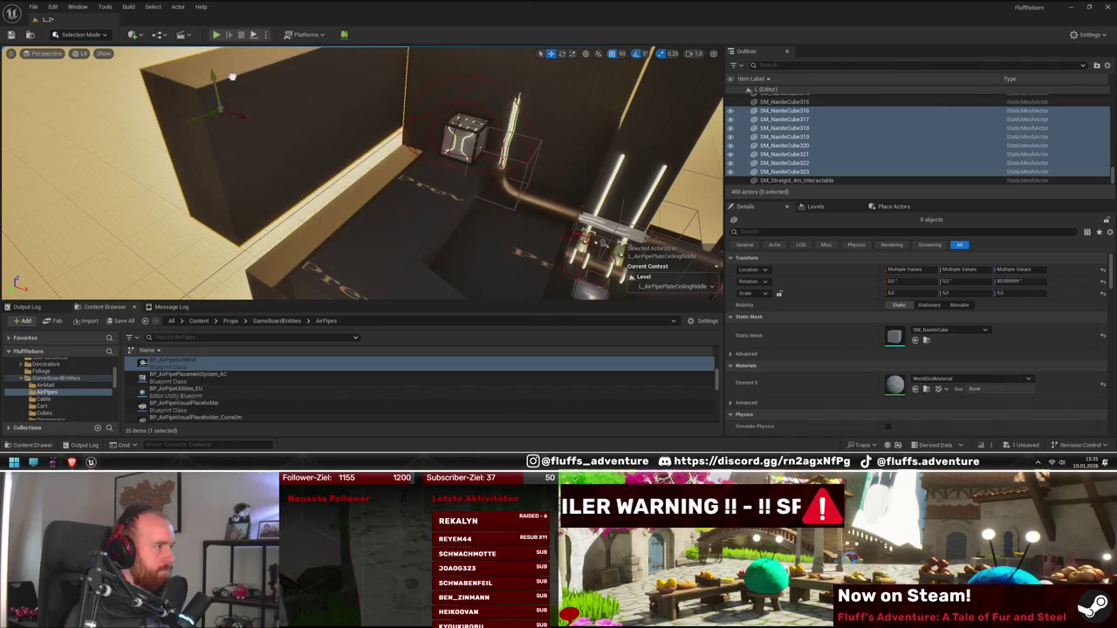
# - Select the wall copies SM_NaniteCube322, 323, 316 and 321
pyautogui.click(367, 209)
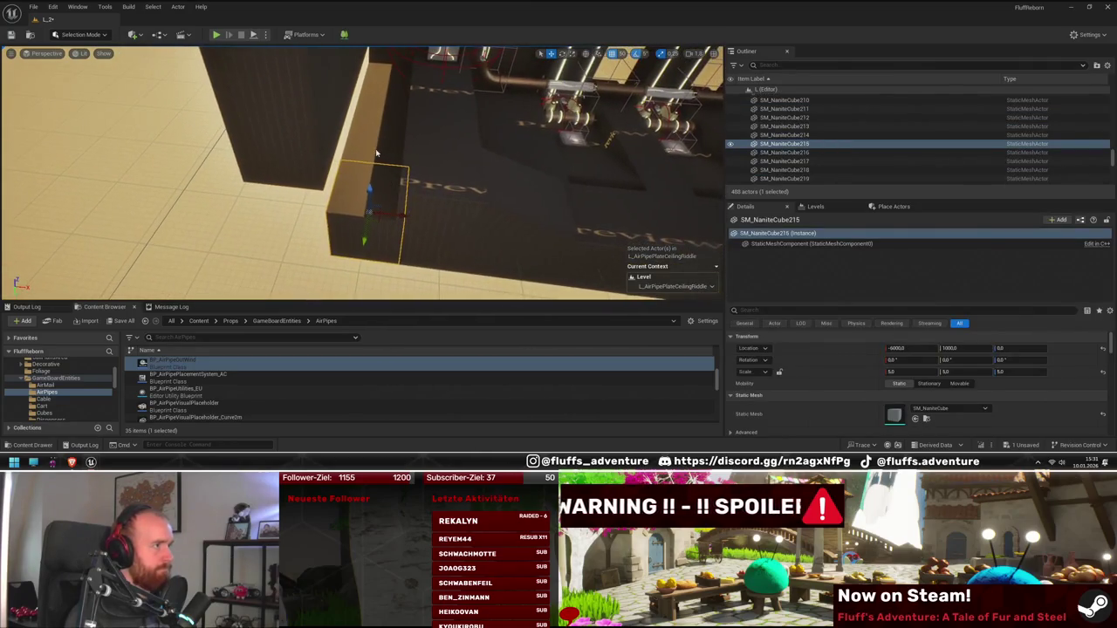
pyautogui.keyDown('ctrl'); pyautogui.click(384, 111); pyautogui.keyUp('ctrl')
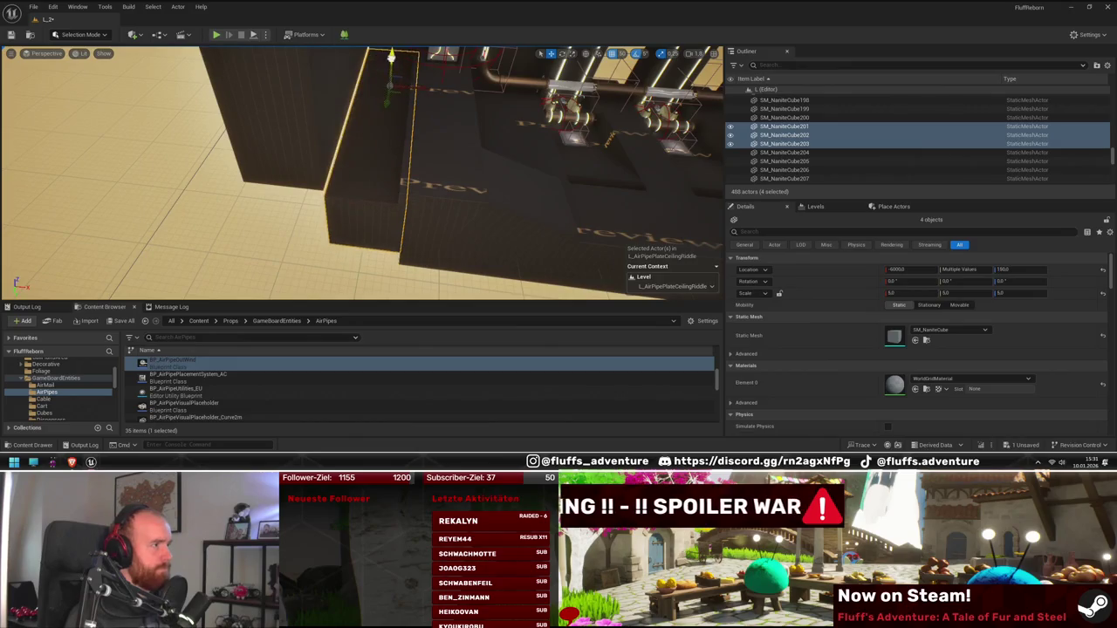
pyautogui.moveTo(402, 113); pyautogui.dragTo(288, 218)
pyautogui.click(319, 162)
pyautogui.press('f')
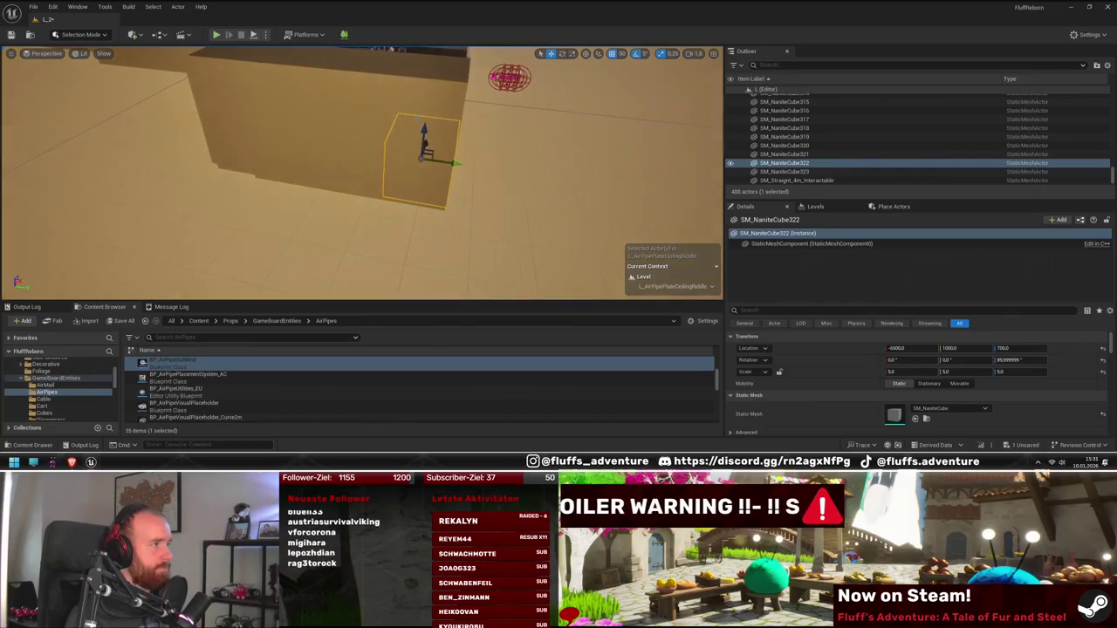
pyautogui.keyDown('ctrl'); pyautogui.click(354, 155); pyautogui.keyUp('ctrl')
pyautogui.keyDown('ctrl'); pyautogui.click(250, 159); pyautogui.keyUp('ctrl')
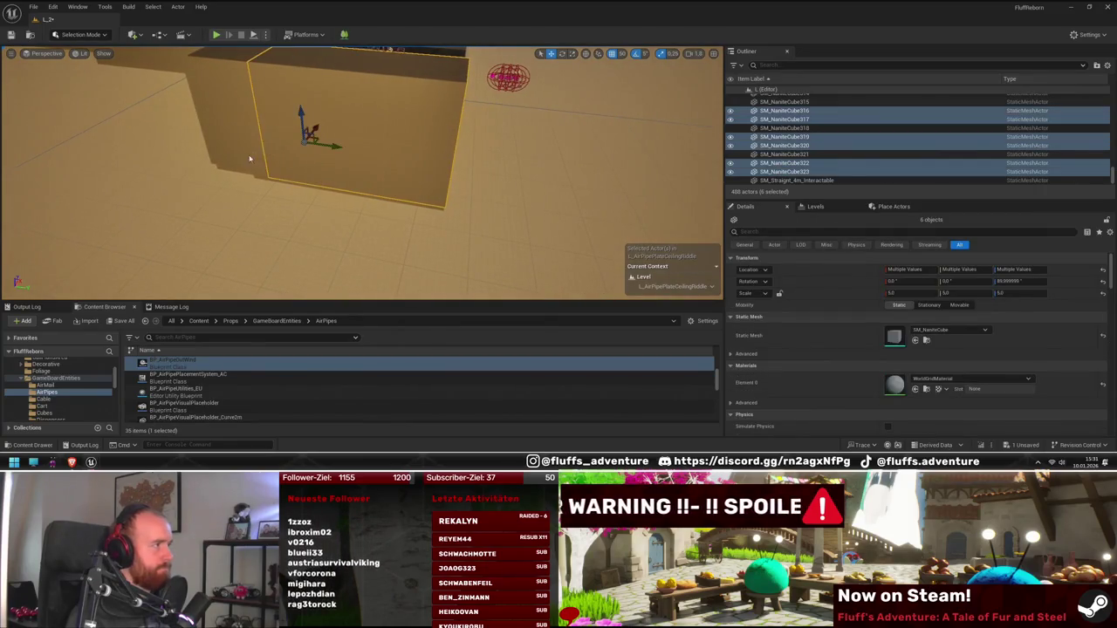
pyautogui.keyDown('ctrl'); pyautogui.click(233, 106); pyautogui.keyUp('ctrl')
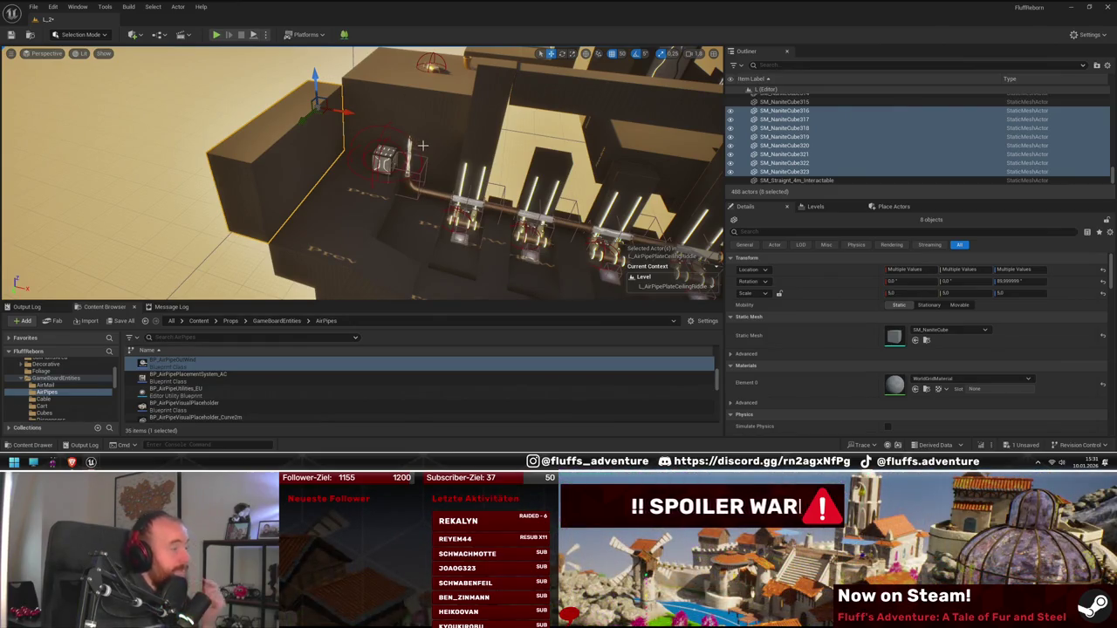
# - Finish rotating the wall copies, return to the move tool, and clear the selection
pyautogui.moveTo(422, 145)
pyautogui.mouseDown()
pyautogui.moveTo(383, 170)
pyautogui.moveTo(384, 238)
pyautogui.moveTo(396, 209)
pyautogui.moveTo(380, 241)
pyautogui.moveTo(340, 227)
pyautogui.moveTo(394, 223)
pyautogui.moveTo(262, 227)
pyautogui.moveTo(306, 233)
pyautogui.moveTo(367, 218)
pyautogui.moveTo(419, 158)
pyautogui.moveTo(300, 164)
pyautogui.mouseUp()
pyautogui.press('w')
pyautogui.scroll(5, 366, 218)
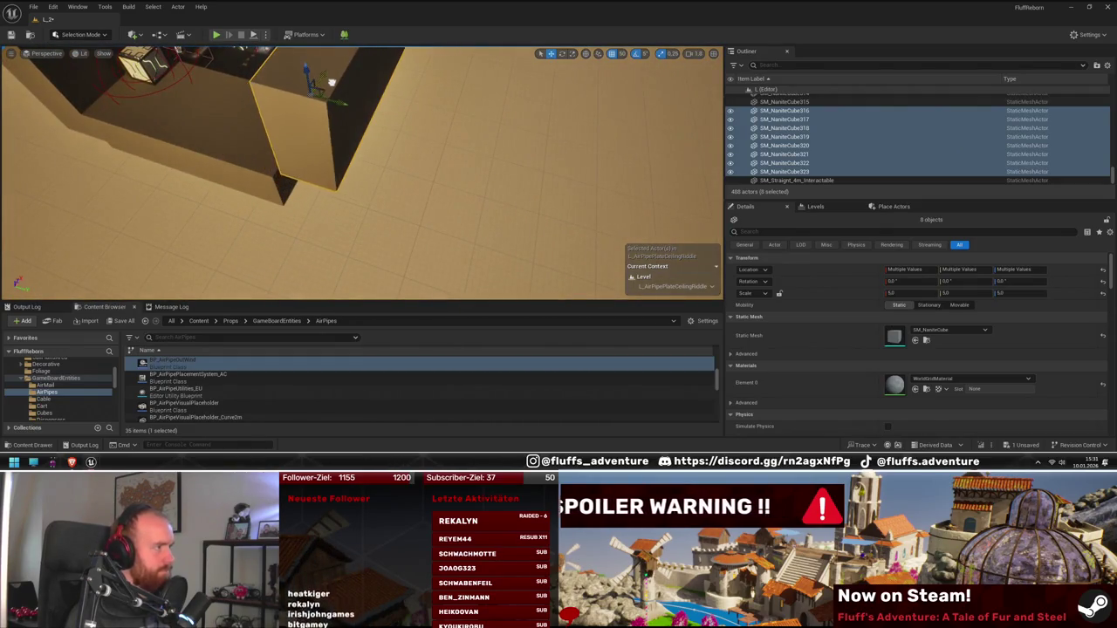
pyautogui.moveTo(327, 85)
pyautogui.mouseDown()
pyautogui.moveTo(440, 115)
pyautogui.moveTo(325, 140)
pyautogui.mouseUp()
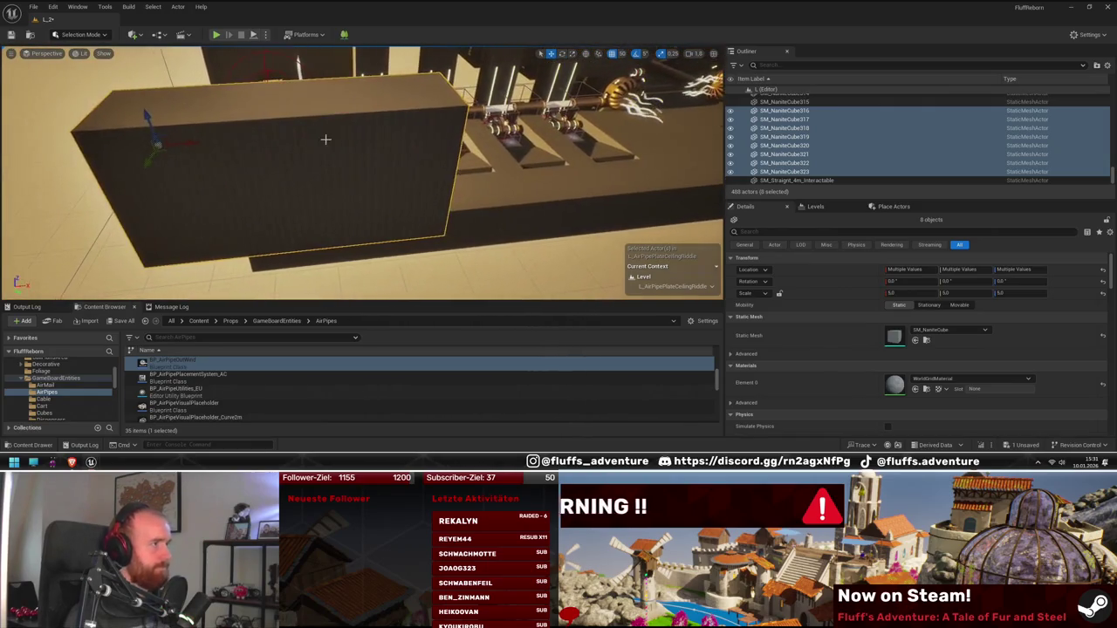
pyautogui.press('Escape')
pyautogui.moveTo(411, 164); pyautogui.dragTo(413, 198)
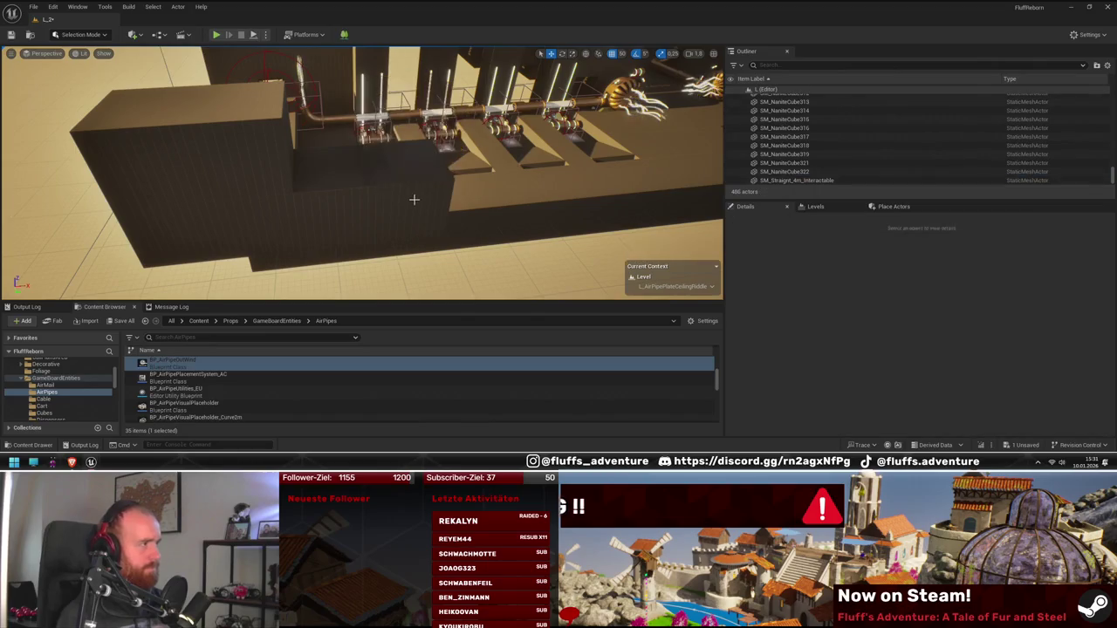
pyautogui.moveTo(348, 207)
pyautogui.mouseDown()
pyautogui.moveTo(369, 217)
pyautogui.moveTo(318, 211)
pyautogui.moveTo(379, 210)
pyautogui.mouseUp()
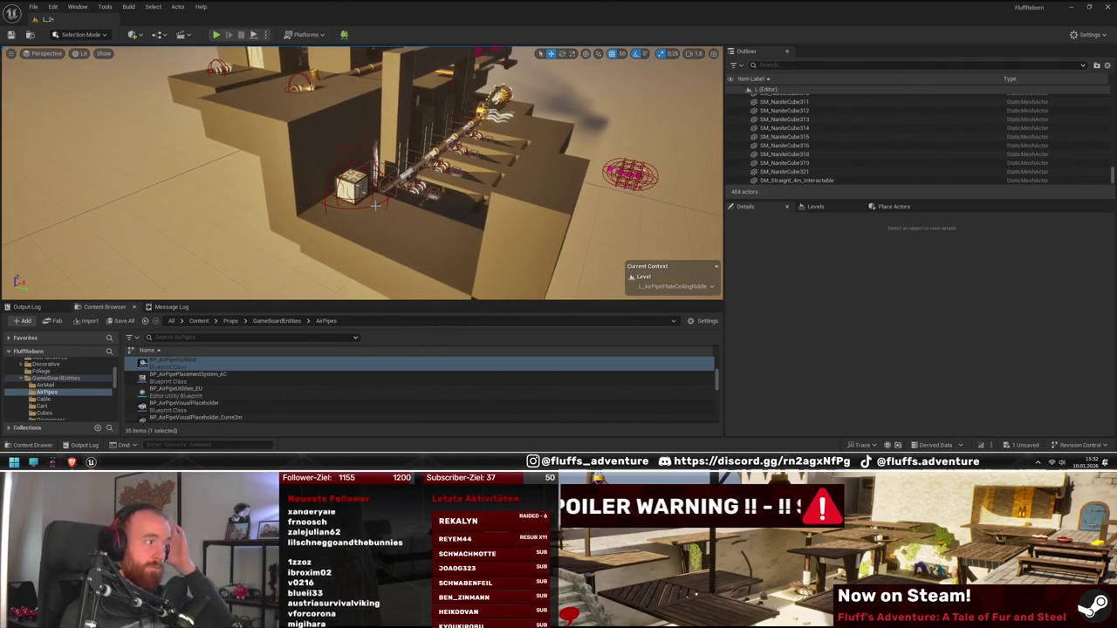
pyautogui.moveTo(375, 206); pyautogui.dragTo(491, 208)
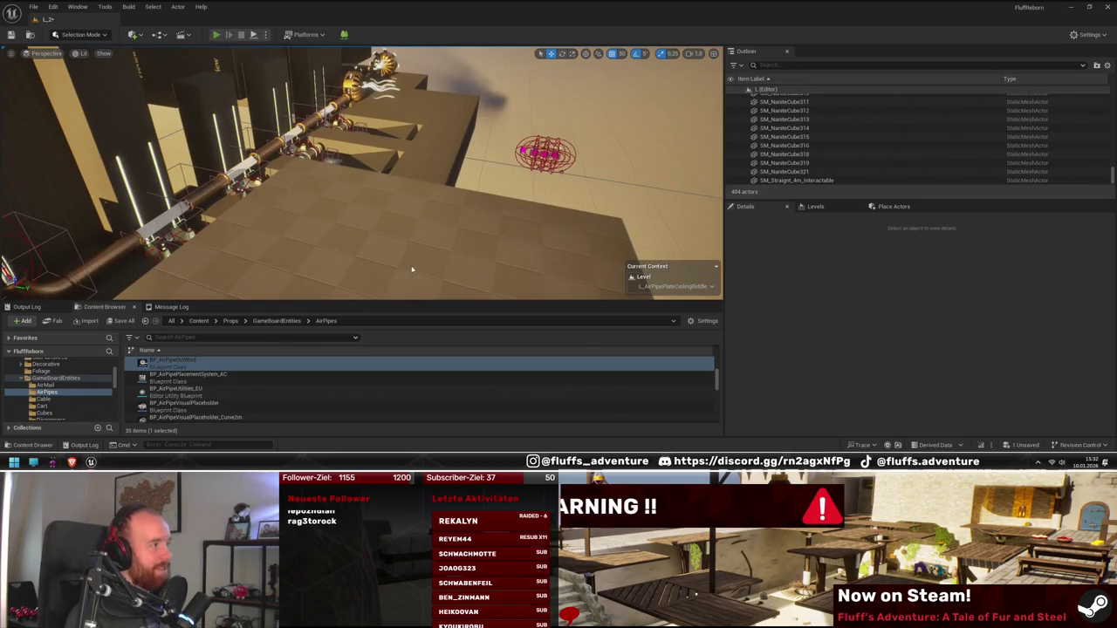
pyautogui.hotkey('alt', 'p')
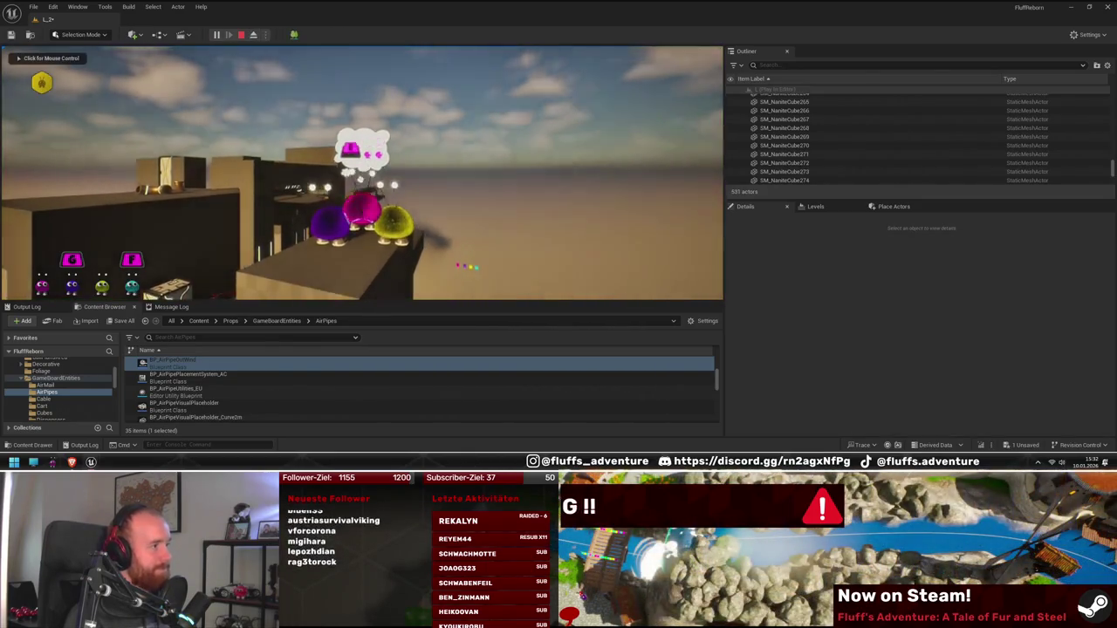
pyautogui.click(361, 173)
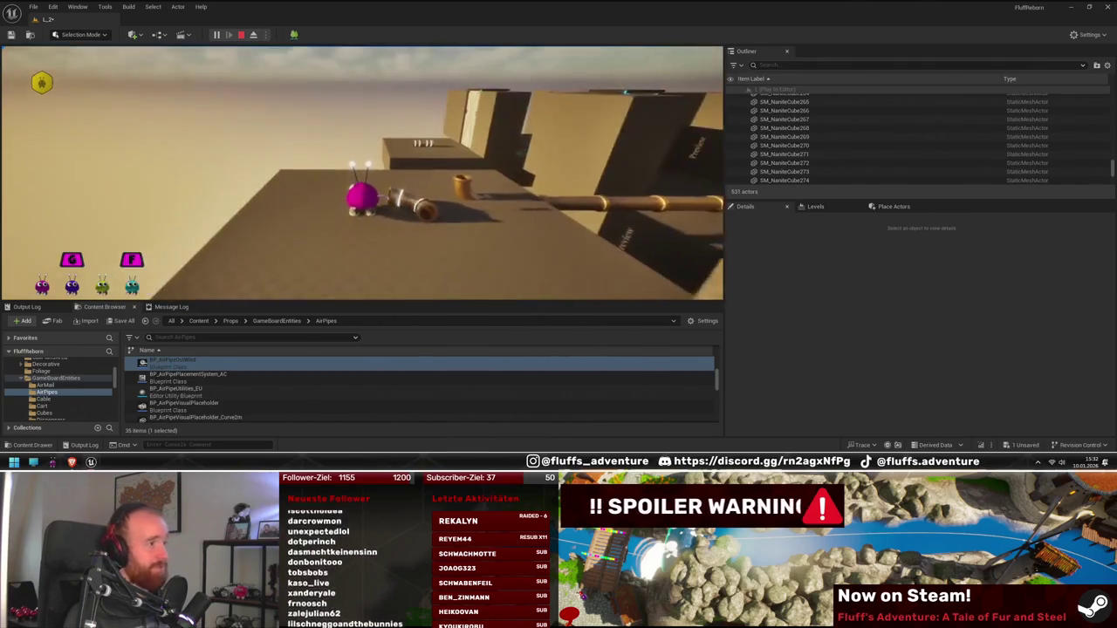
pyautogui.press('Escape')
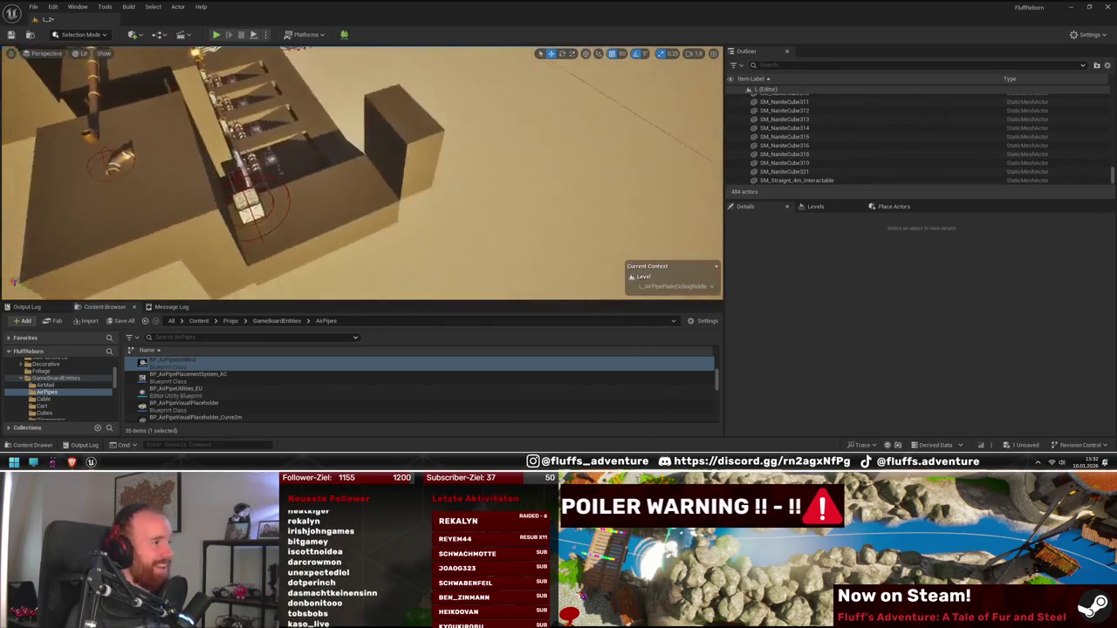
# - Duplicate cube SM_NaniteCube215 with its neighbour and shift the copies right
pyautogui.click(436, 192)
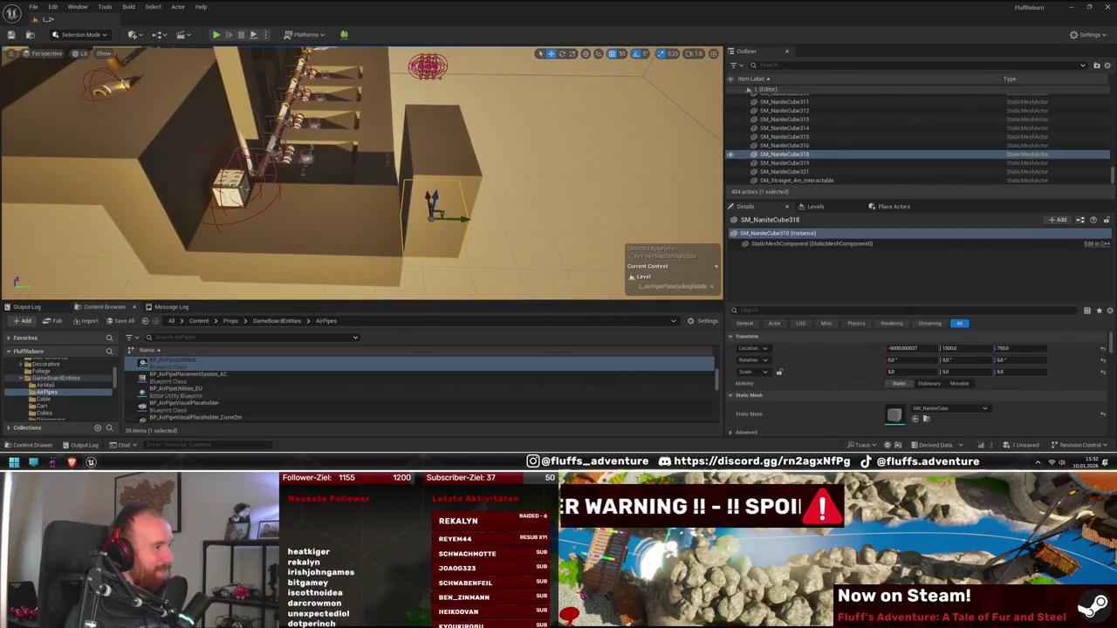
pyautogui.keyDown('ctrl'); pyautogui.click(416, 160); pyautogui.keyUp('ctrl')
pyautogui.keyDown('ctrl'); pyautogui.click(417, 160); pyautogui.keyUp('ctrl')
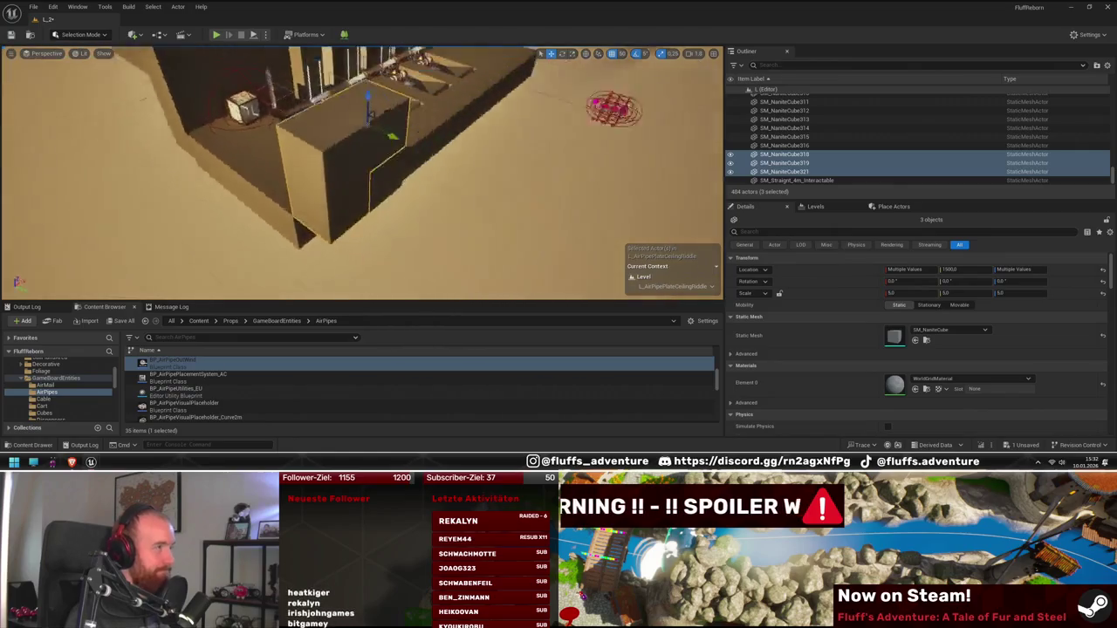
pyautogui.keyDown('ctrl'); pyautogui.click(406, 149); pyautogui.keyUp('ctrl')
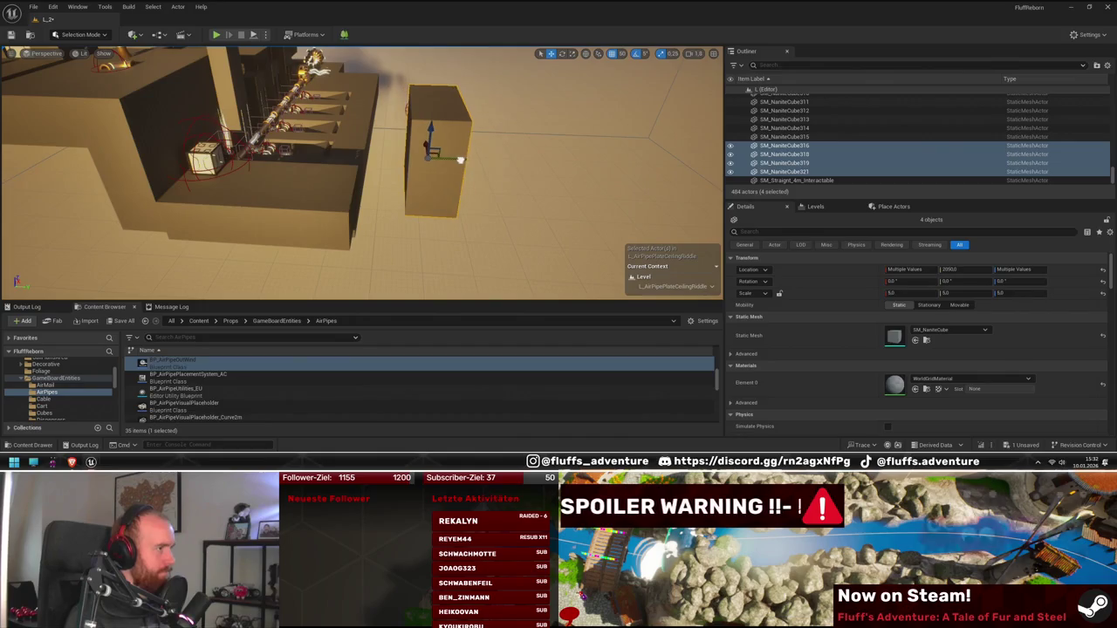
pyautogui.click(344, 181)
pyautogui.keyDown('ctrl'); pyautogui.click(331, 187); pyautogui.keyUp('ctrl')
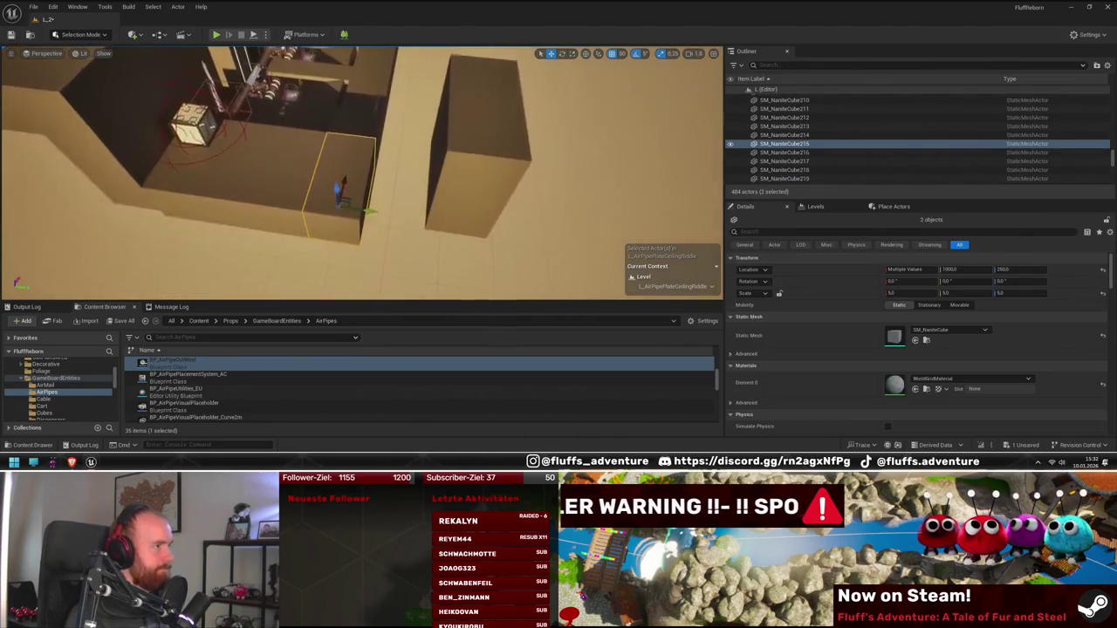
pyautogui.moveTo(377, 214); pyautogui.dragTo(427, 221)
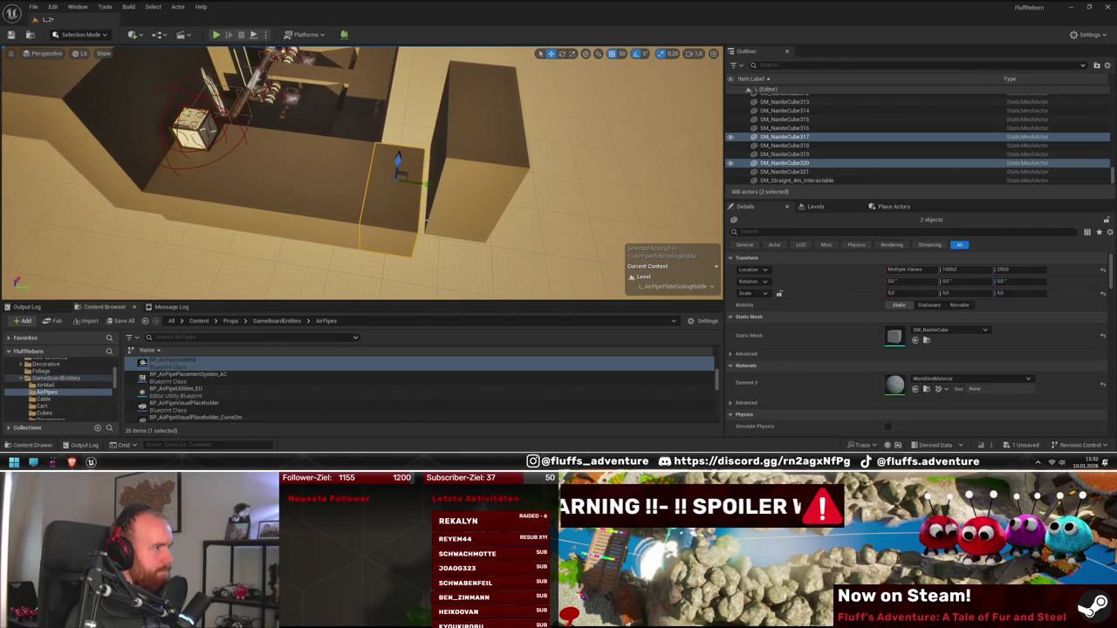
# - Duplicate a group of three cubes and move the copies into place along the wall
pyautogui.click(432, 190)
pyautogui.scroll(5, 417, 170)
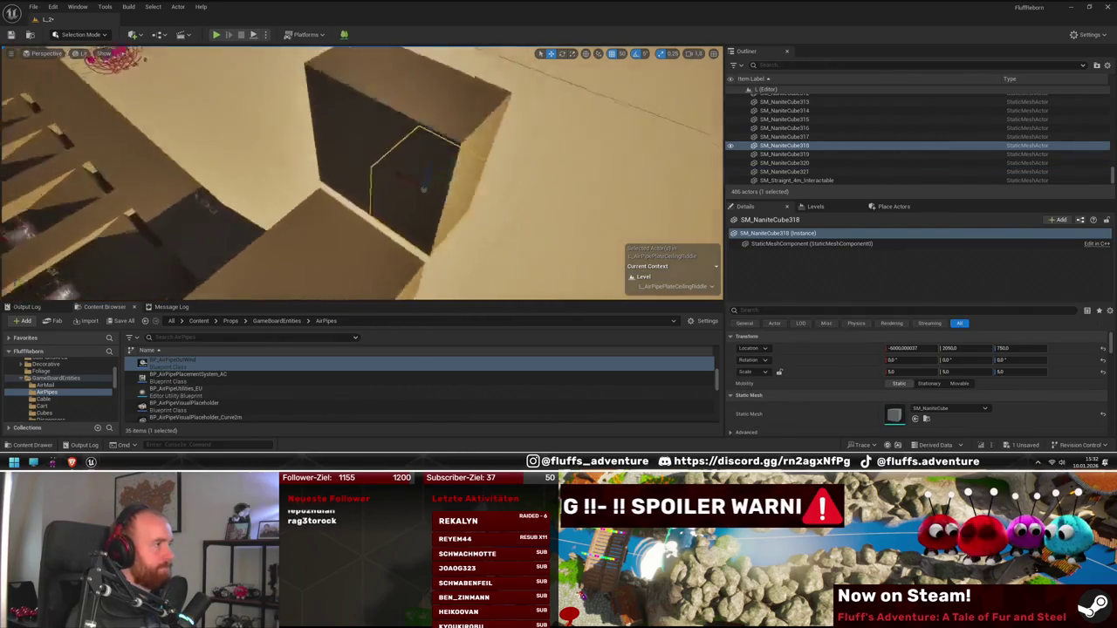
pyautogui.keyDown('ctrl'); pyautogui.click(425, 147); pyautogui.keyUp('ctrl')
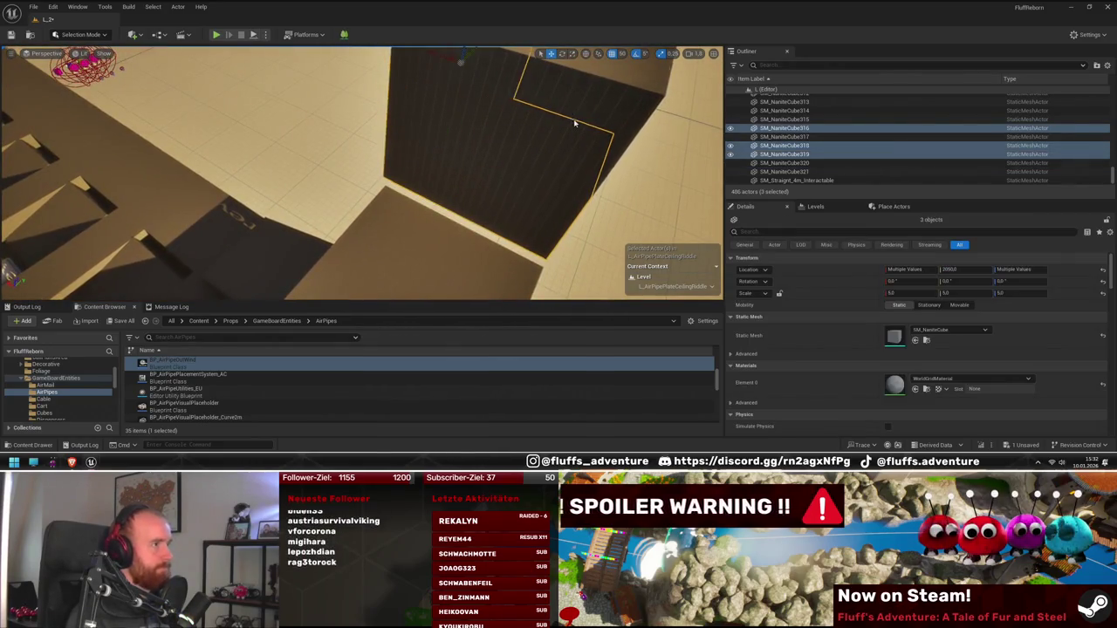
pyautogui.keyDown('ctrl'); pyautogui.click(574, 124); pyautogui.keyUp('ctrl')
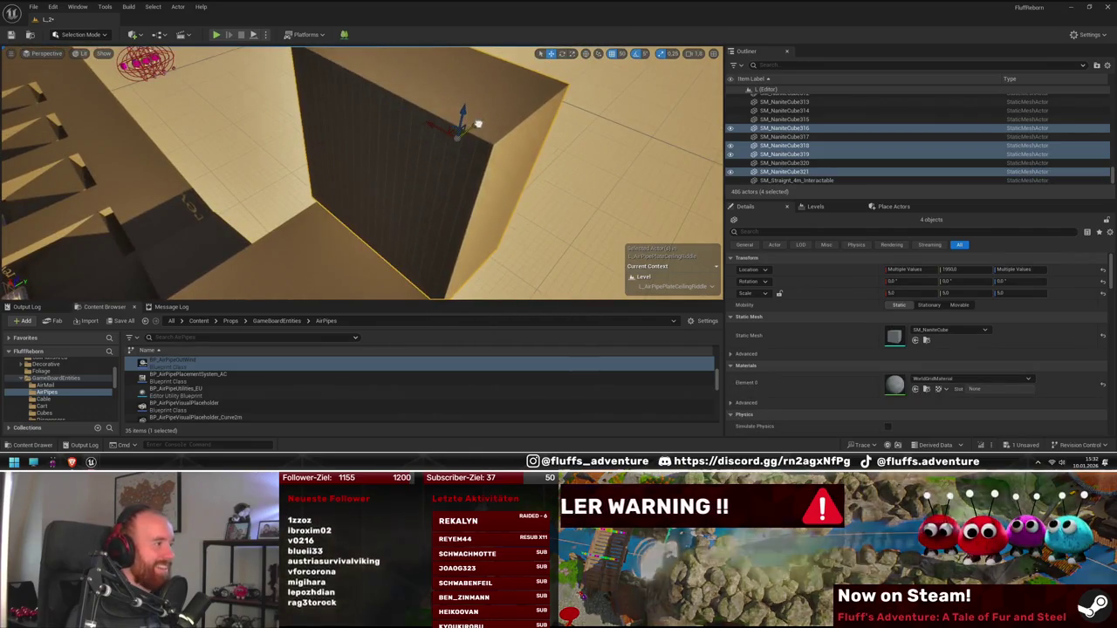
pyautogui.moveTo(471, 110)
pyautogui.mouseDown()
pyautogui.moveTo(617, 74)
pyautogui.moveTo(416, 193)
pyautogui.moveTo(381, 177)
pyautogui.mouseUp()
pyautogui.click(380, 177)
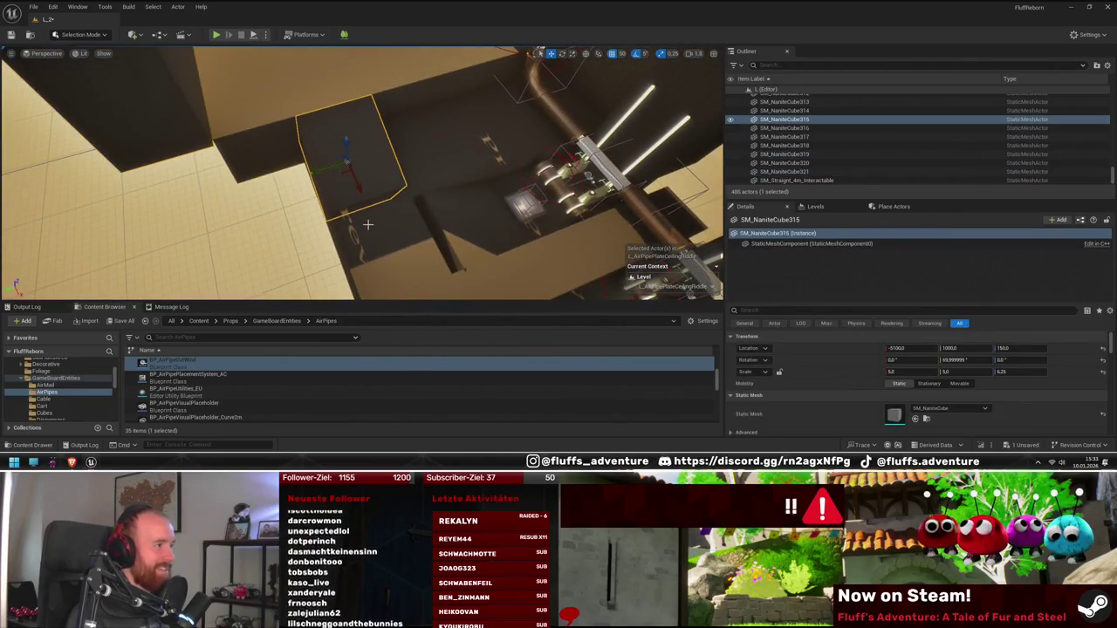
pyautogui.keyDown('ctrl'); pyautogui.click(367, 224); pyautogui.keyUp('ctrl')
pyautogui.moveTo(367, 224)
pyautogui.mouseDown()
pyautogui.moveTo(400, 179)
pyautogui.moveTo(438, 208)
pyautogui.mouseUp()
pyautogui.moveTo(497, 246)
pyautogui.mouseDown()
pyautogui.moveTo(369, 209)
pyautogui.moveTo(332, 216)
pyautogui.mouseUp()
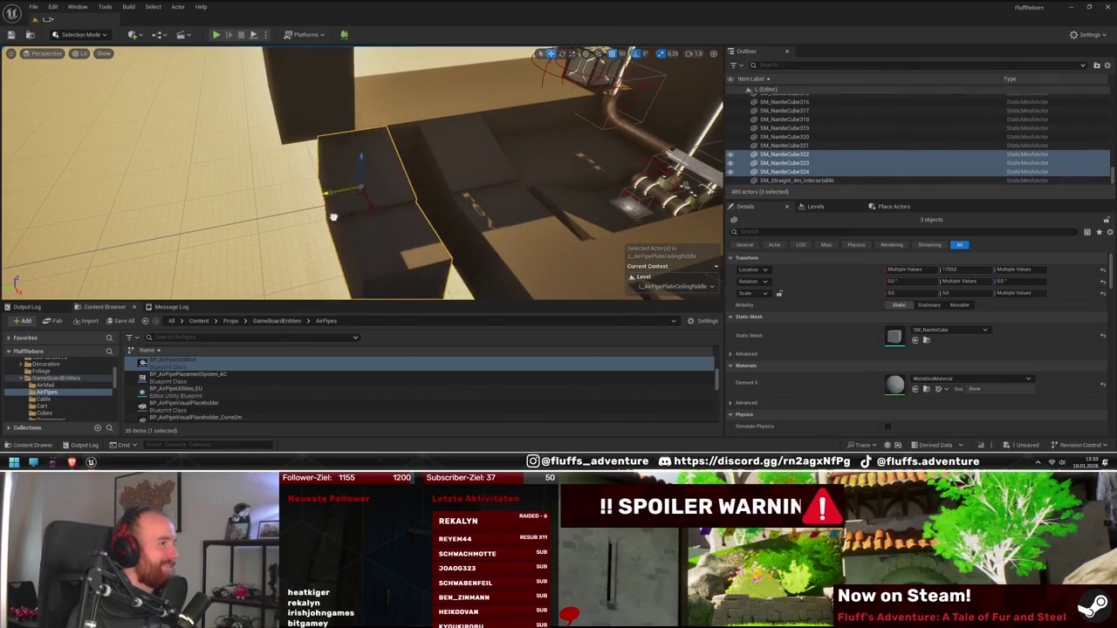
# - Fly over the checkered floor patch to review the new blocks and start a playtest
pyautogui.moveTo(541, 217)
pyautogui.mouseDown()
pyautogui.moveTo(410, 229)
pyautogui.moveTo(362, 200)
pyautogui.mouseUp()
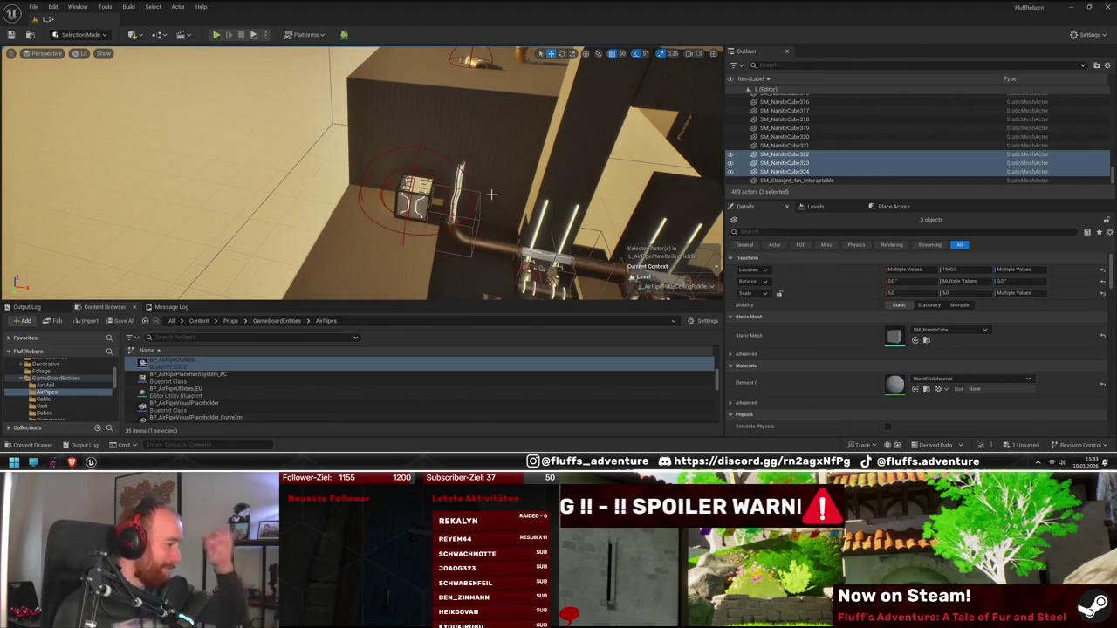
pyautogui.moveTo(362, 200); pyautogui.dragTo(362, 235)
pyautogui.moveTo(262, 174); pyautogui.dragTo(323, 175)
pyautogui.hotkey('alt', 'p')
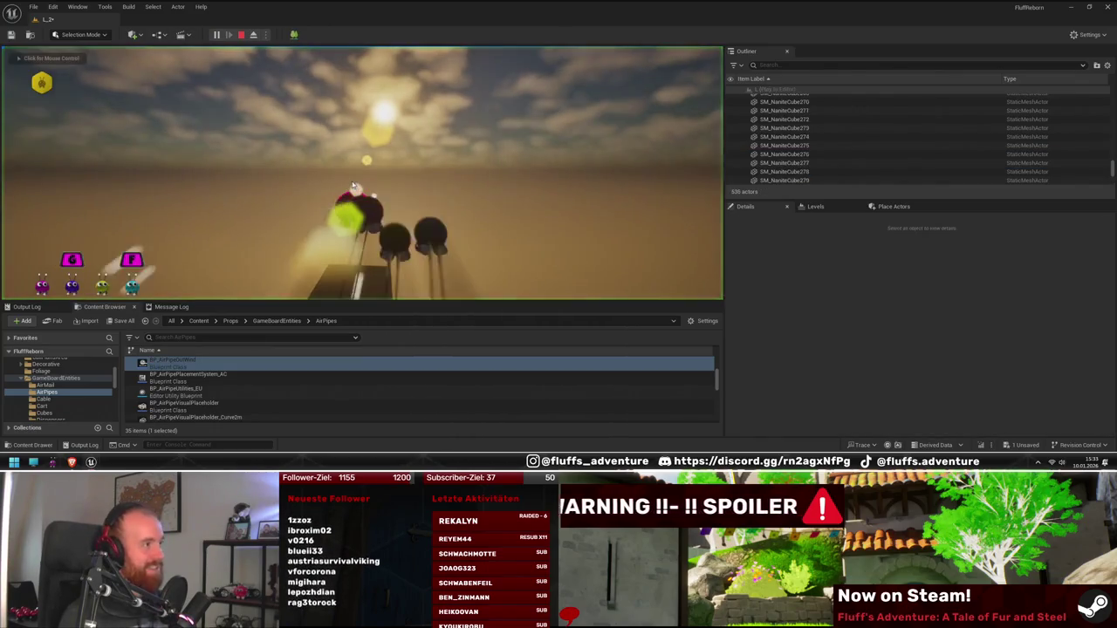
# - Take control in the running game, stop the playtest, and fly out over the blocks and pipes
pyautogui.click(362, 174)
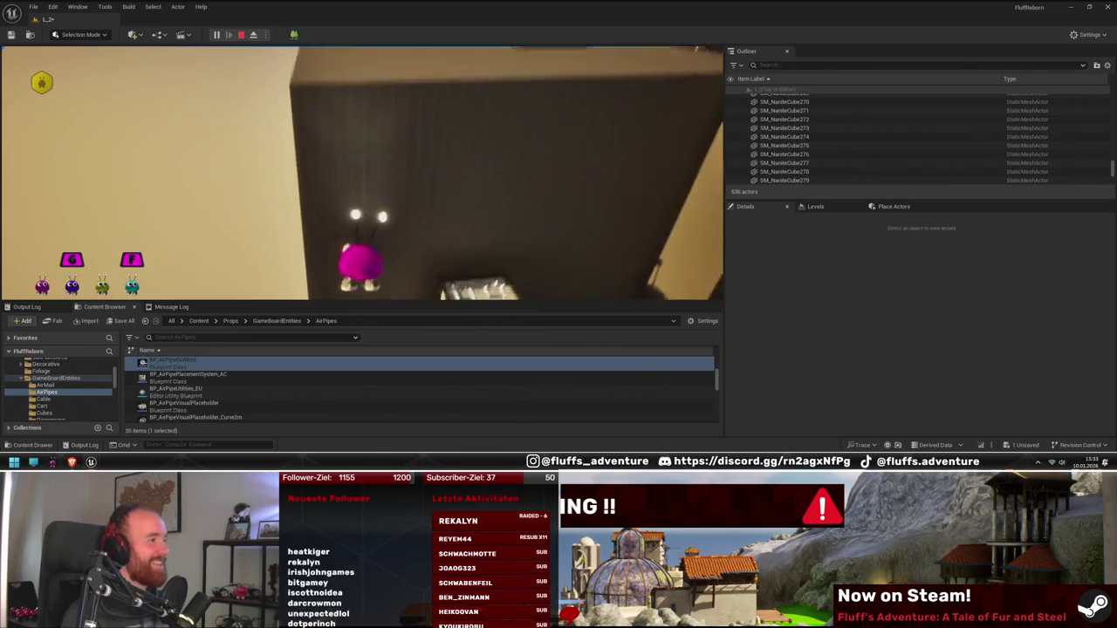
pyautogui.press('Escape')
pyautogui.moveTo(375, 174)
pyautogui.mouseDown()
pyautogui.moveTo(471, 198)
pyautogui.moveTo(418, 203)
pyautogui.moveTo(419, 192)
pyautogui.mouseUp()
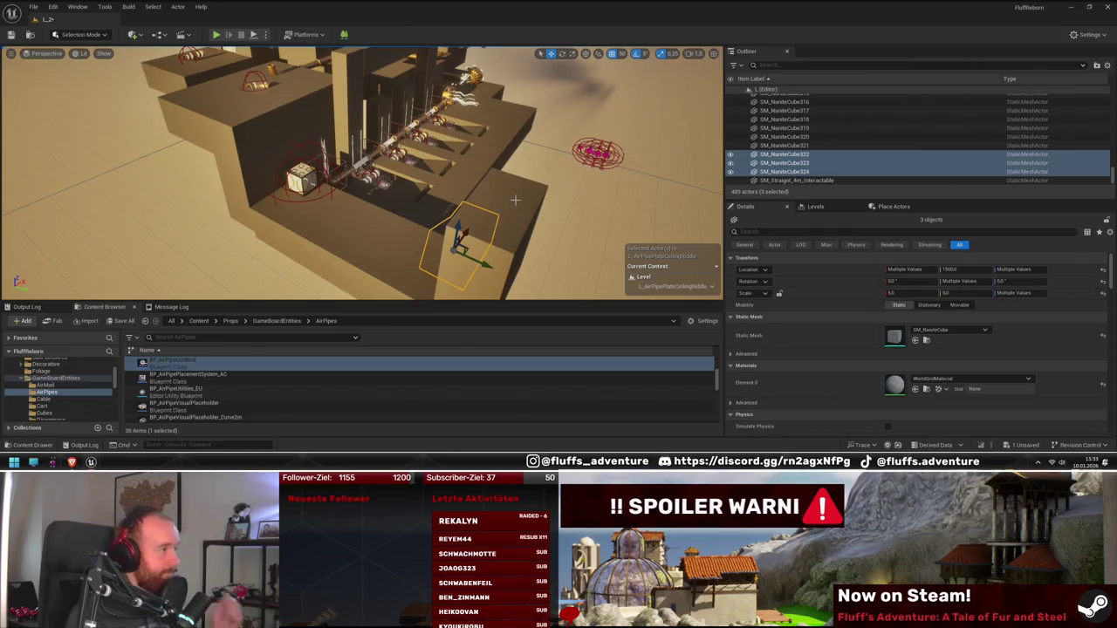
pyautogui.moveTo(441, 186); pyautogui.dragTo(379, 190)
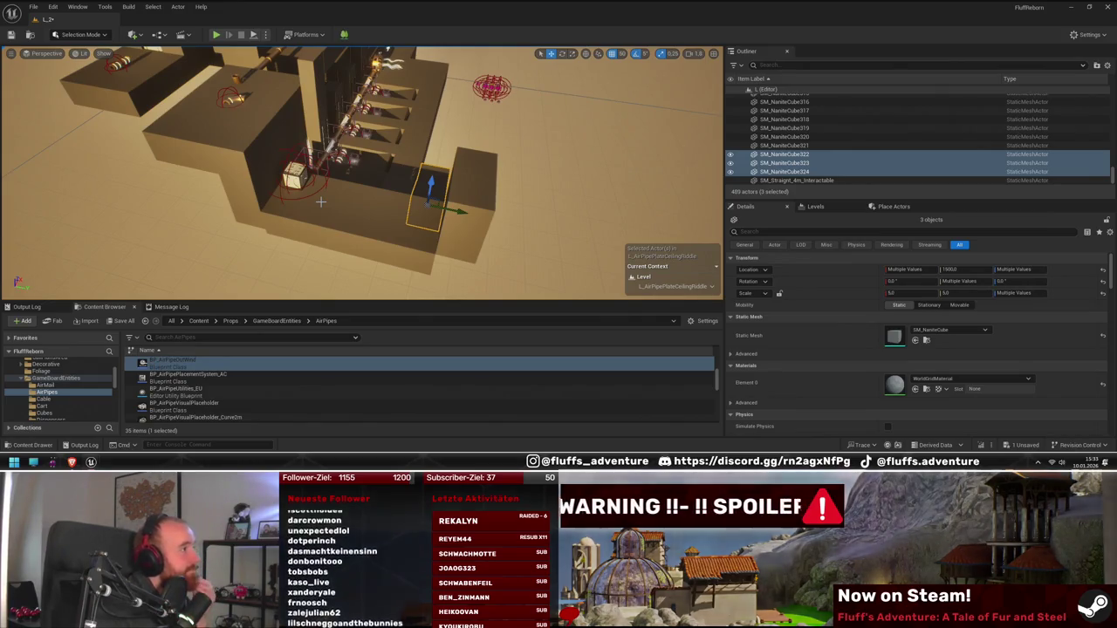
pyautogui.moveTo(302, 195); pyautogui.dragTo(273, 197)
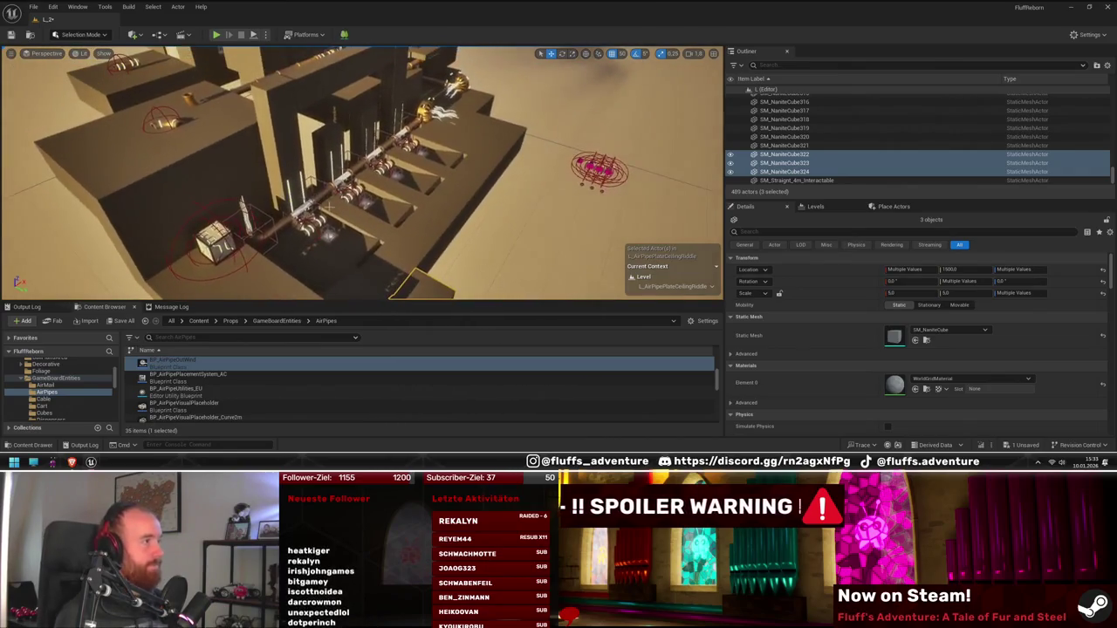
pyautogui.moveTo(343, 208)
pyautogui.mouseDown()
pyautogui.moveTo(330, 208)
pyautogui.moveTo(340, 205)
pyautogui.mouseUp()
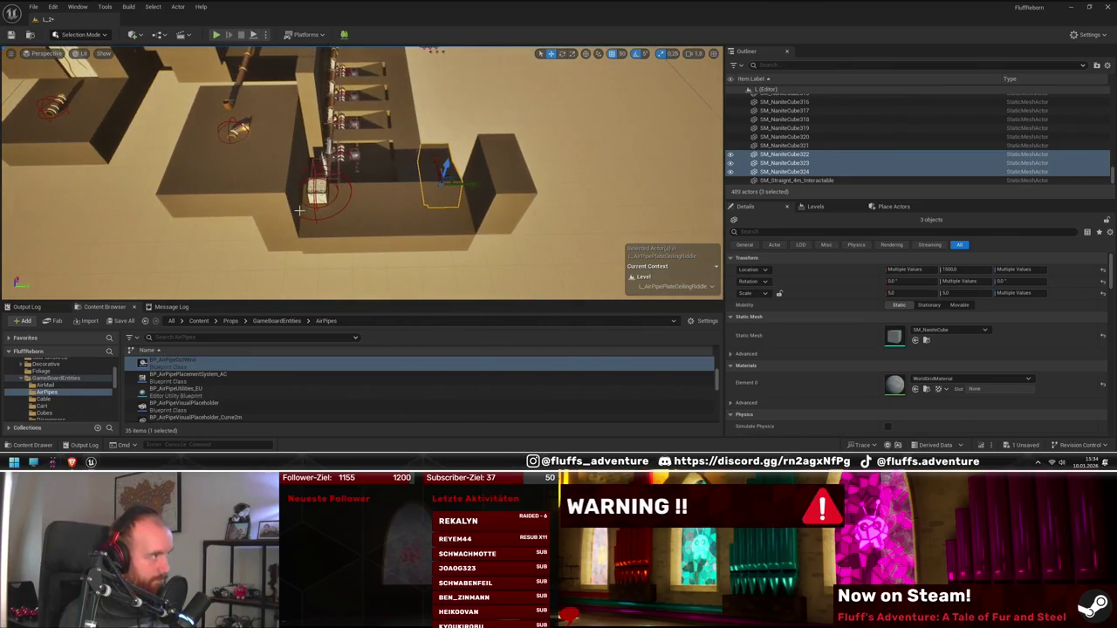
pyautogui.moveTo(298, 220); pyautogui.dragTo(308, 220)
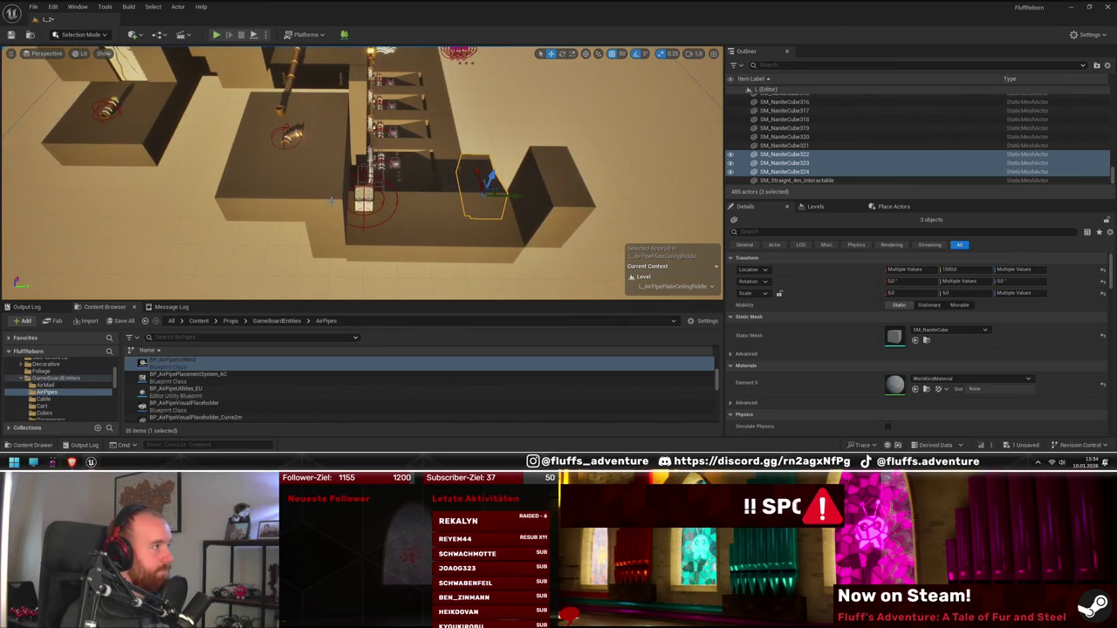
pyautogui.moveTo(323, 207); pyautogui.dragTo(385, 218)
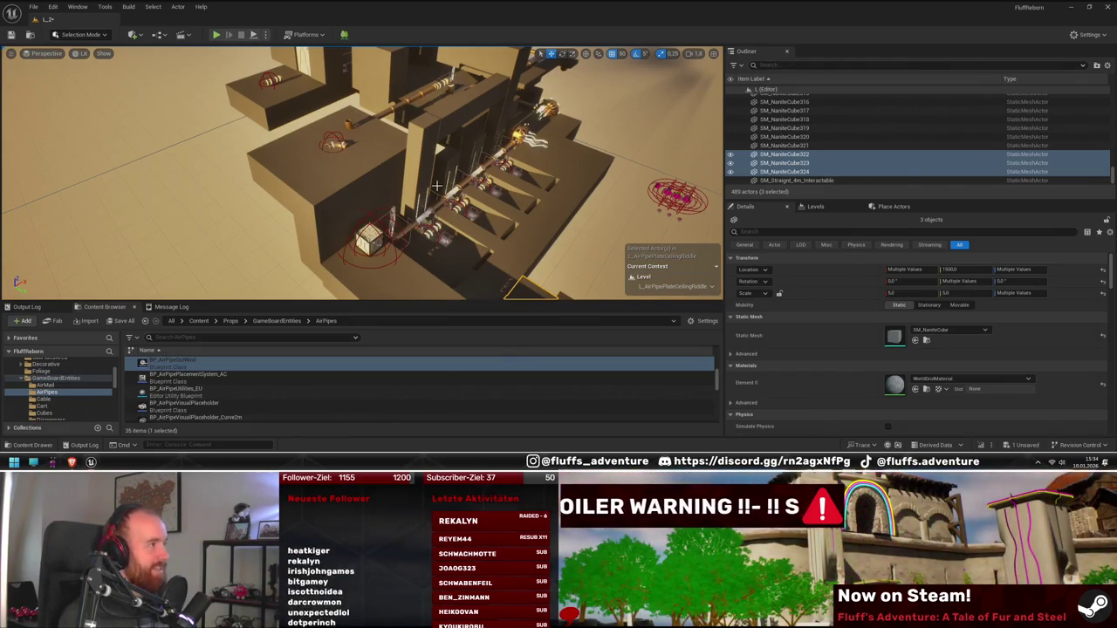
pyautogui.press('f')
pyautogui.scroll(5, 362, 174)
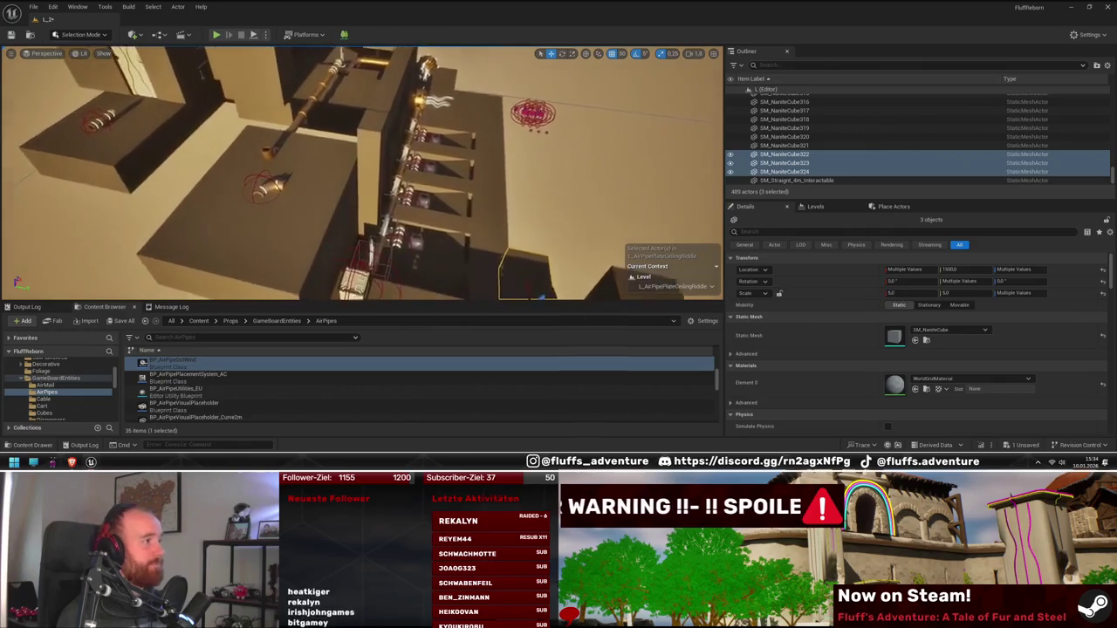
pyautogui.moveTo(431, 176); pyautogui.dragTo(412, 189)
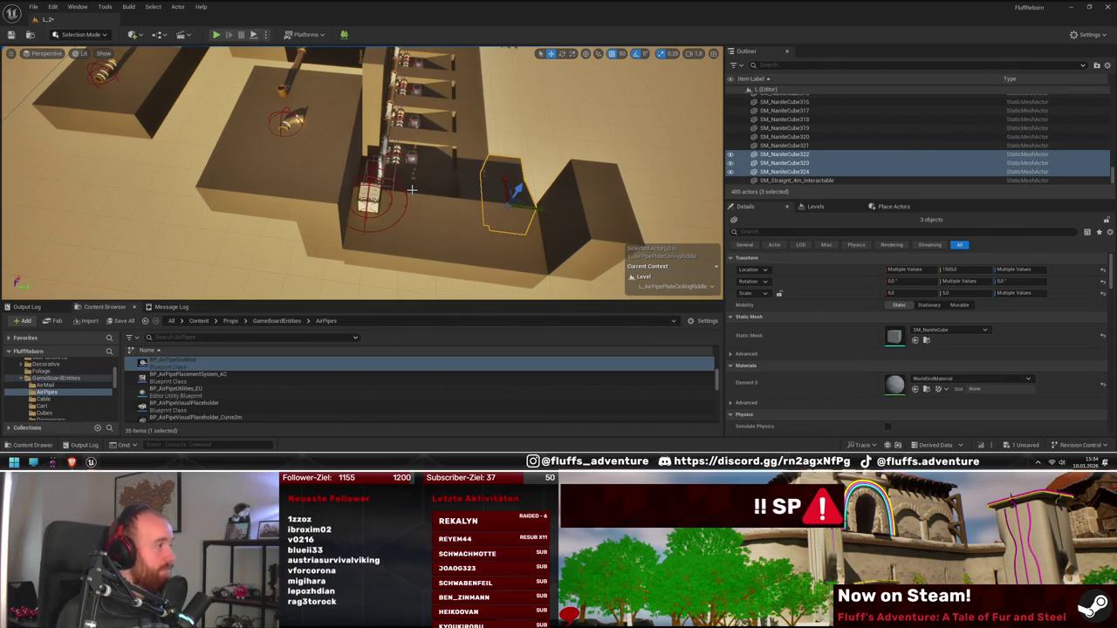
pyautogui.moveTo(362, 175)
pyautogui.mouseDown()
pyautogui.moveTo(315, 130)
pyautogui.moveTo(340, 113)
pyautogui.moveTo(349, 122)
pyautogui.moveTo(297, 166)
pyautogui.moveTo(253, 153)
pyautogui.moveTo(336, 149)
pyautogui.mouseUp()
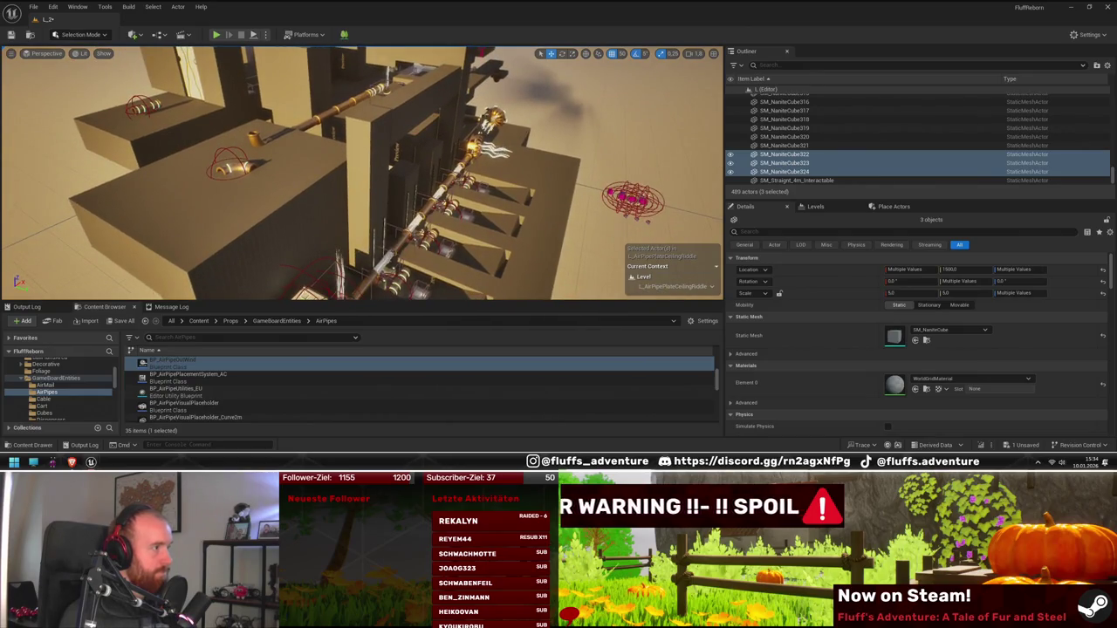
pyautogui.moveTo(336, 148); pyautogui.dragTo(371, 165)
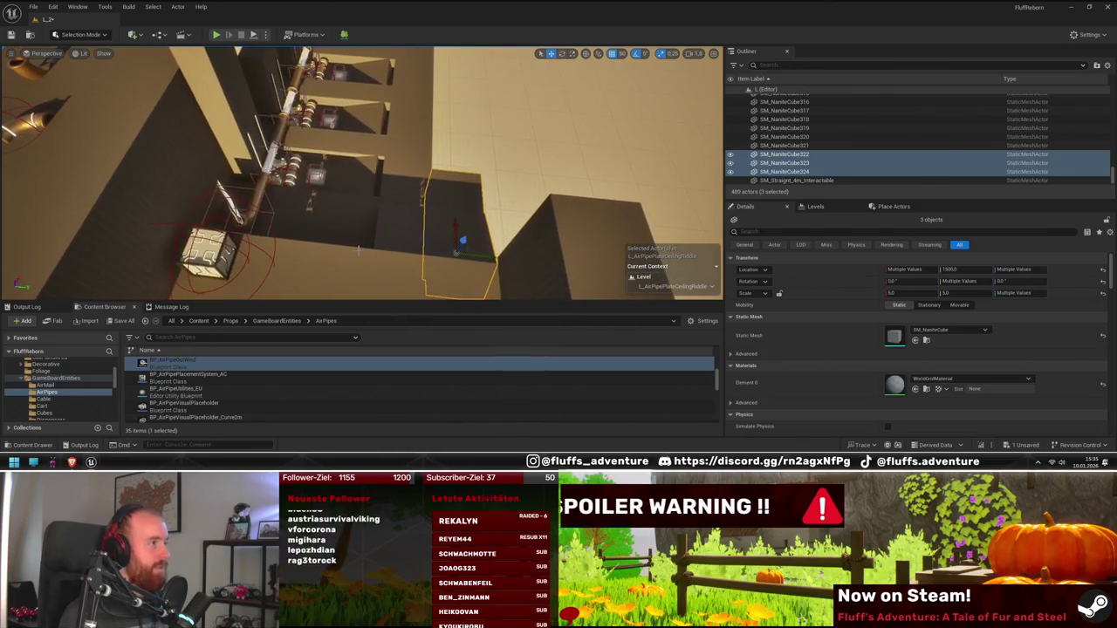
pyautogui.moveTo(296, 236); pyautogui.dragTo(310, 241)
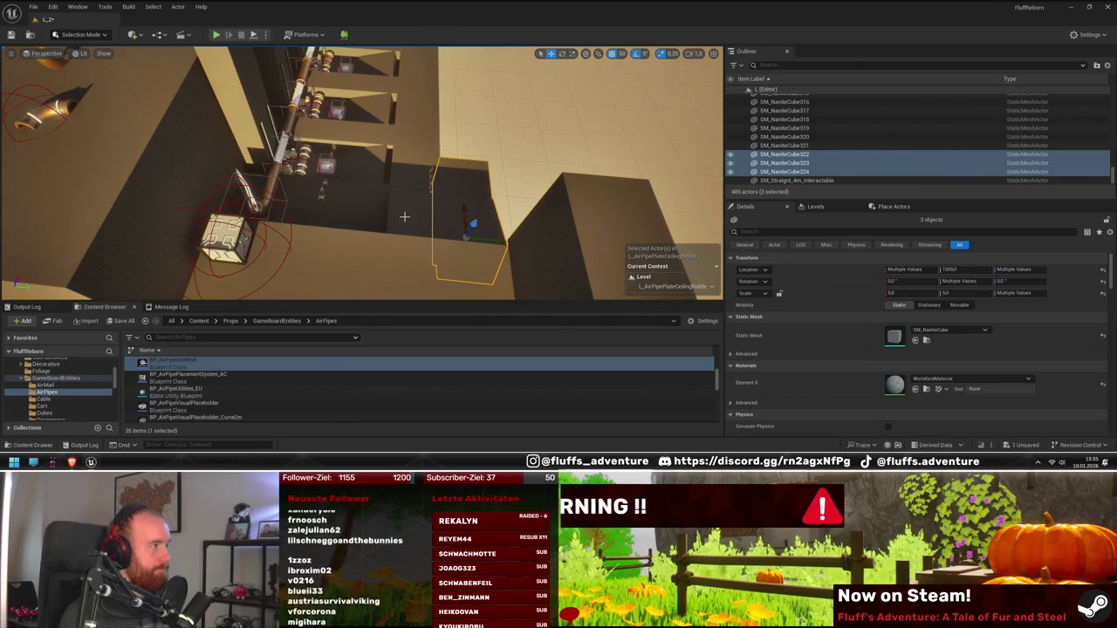
pyautogui.moveTo(268, 210); pyautogui.dragTo(281, 216)
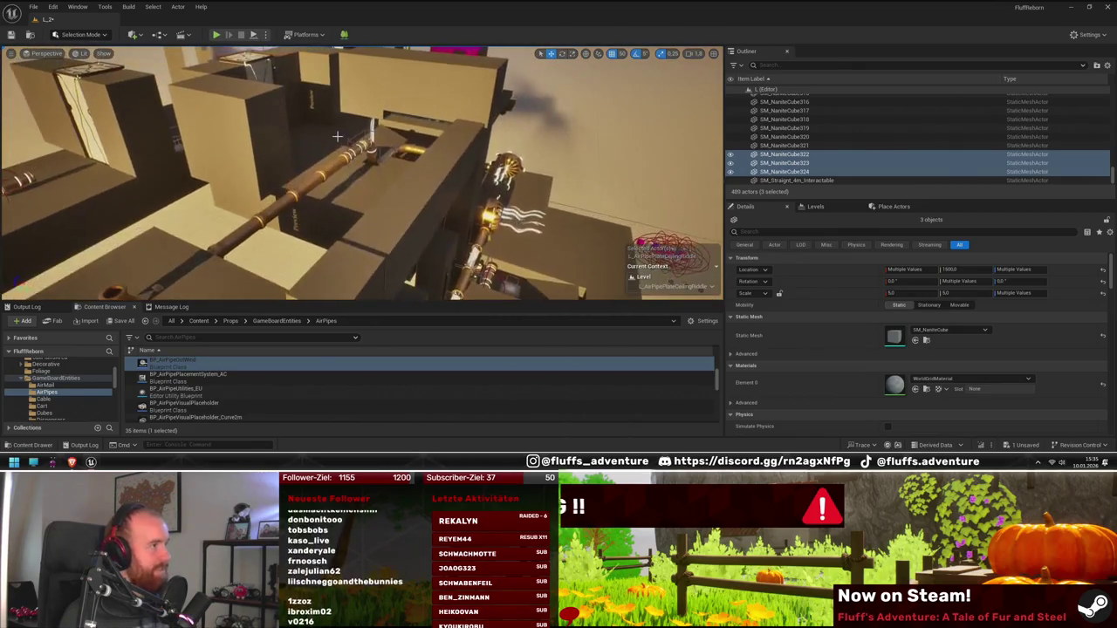
pyautogui.moveTo(362, 230); pyautogui.dragTo(390, 247)
pyautogui.moveTo(456, 188)
pyautogui.mouseDown()
pyautogui.moveTo(415, 187)
pyautogui.moveTo(475, 225)
pyautogui.moveTo(422, 233)
pyautogui.mouseUp()
pyautogui.click(424, 179)
pyautogui.keyDown('ctrl'); pyautogui.click(471, 223); pyautogui.keyUp('ctrl')
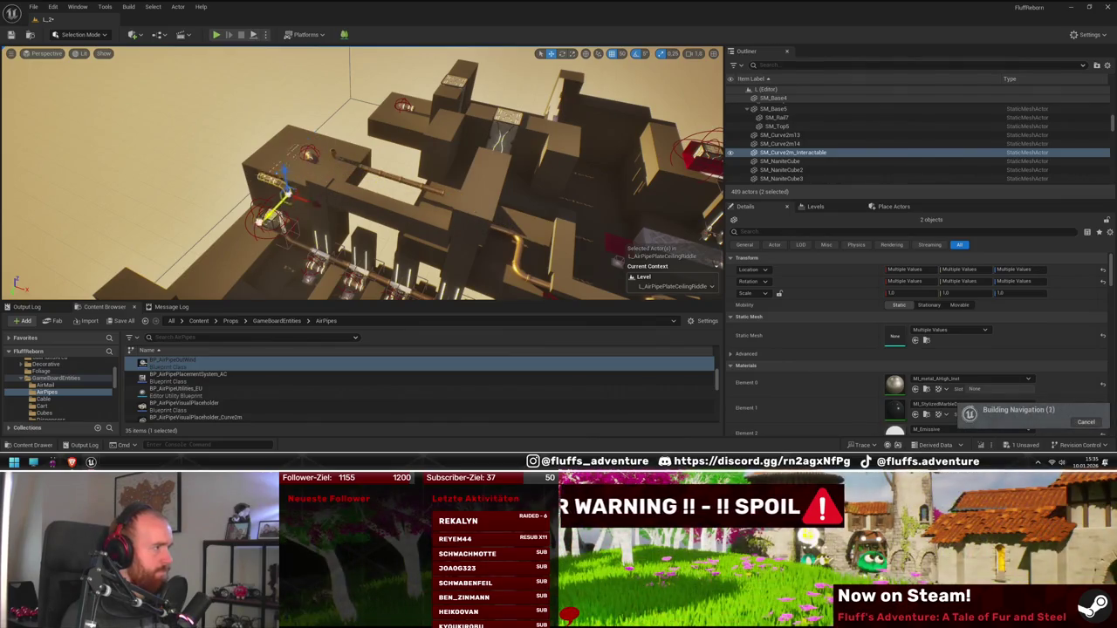
pyautogui.moveTo(422, 234); pyautogui.dragTo(410, 227)
pyautogui.press('f')
pyautogui.press('e')
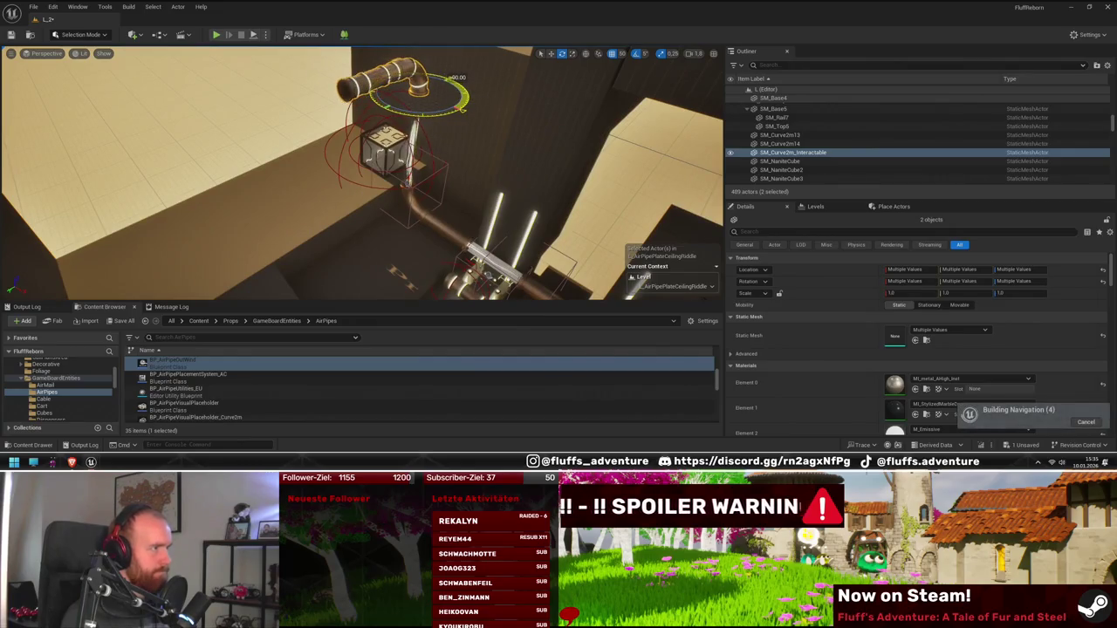
pyautogui.moveTo(362, 175); pyautogui.dragTo(344, 159)
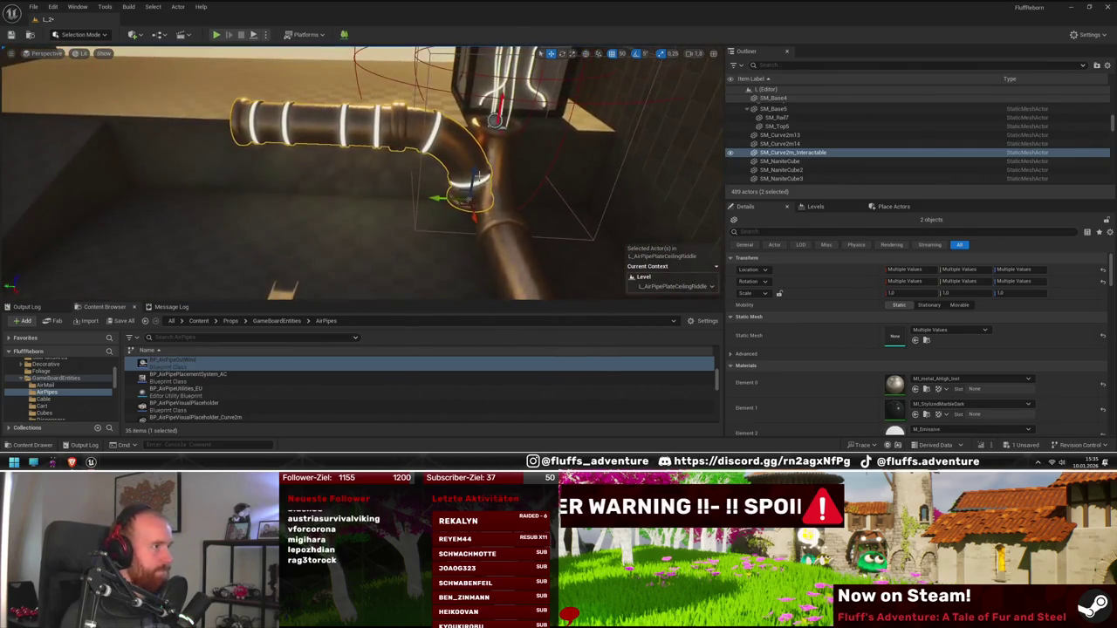
pyautogui.moveTo(473, 170)
pyautogui.mouseDown()
pyautogui.moveTo(549, 153)
pyautogui.moveTo(544, 184)
pyautogui.mouseUp()
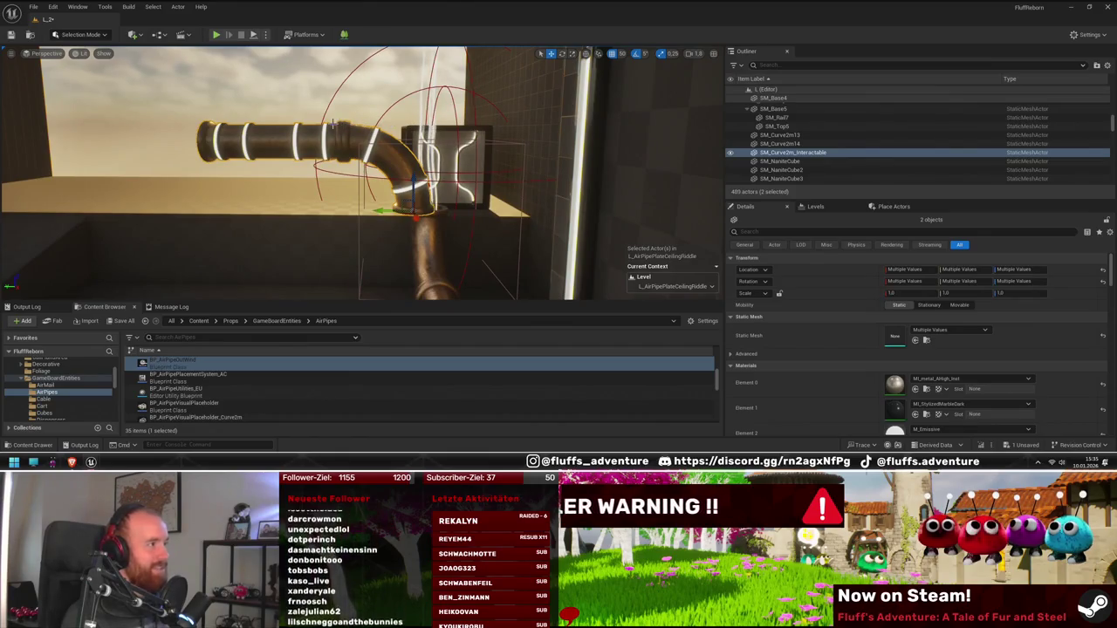
pyautogui.moveTo(396, 199)
pyautogui.mouseDown()
pyautogui.moveTo(379, 197)
pyautogui.moveTo(397, 199)
pyautogui.moveTo(388, 206)
pyautogui.moveTo(435, 194)
pyautogui.moveTo(397, 228)
pyautogui.mouseUp()
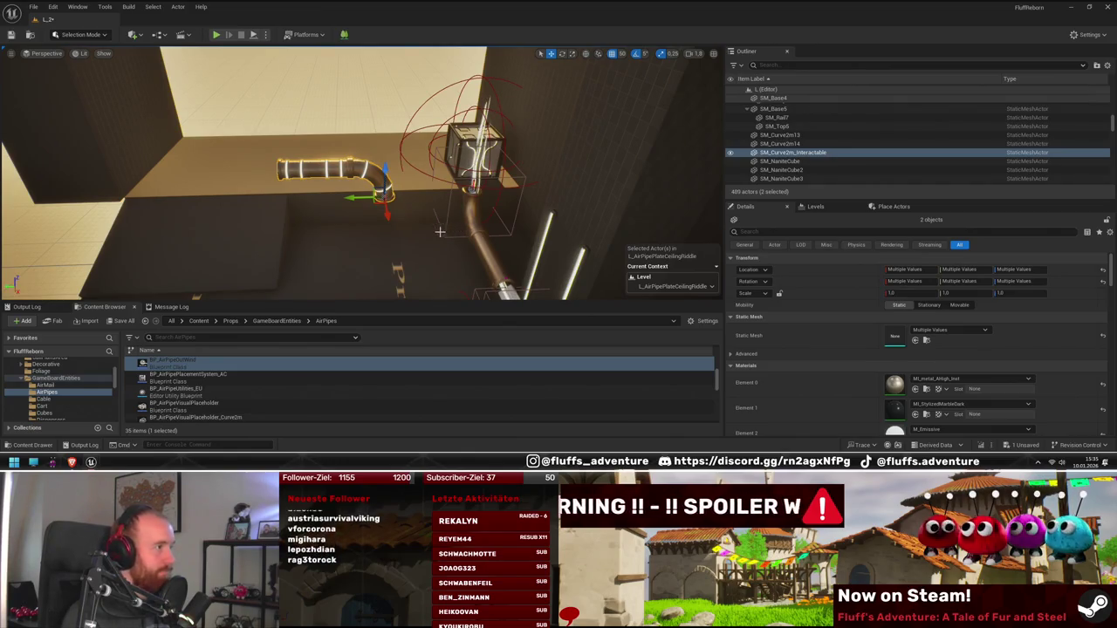
pyautogui.moveTo(414, 225); pyautogui.dragTo(318, 217)
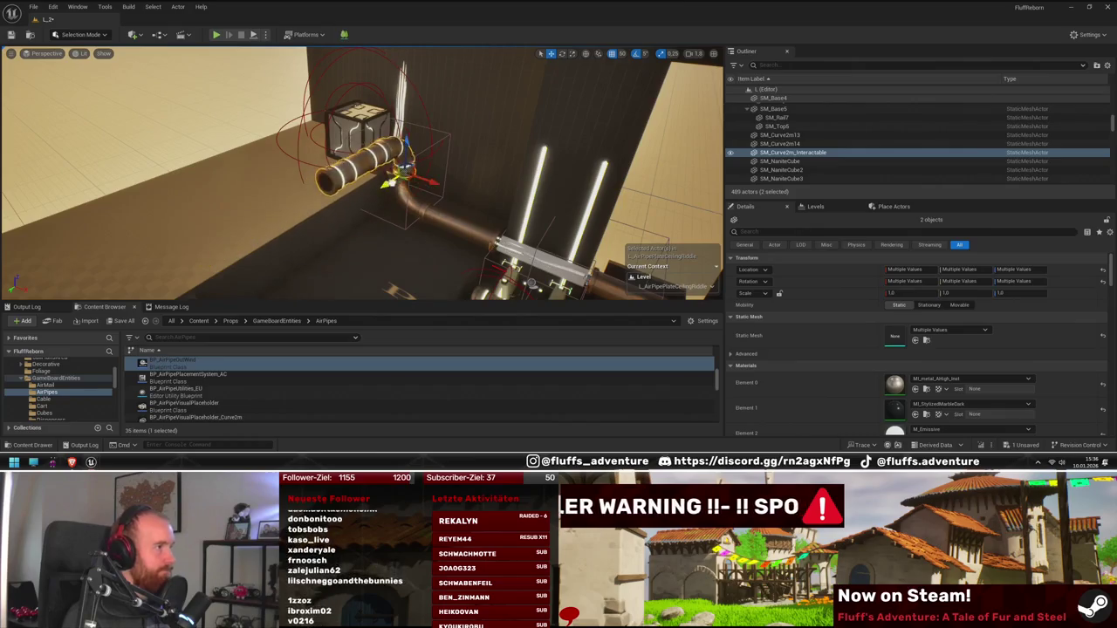
pyautogui.moveTo(393, 180); pyautogui.dragTo(334, 255)
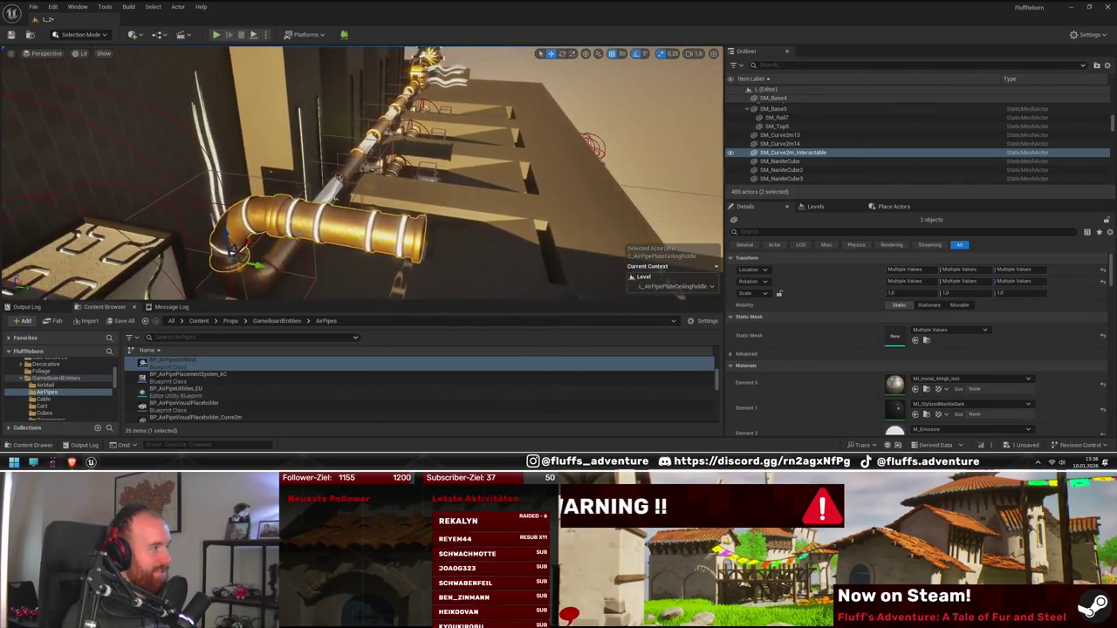
# - Playtest as the teal Fluff character along the brass pipe run, then stop
pyautogui.click(216, 35)
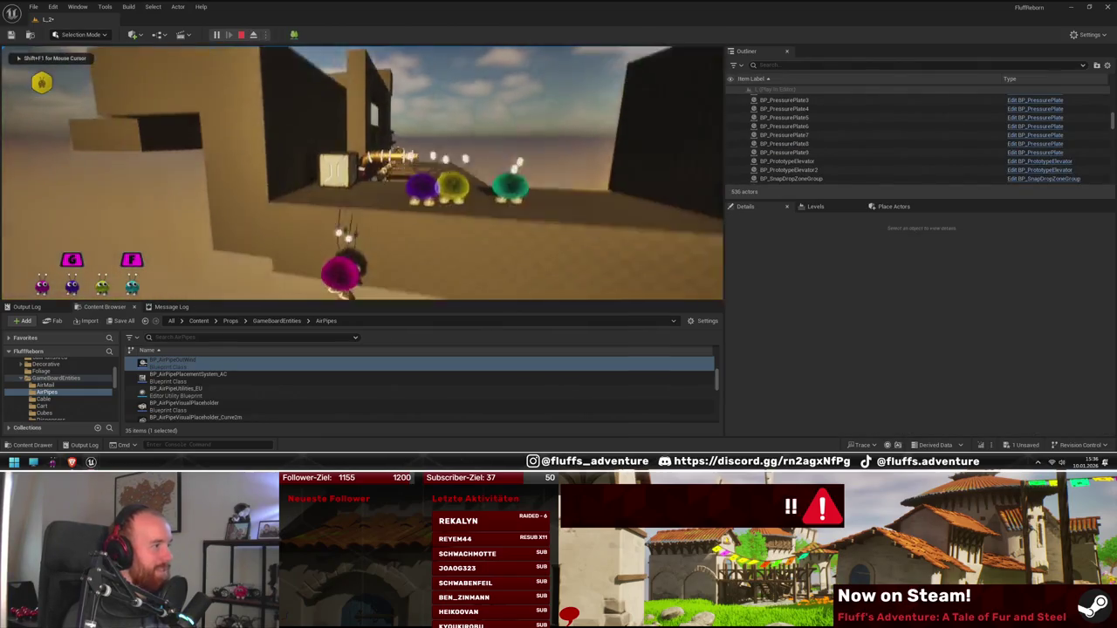
pyautogui.press('Tab')
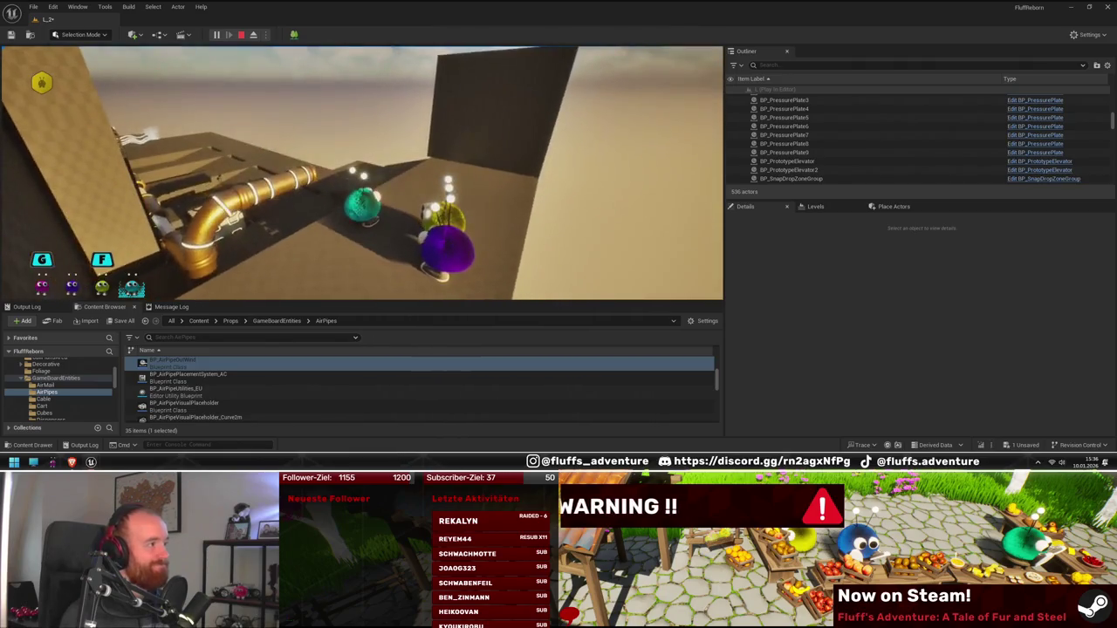
pyautogui.press('Escape')
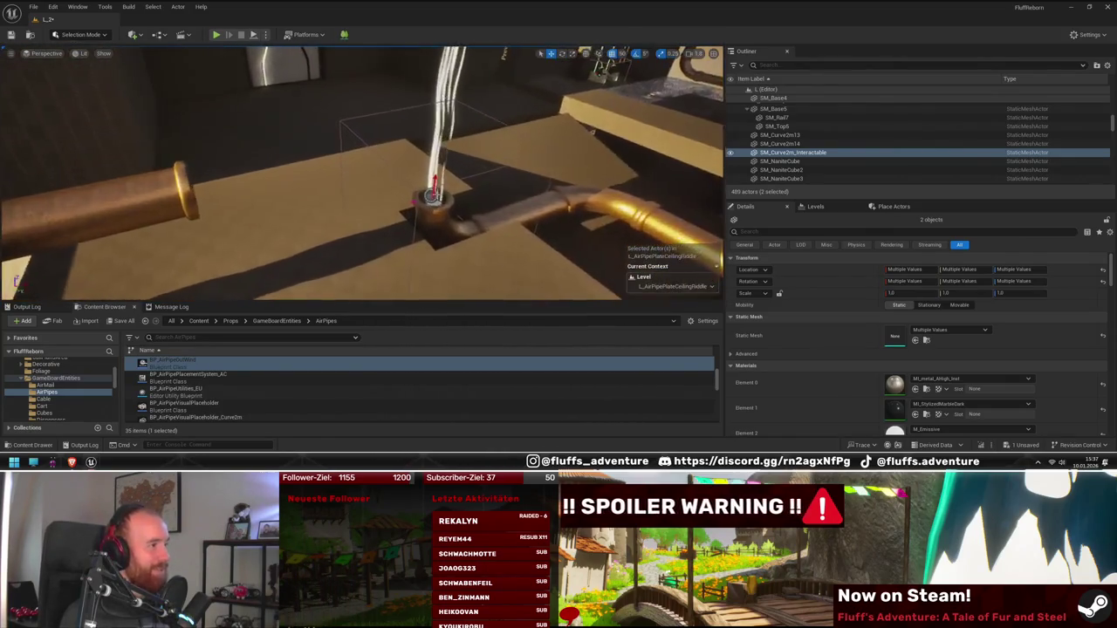
# - Locate the BP_AirPipeInitialConnection asset from the pipe connection in the floor opening
pyautogui.click(437, 220)
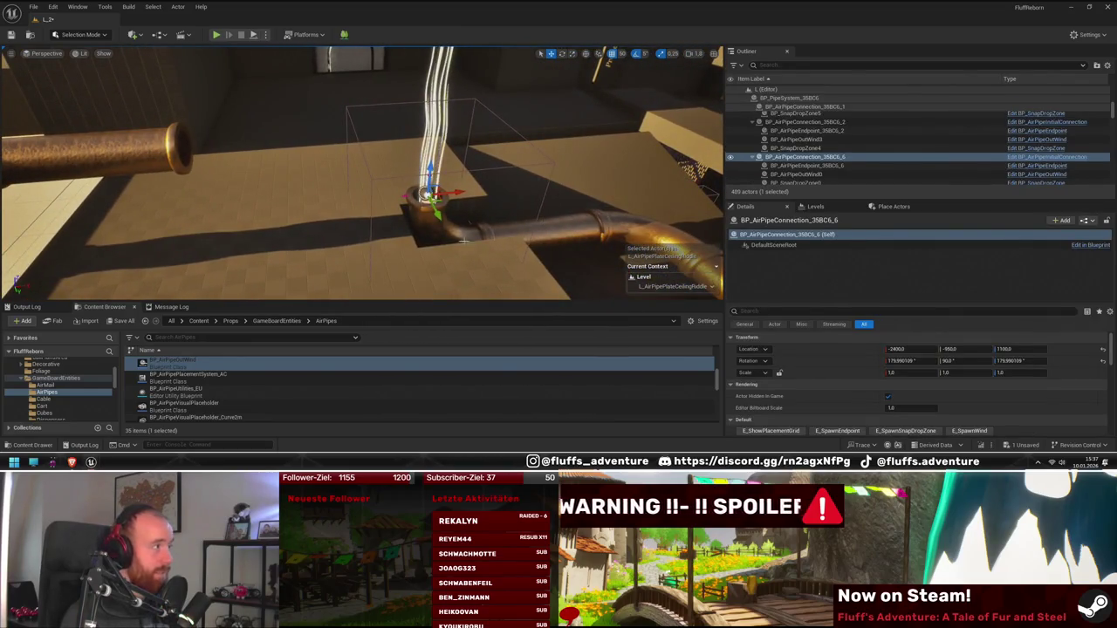
pyautogui.rightClick(838, 160)
pyautogui.click(888, 171)
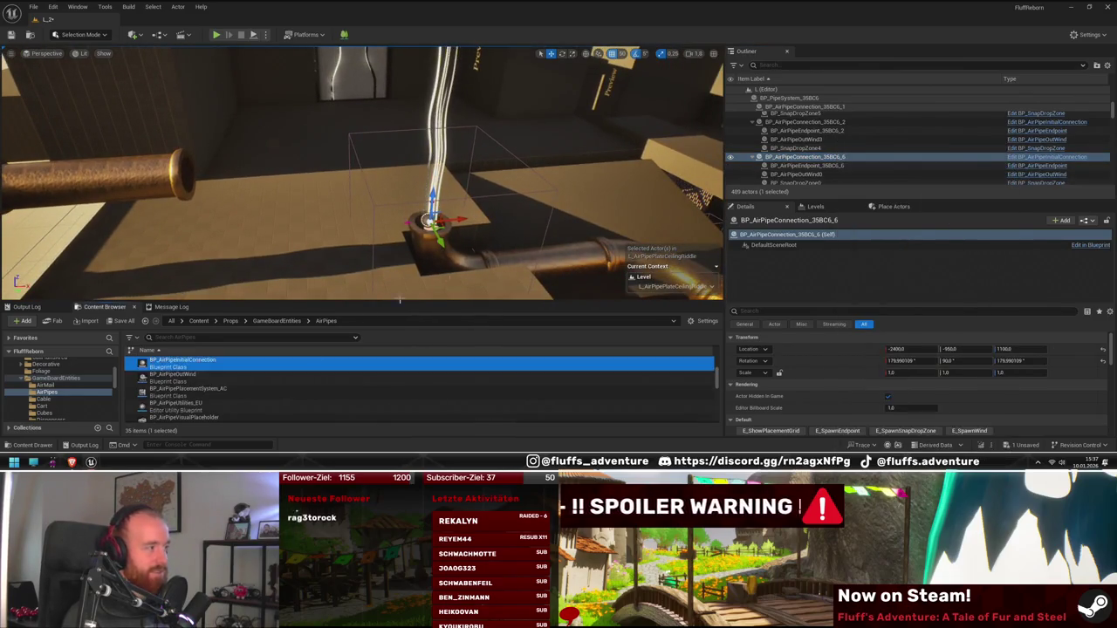
pyautogui.moveTo(365, 268); pyautogui.dragTo(336, 264)
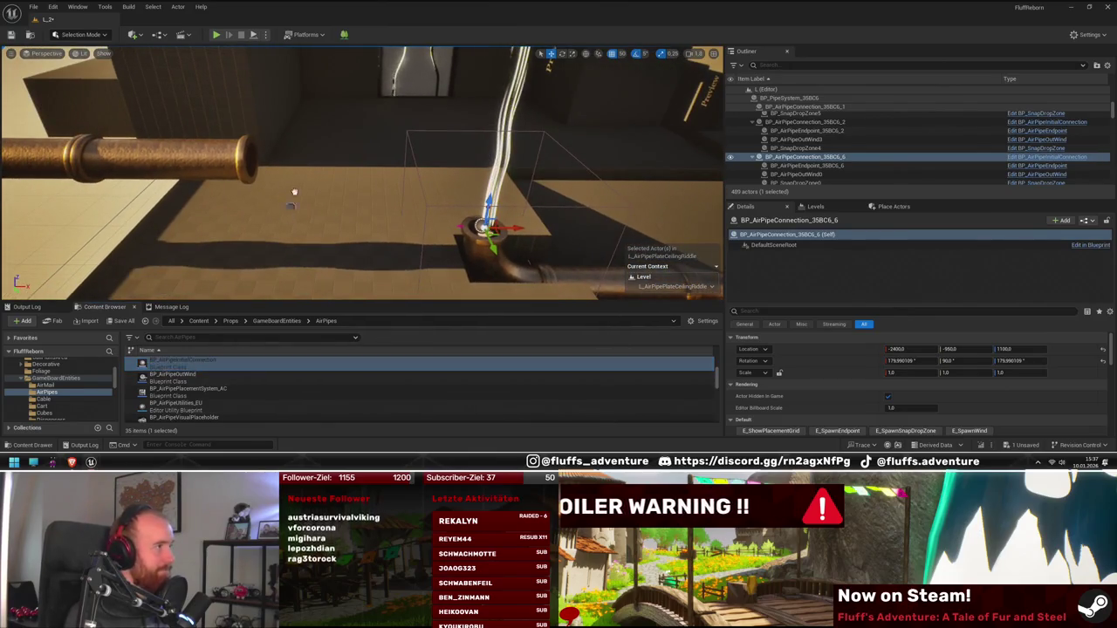
# - Place a new air-pipe connection blueprint at the open end of the brass pipe
pyautogui.click(248, 172)
pyautogui.press('f')
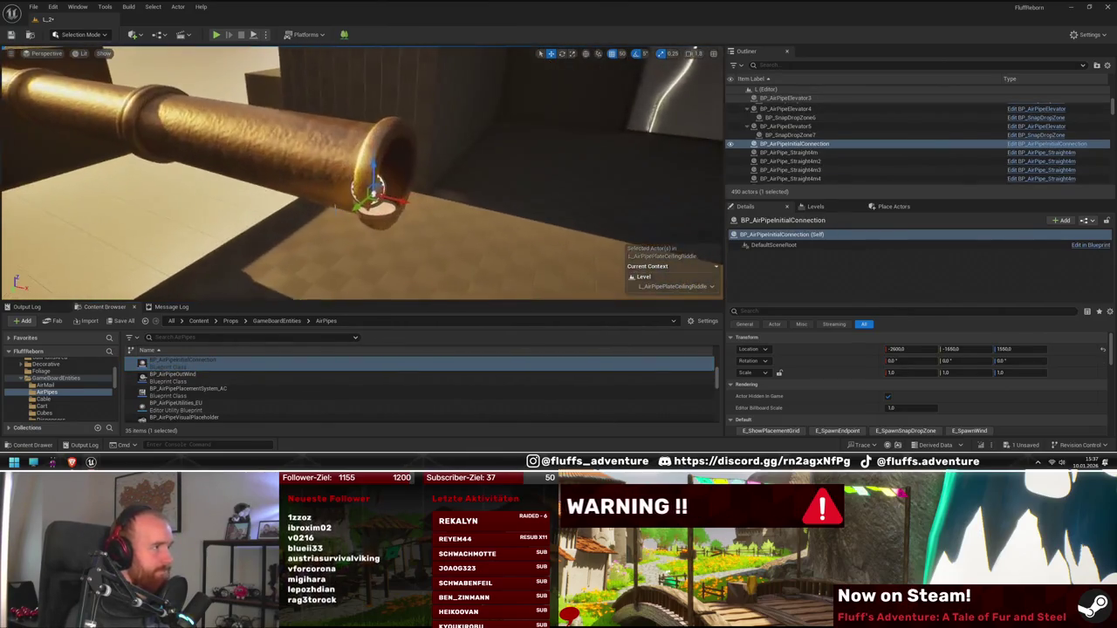
pyautogui.moveTo(370, 196)
pyautogui.mouseDown()
pyautogui.moveTo(390, 225)
pyautogui.moveTo(293, 228)
pyautogui.mouseUp()
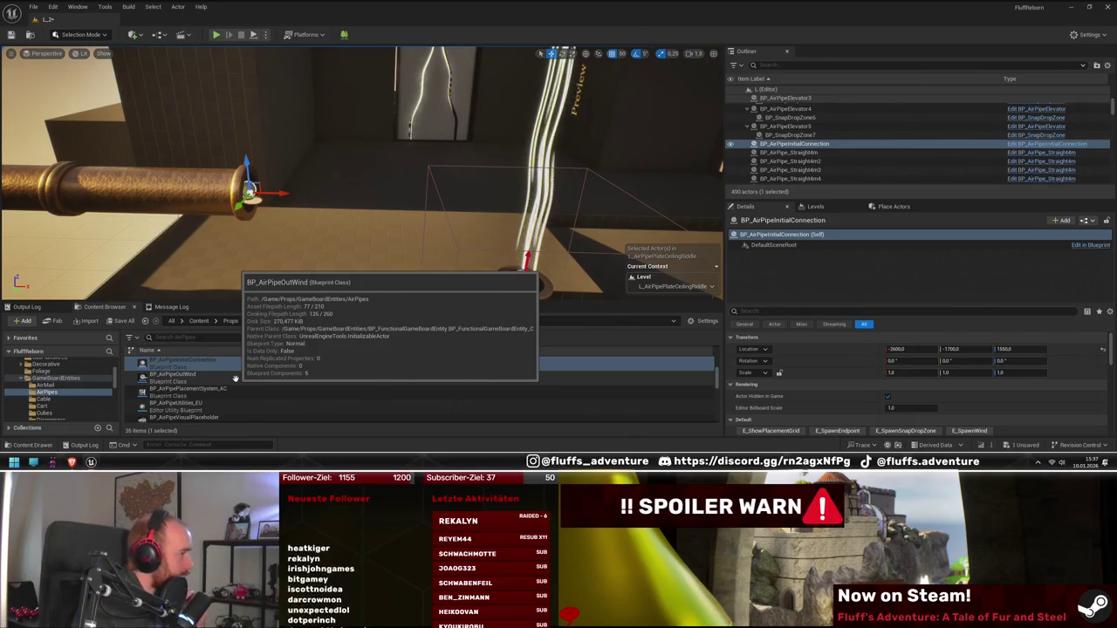
pyautogui.scroll(2, 238, 373)
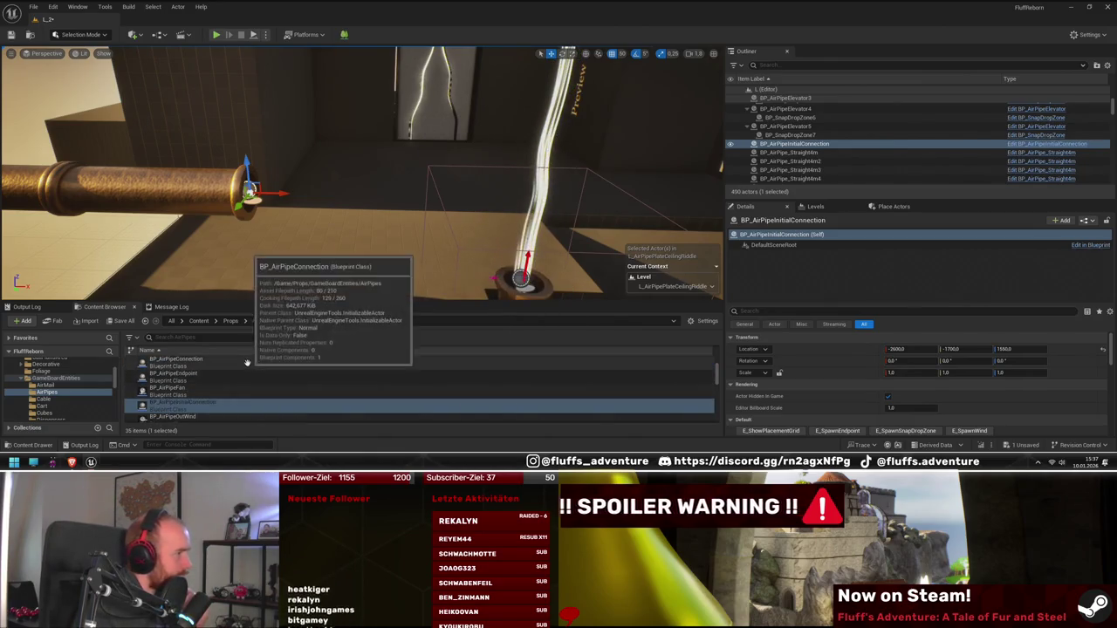
pyautogui.click(248, 362)
pyautogui.moveTo(248, 196); pyautogui.dragTo(253, 195)
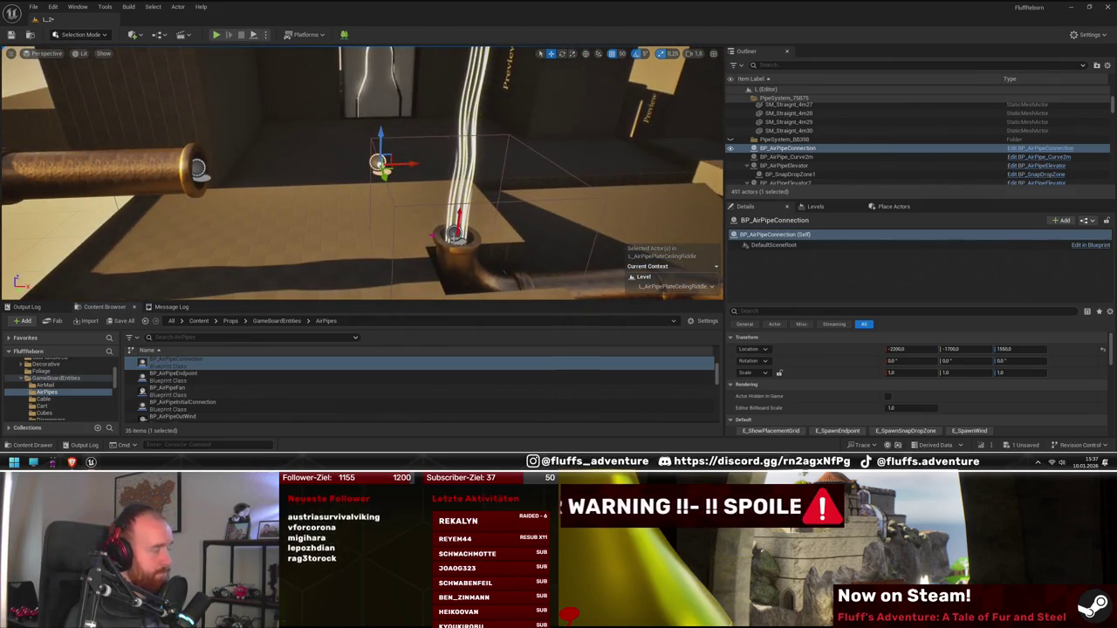
# - Attach the new connection and the left pipe end to the Nanite cube wall
pyautogui.keyDown('ctrl'); pyautogui.click(198, 168); pyautogui.keyUp('ctrl')
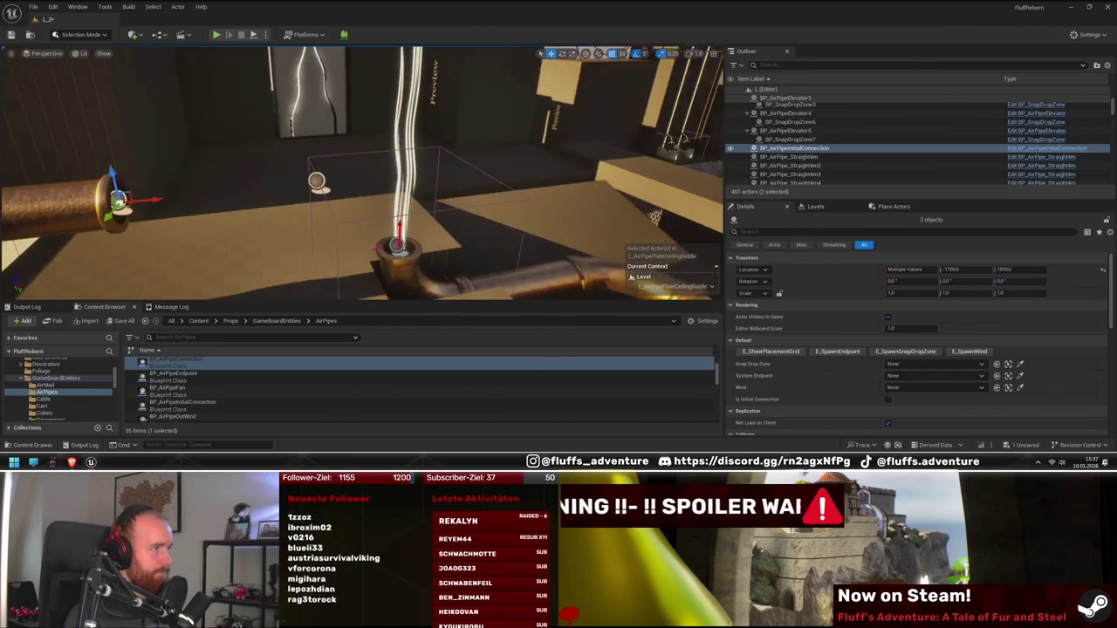
pyautogui.rightClick(342, 156)
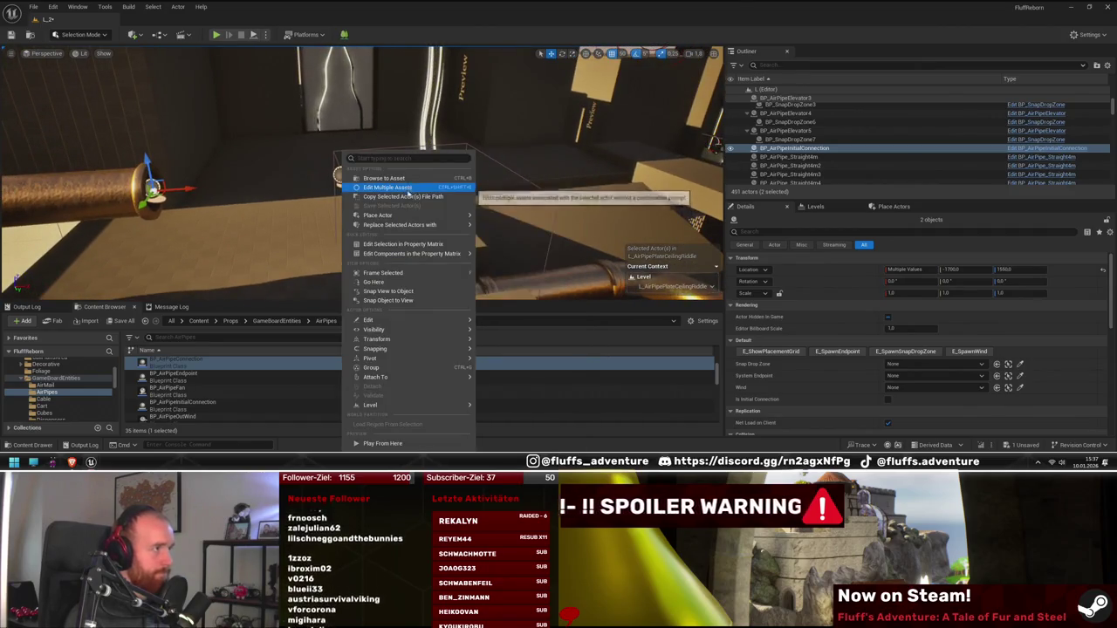
pyautogui.moveTo(407, 376)
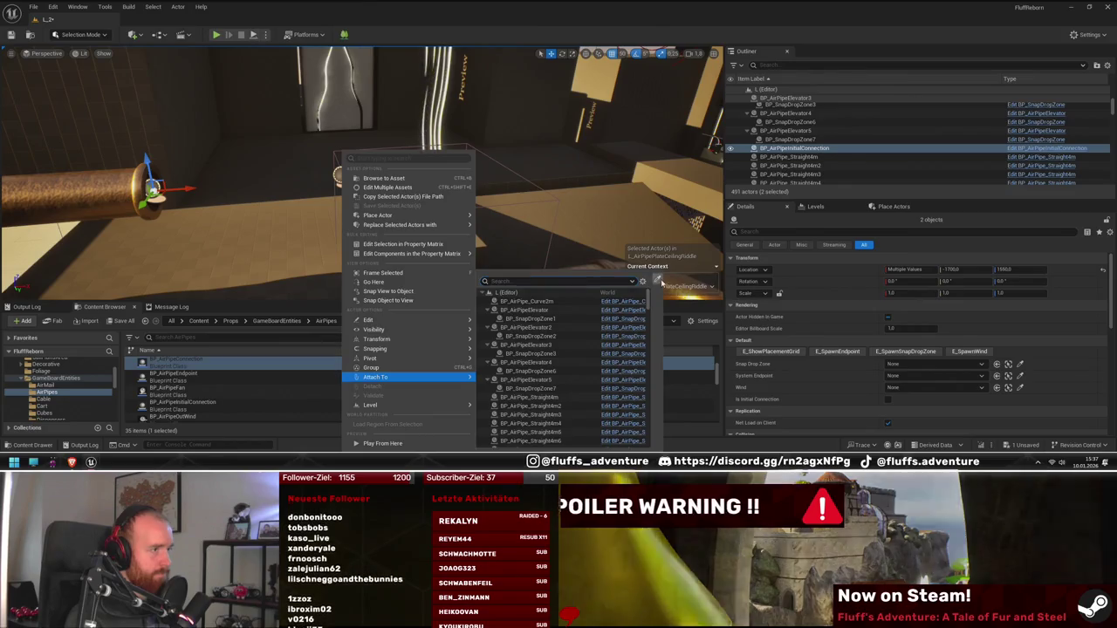
pyautogui.click(656, 280)
pyautogui.scroll(5, 430, 238)
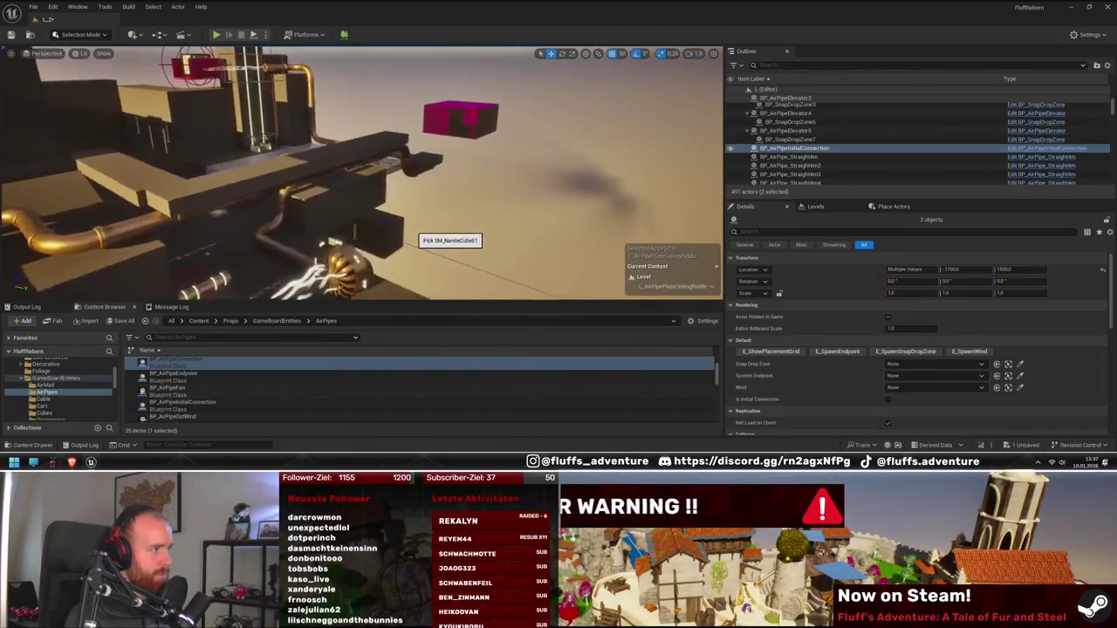
pyautogui.scroll(5, 411, 243)
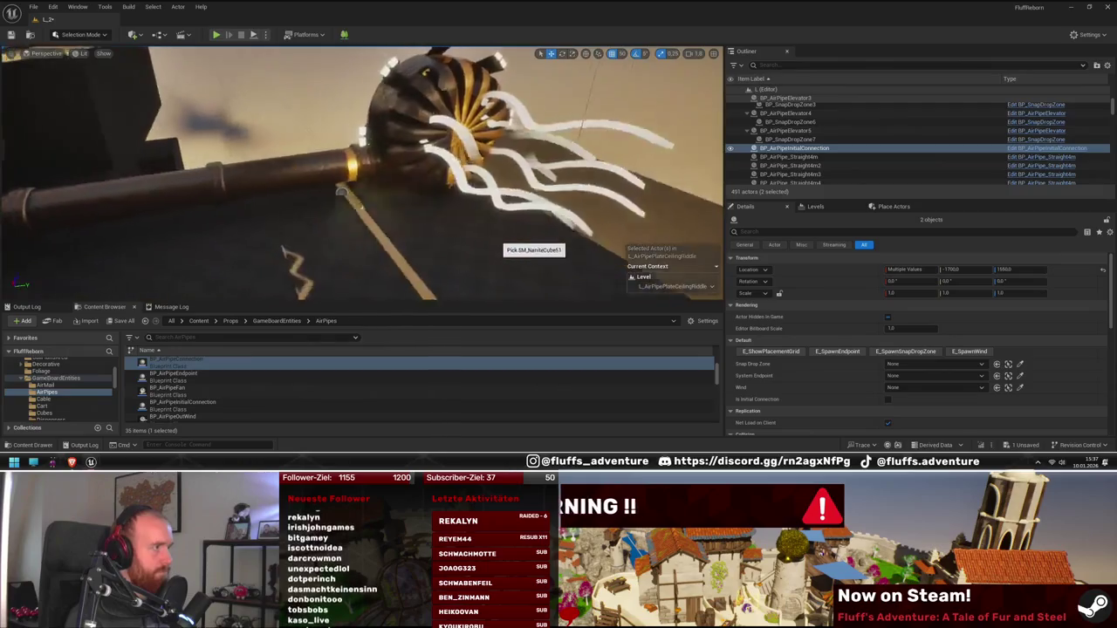
pyautogui.click(374, 226)
pyautogui.scroll(-10, 369, 219)
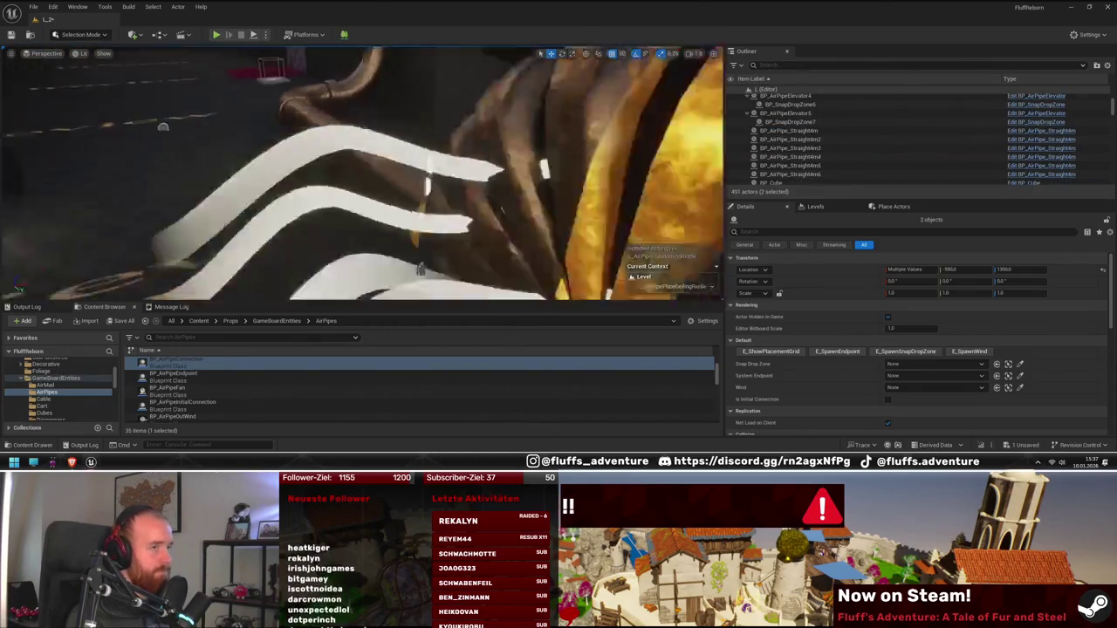
pyautogui.scroll(10, 542, 194)
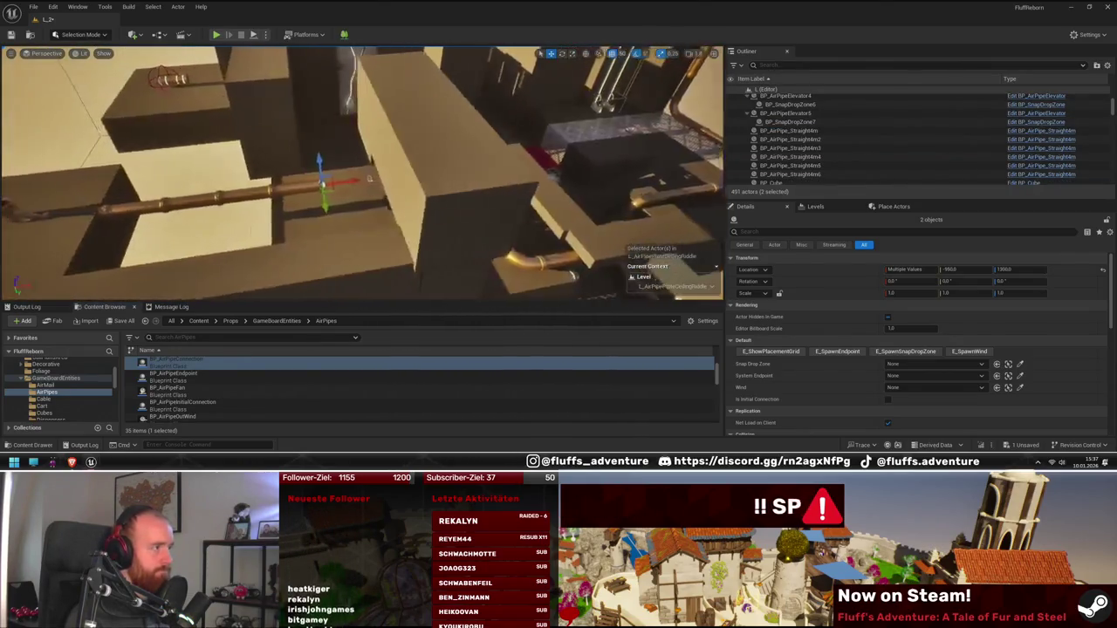
pyautogui.moveTo(542, 193)
pyautogui.mouseDown()
pyautogui.moveTo(448, 147)
pyautogui.moveTo(359, 201)
pyautogui.mouseUp()
pyautogui.click(346, 199)
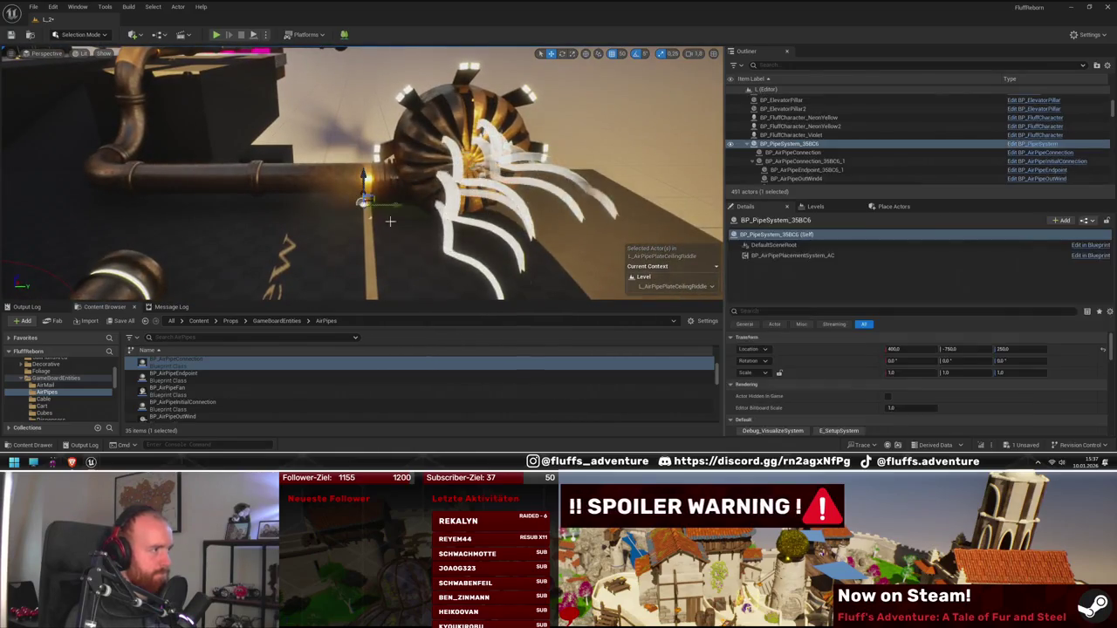
# - Run BP_AirPipeUtilities_EU on the selected pipe system to rebuild the run
pyautogui.press('f')
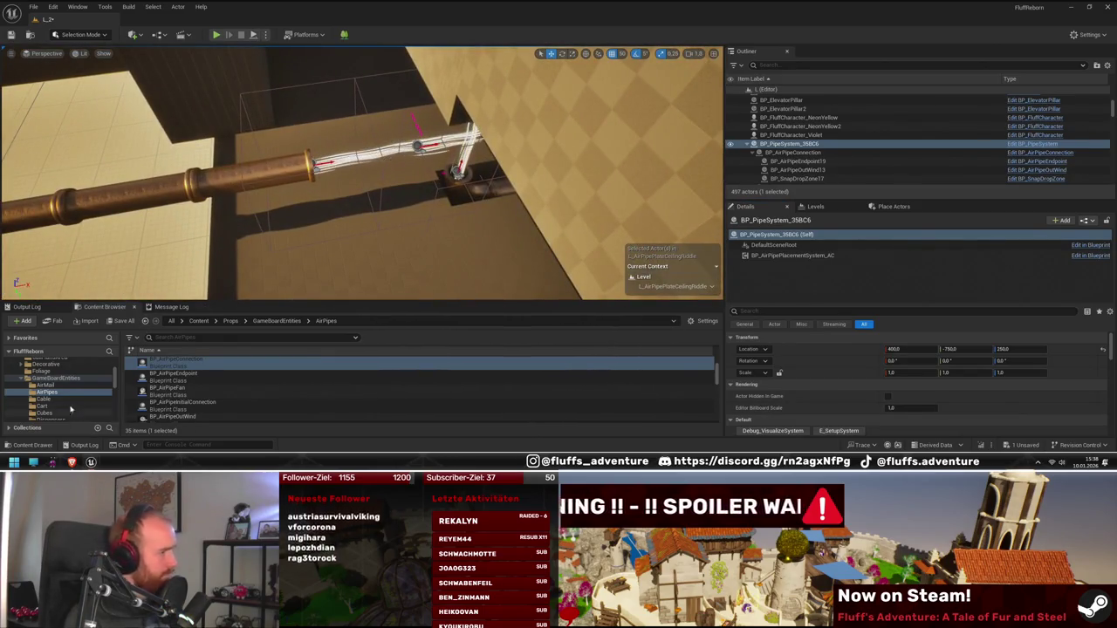
pyautogui.scroll(3, 218, 393)
pyautogui.scroll(-5, 256, 405)
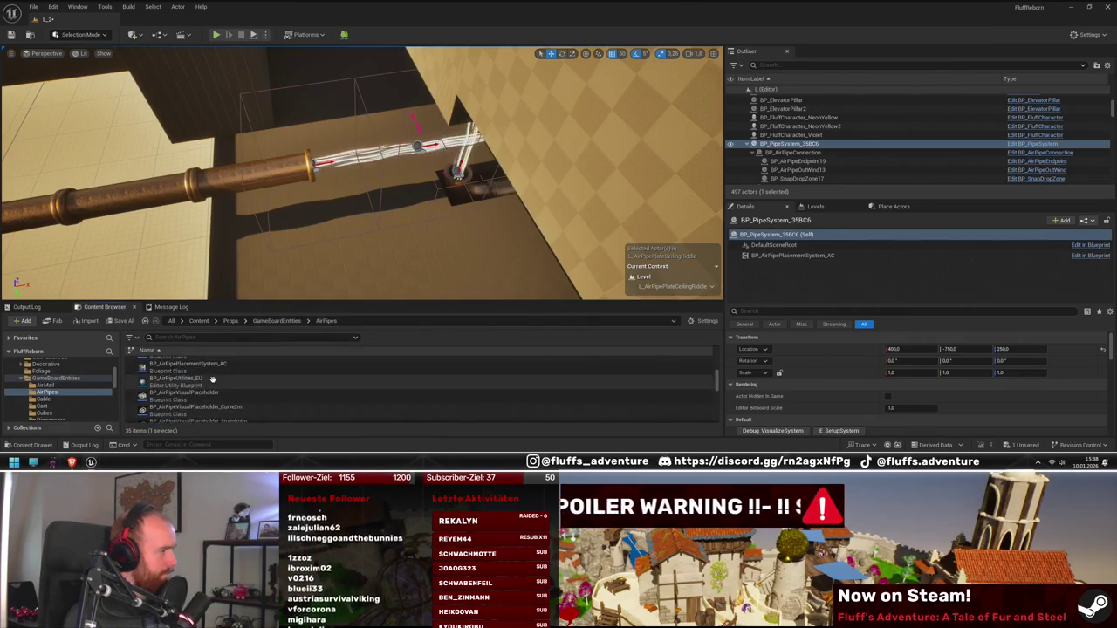
pyautogui.rightClick(212, 380)
pyautogui.click(262, 145)
pyautogui.moveTo(262, 146)
pyautogui.mouseDown()
pyautogui.moveTo(353, 172)
pyautogui.moveTo(375, 162)
pyautogui.moveTo(419, 178)
pyautogui.moveTo(436, 168)
pyautogui.moveTo(434, 188)
pyautogui.moveTo(418, 192)
pyautogui.mouseUp()
# - Inspect the rebuilt curves SM_Curve2m13 and SM_Curve2m14 and select BP_PipeSystem_75B75
pyautogui.click(434, 193)
pyautogui.doubleClick(785, 153)
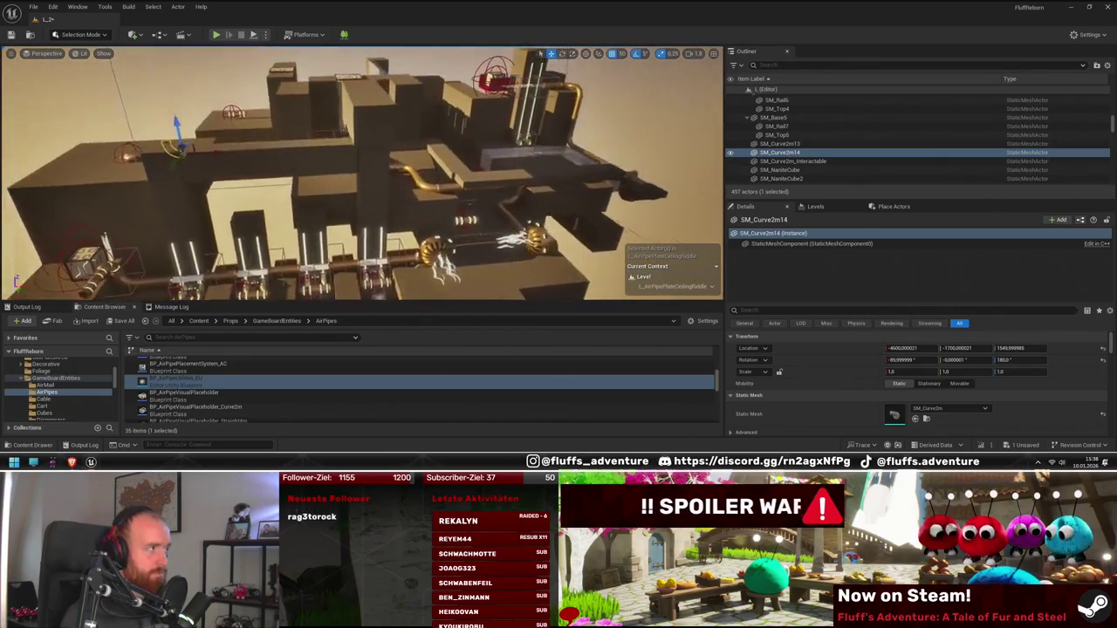
pyautogui.doubleClick(785, 143)
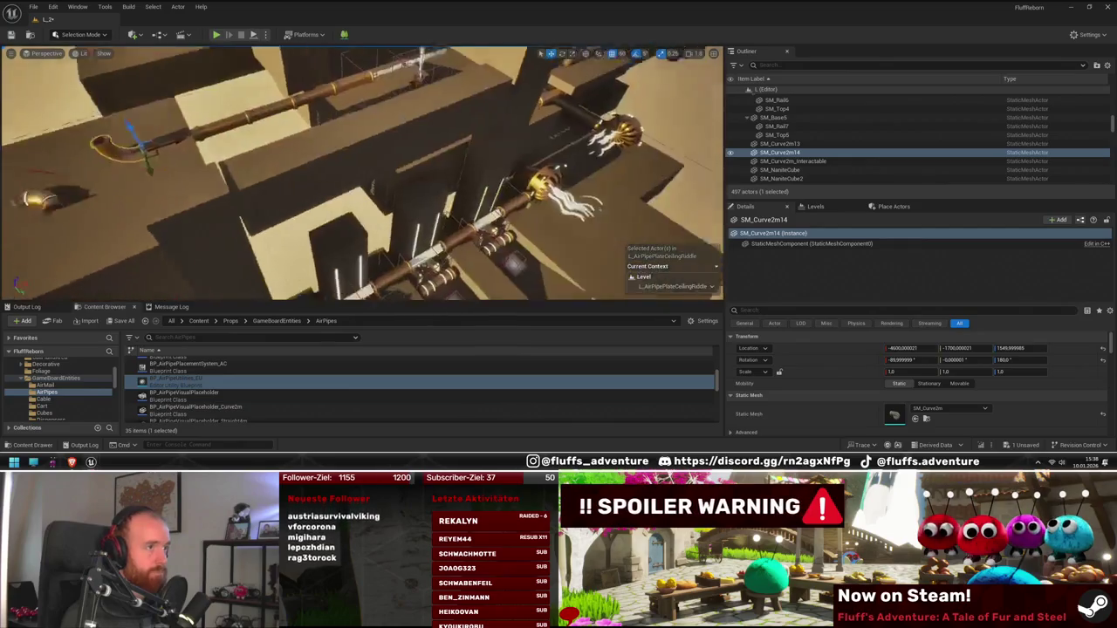
pyautogui.scroll(2, 805, 158)
pyautogui.doubleClick(790, 171)
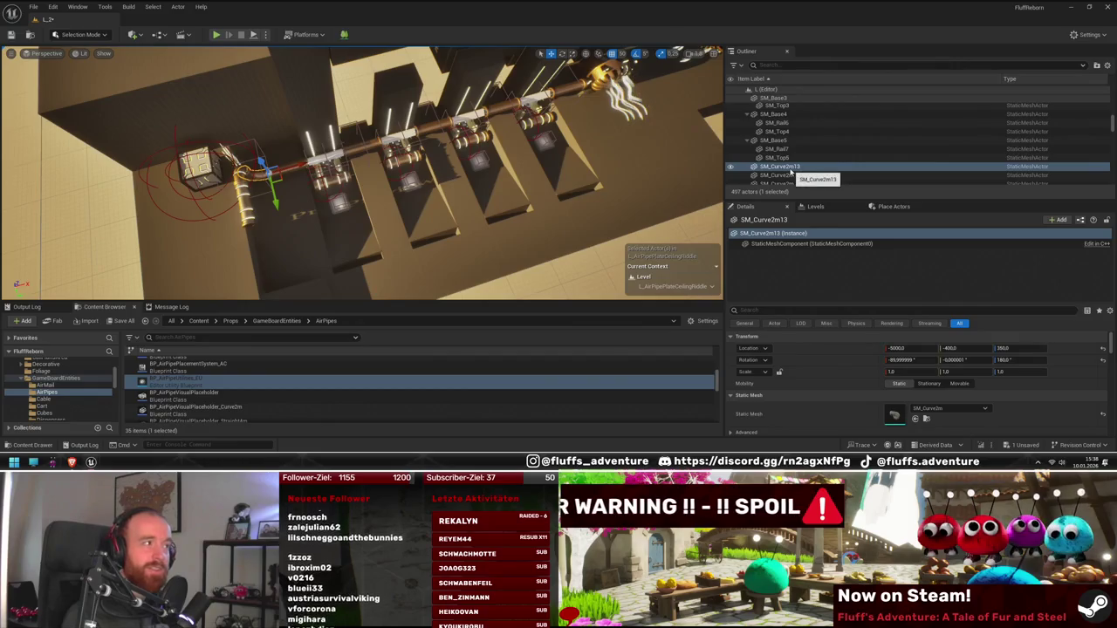
pyautogui.moveTo(542, 198); pyautogui.dragTo(541, 198)
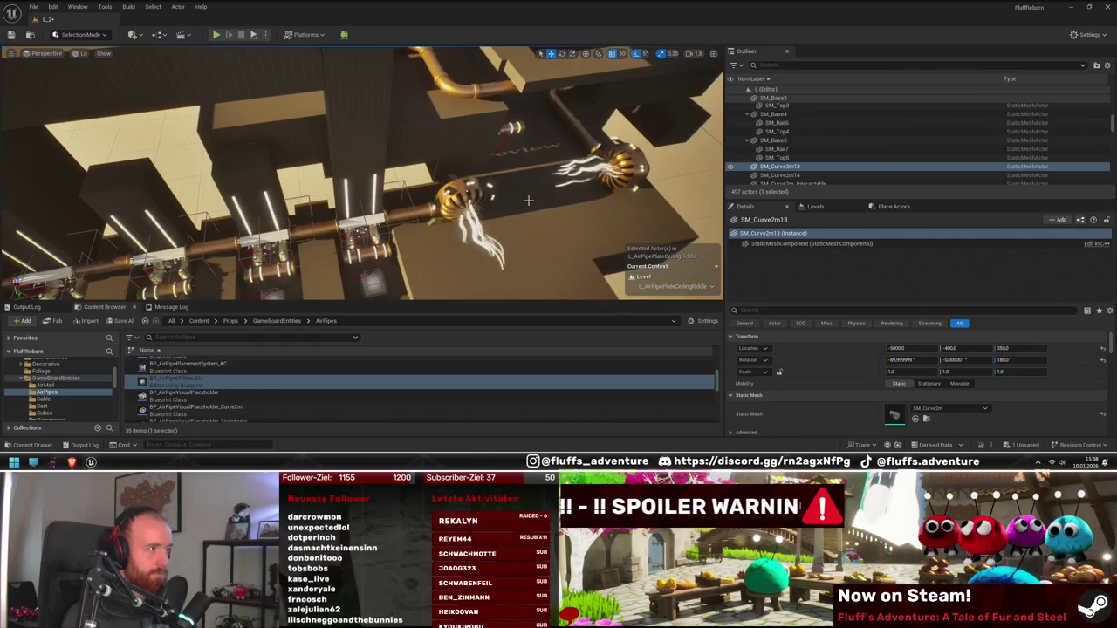
pyautogui.moveTo(433, 221); pyautogui.dragTo(422, 208)
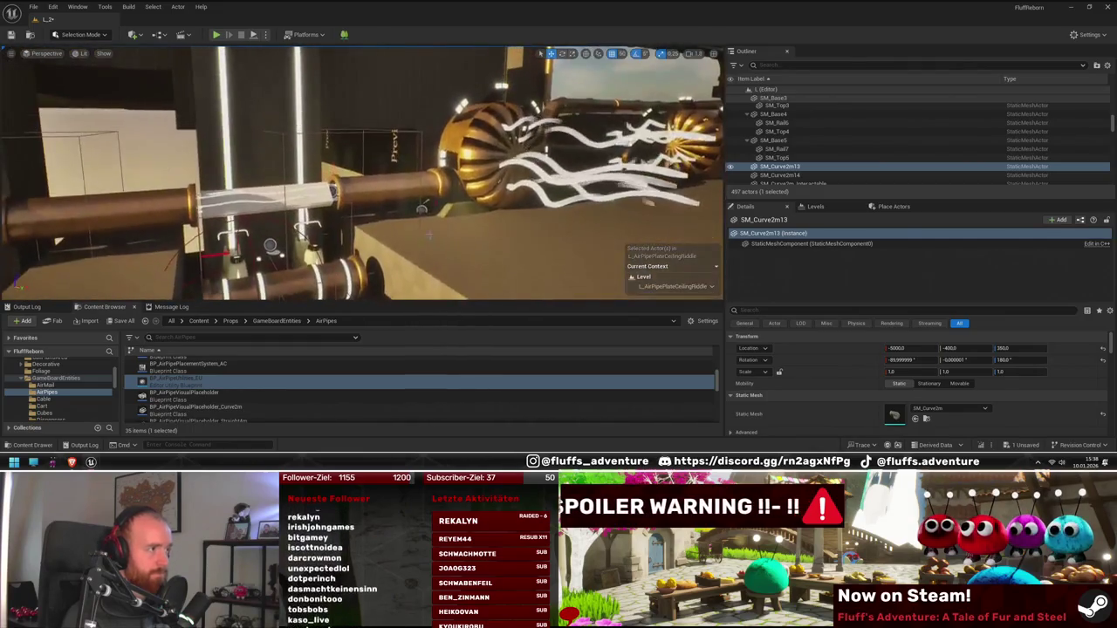
pyautogui.click(422, 207)
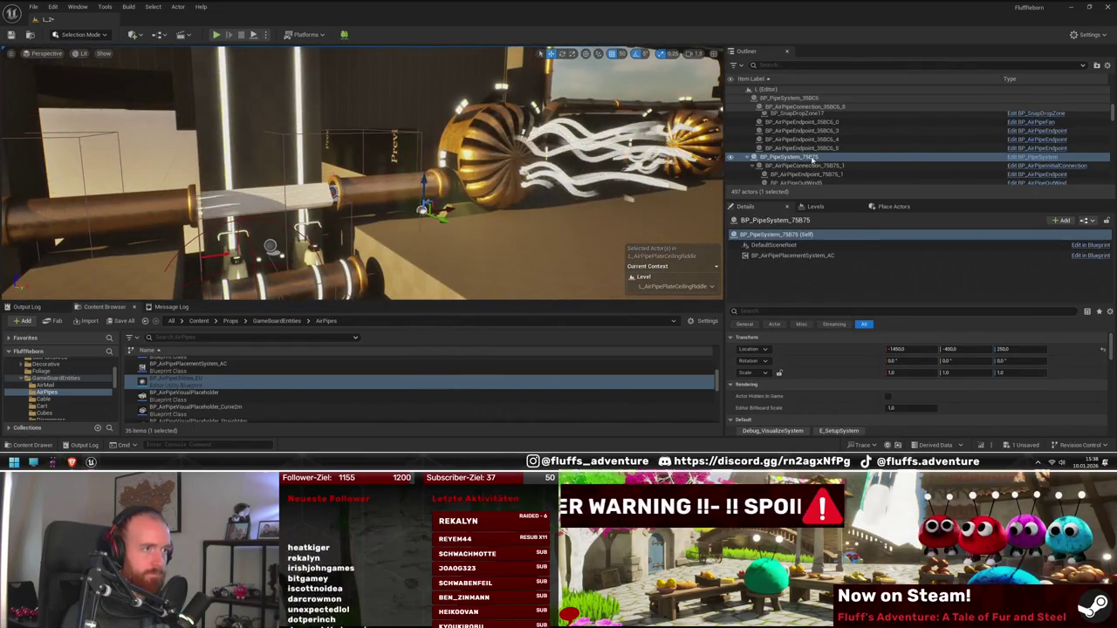
# - Move SM_Curve2m13 into the PipeSystem folder in the Outliner
pyautogui.moveTo(421, 208); pyautogui.dragTo(422, 208)
pyautogui.click(353, 249)
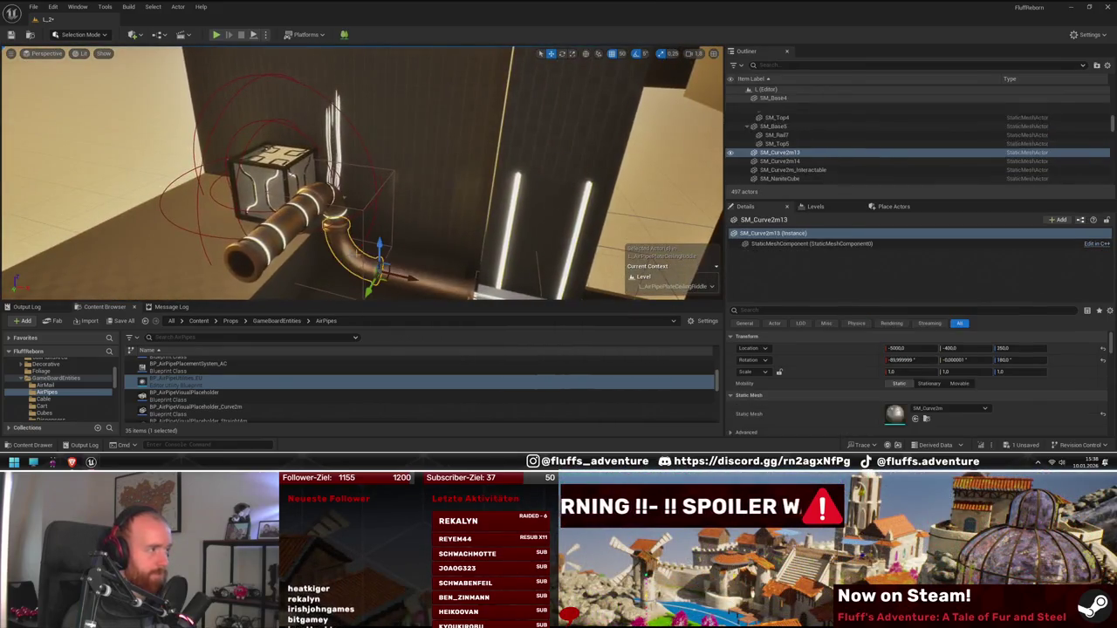
pyautogui.rightClick(796, 148)
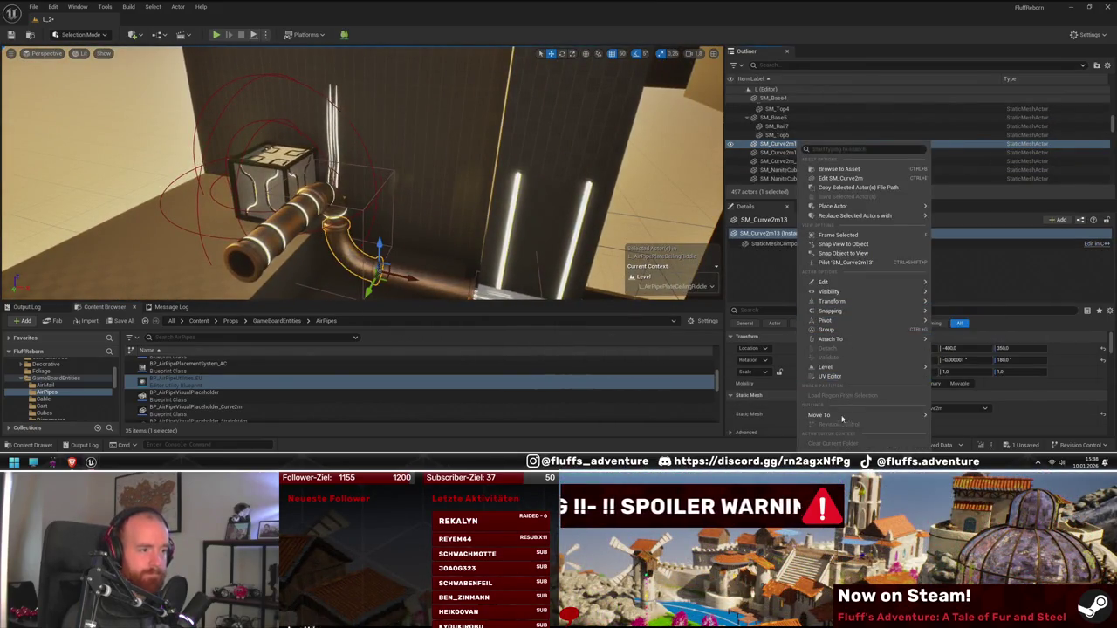
pyautogui.moveTo(843, 415)
pyautogui.click(998, 438)
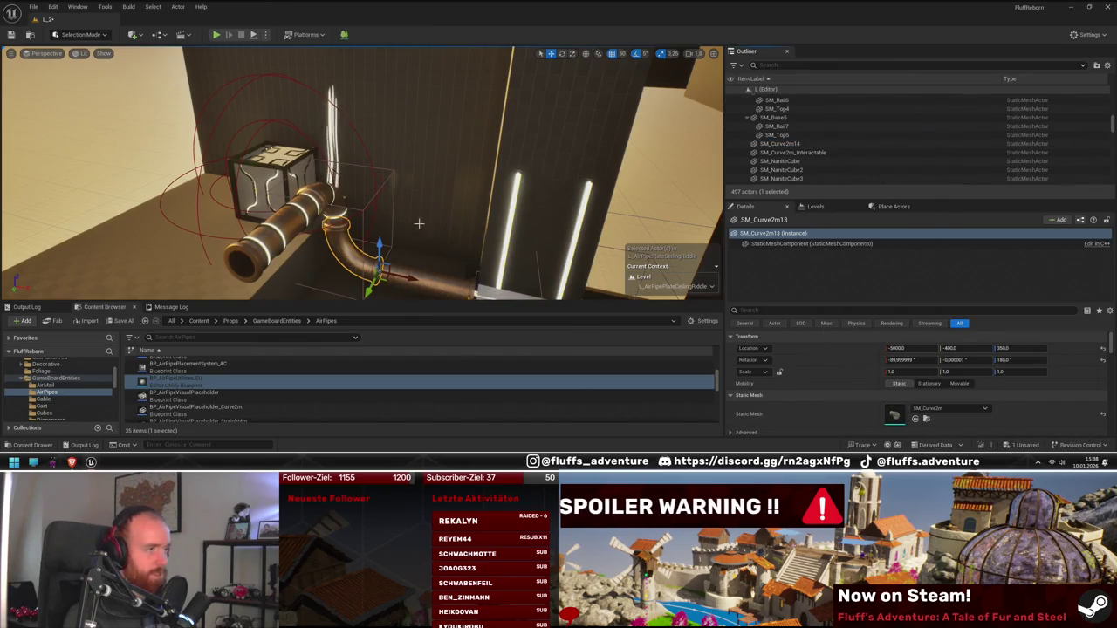
# - Review SM_Curve2m14 from above, then launch a playtest from the toolbar
pyautogui.doubleClick(785, 144)
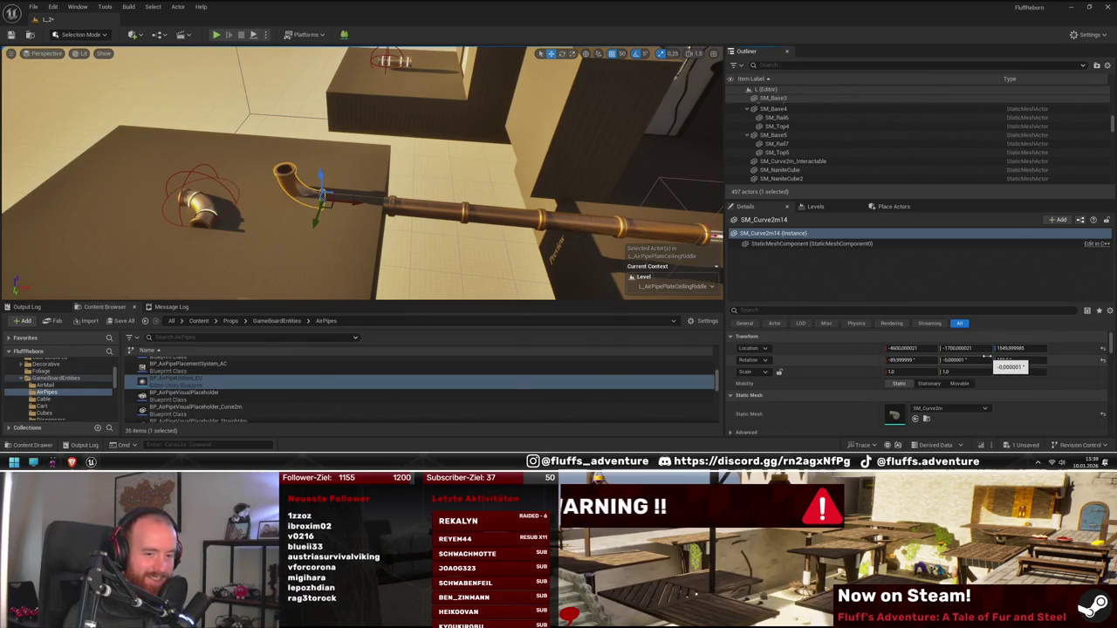
pyautogui.moveTo(549, 236)
pyautogui.mouseDown()
pyautogui.moveTo(523, 280)
pyautogui.moveTo(467, 192)
pyautogui.mouseUp()
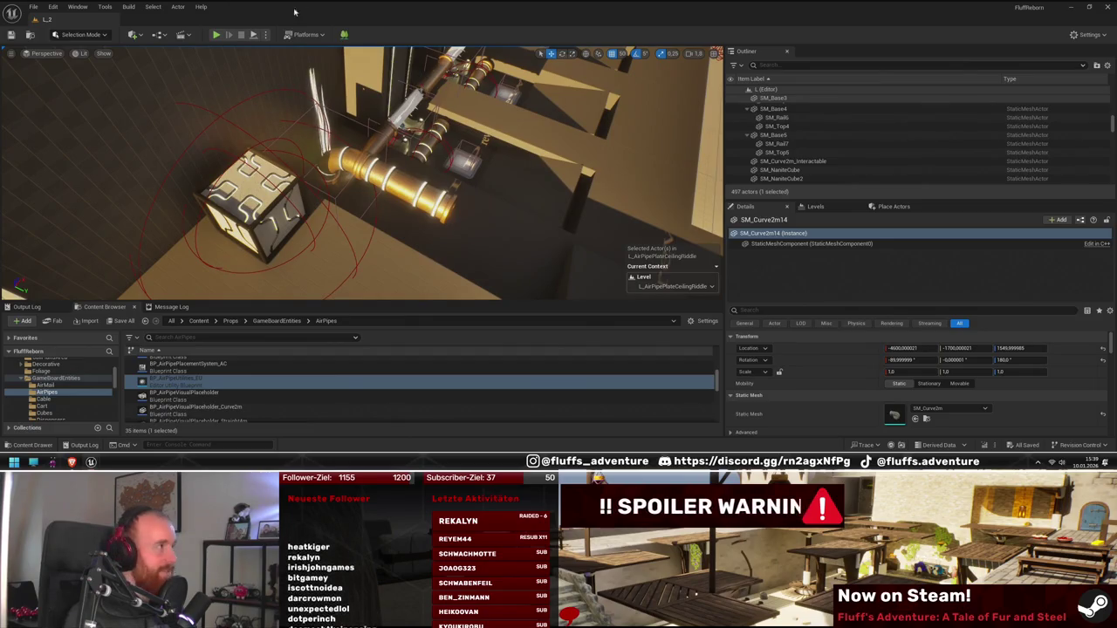
pyautogui.scroll(3, 297, 57)
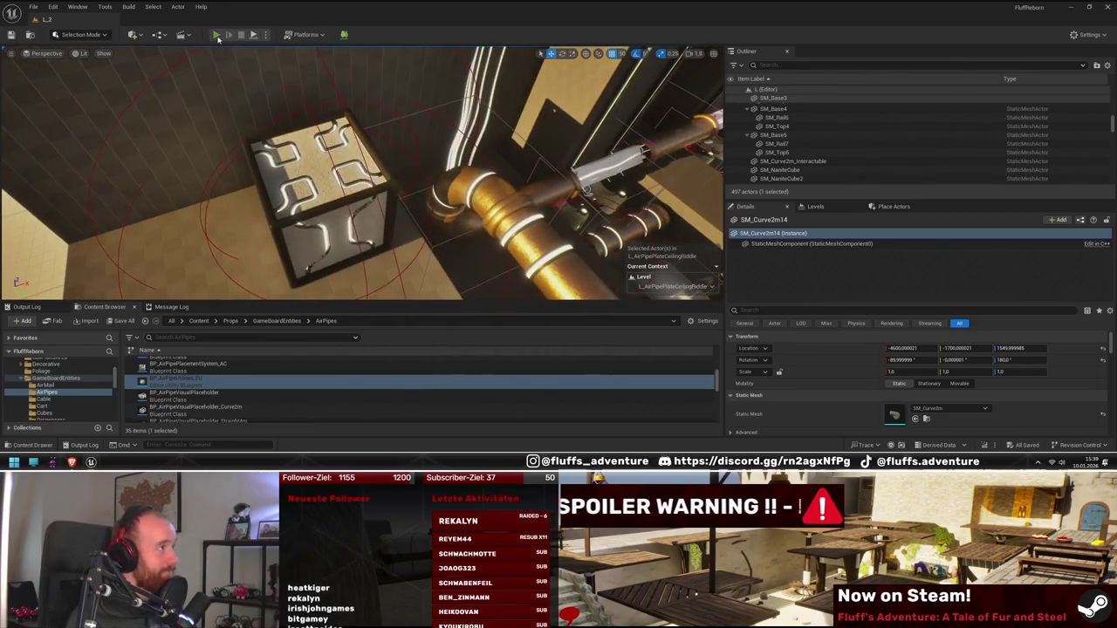
pyautogui.click(216, 35)
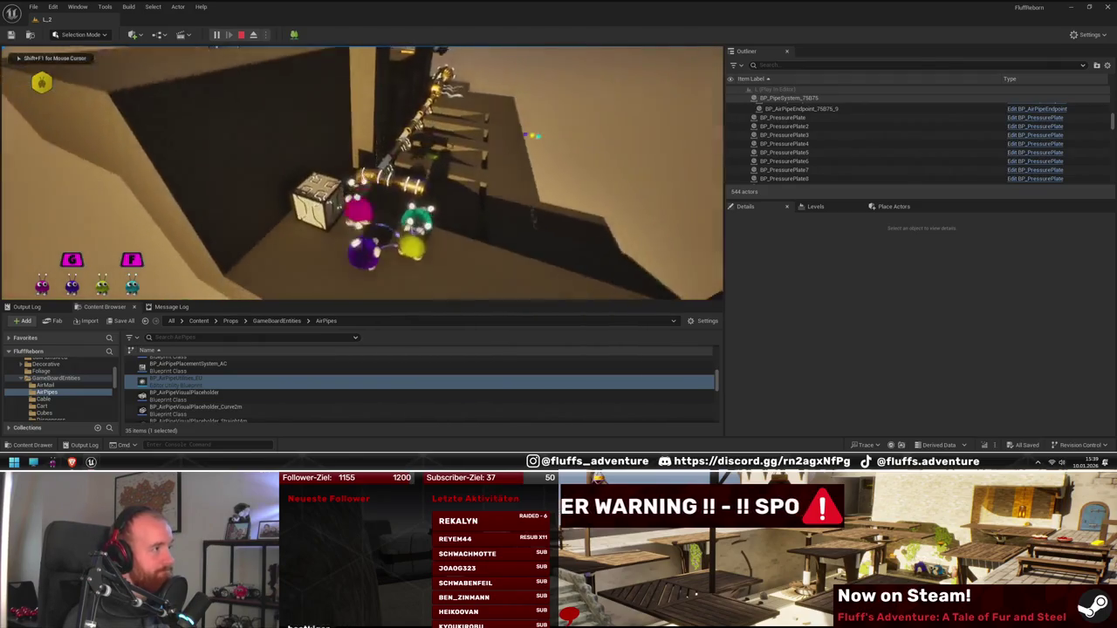
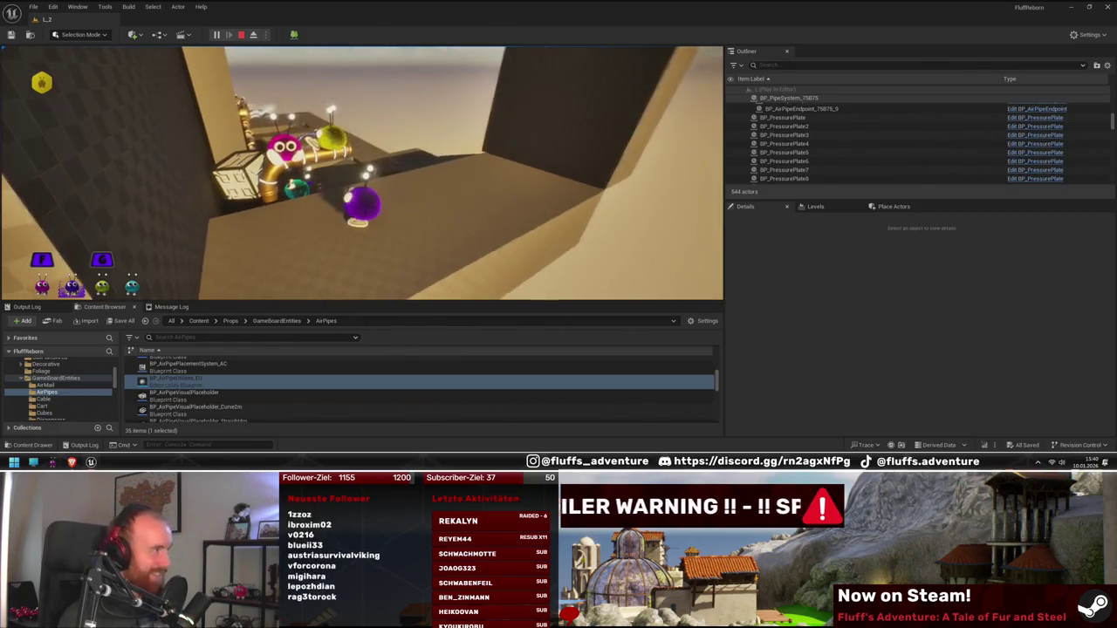
# - Stop the playtest, select the straight pipe and a wall cube, then drag out a cube copy
pyautogui.press('Escape')
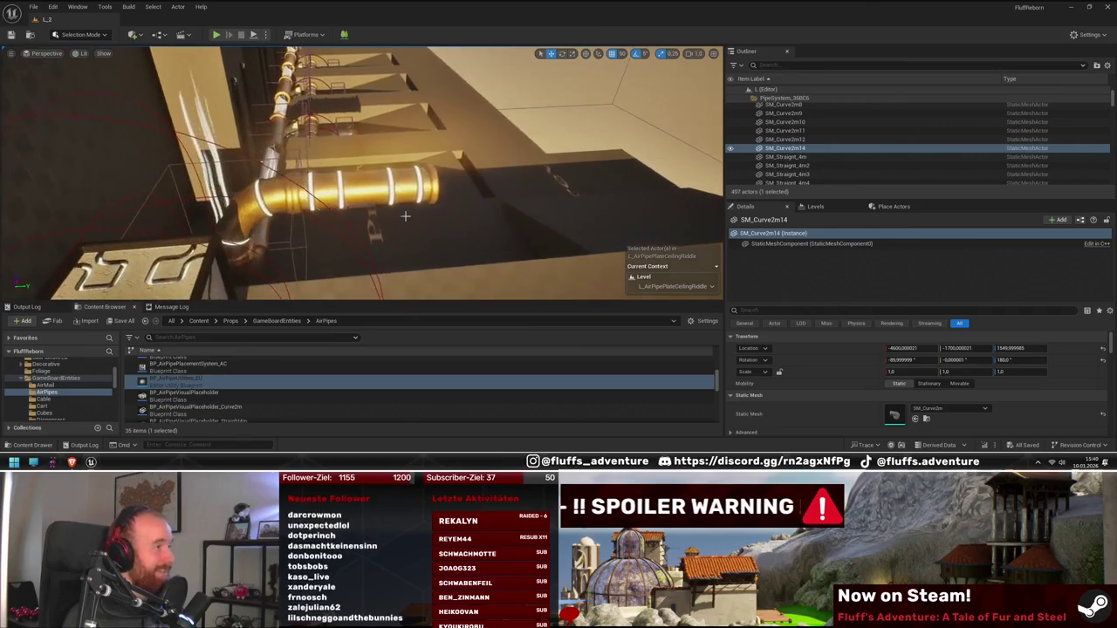
pyautogui.click(366, 200)
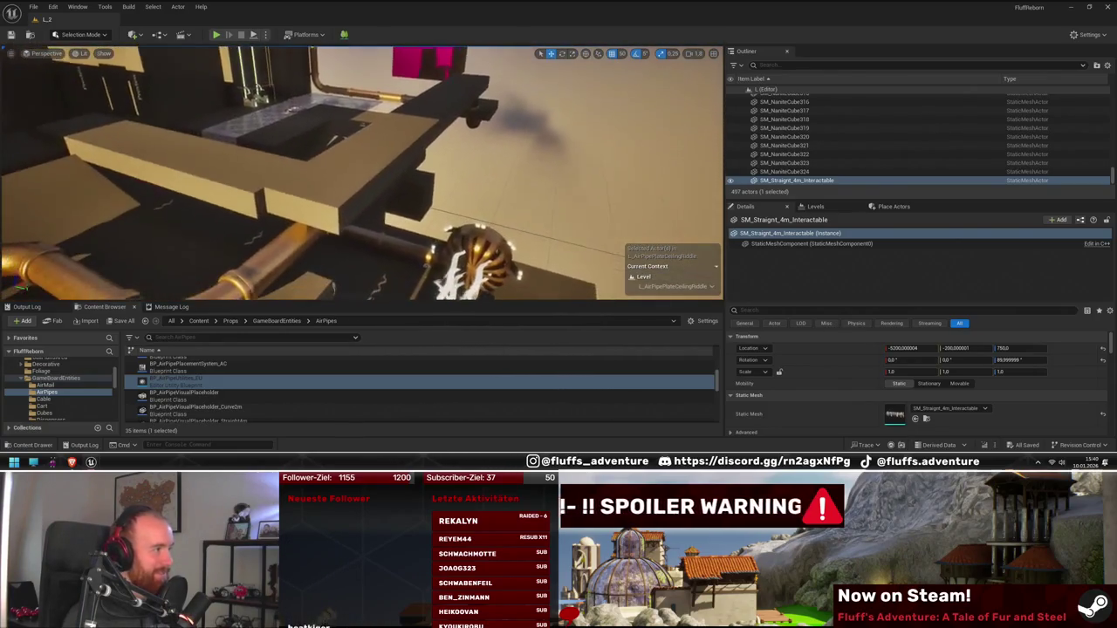
pyautogui.click(259, 122)
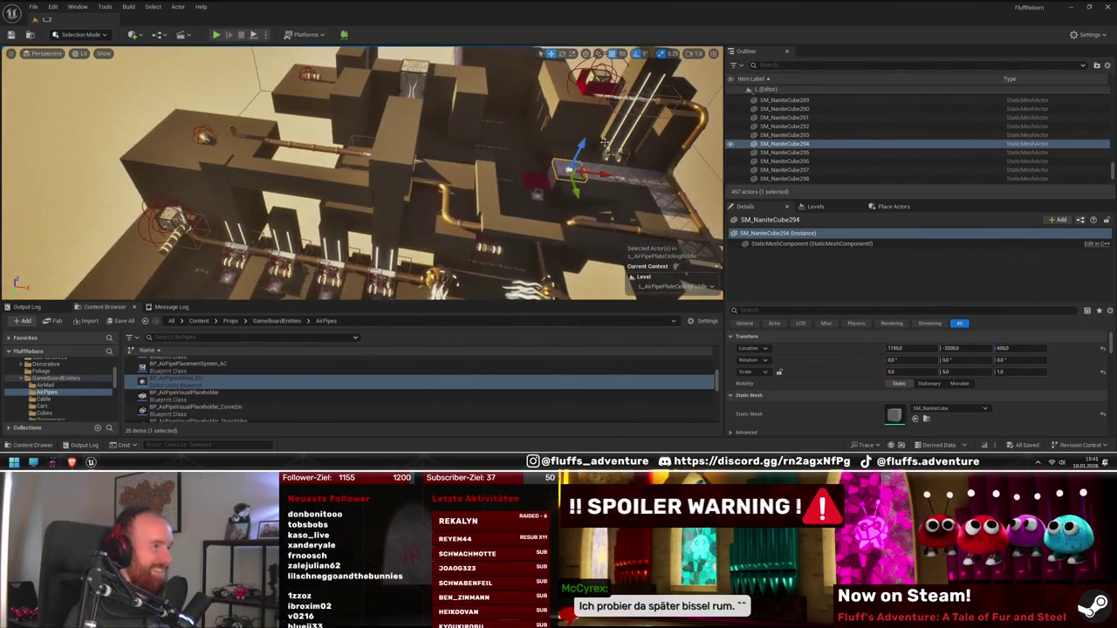
pyautogui.moveTo(602, 177); pyautogui.dragTo(262, 131)
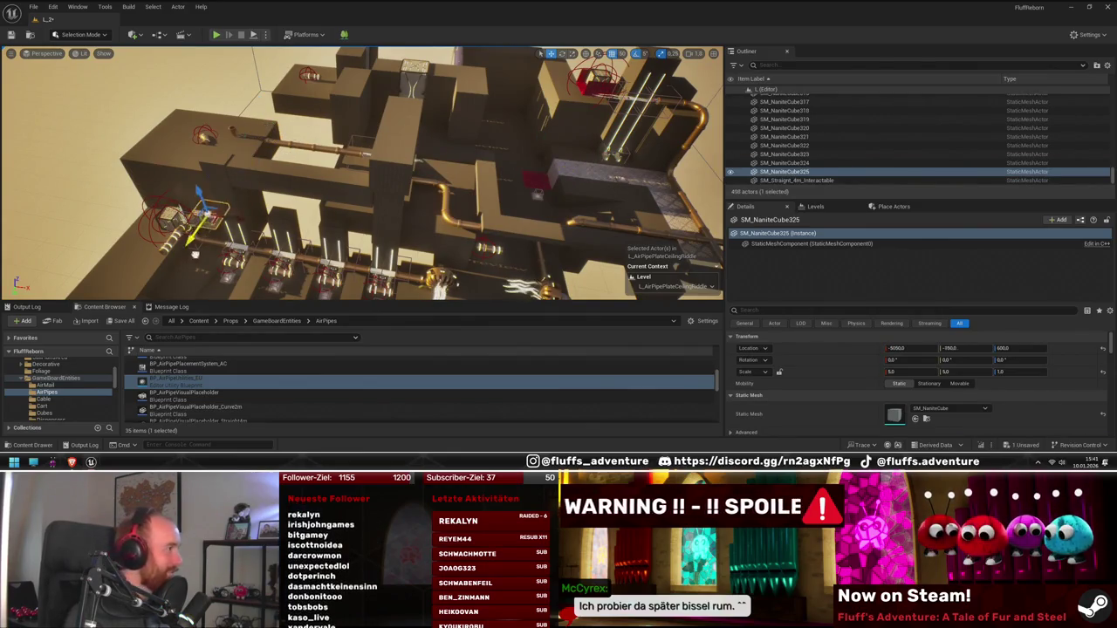
pyautogui.press('e')
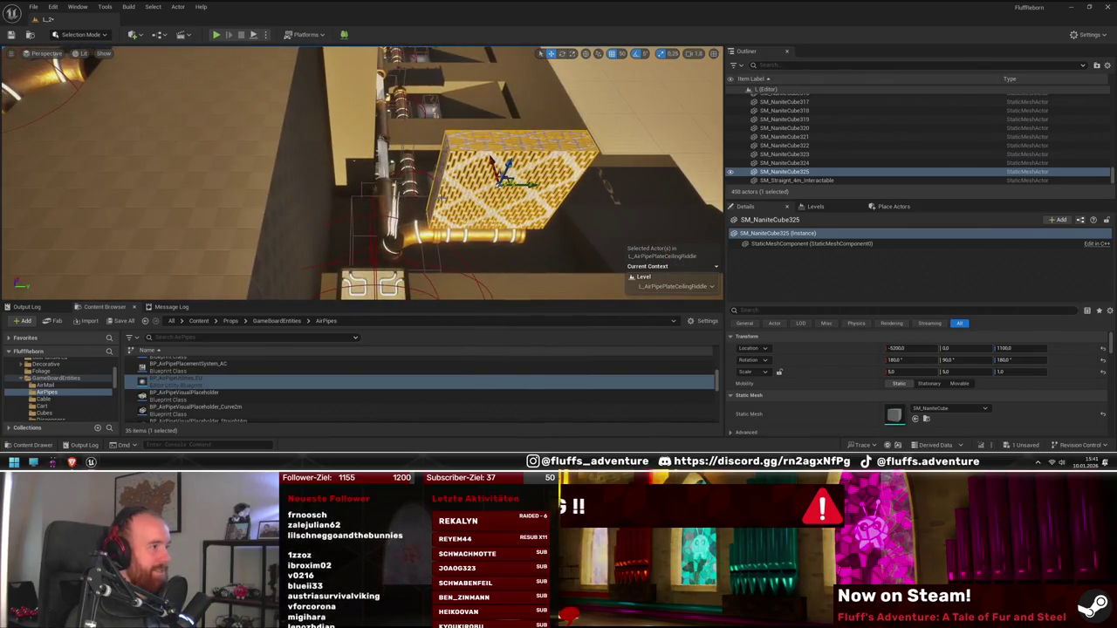
pyautogui.moveTo(485, 212)
pyautogui.mouseDown()
pyautogui.moveTo(440, 220)
pyautogui.moveTo(471, 201)
pyautogui.moveTo(443, 214)
pyautogui.mouseUp()
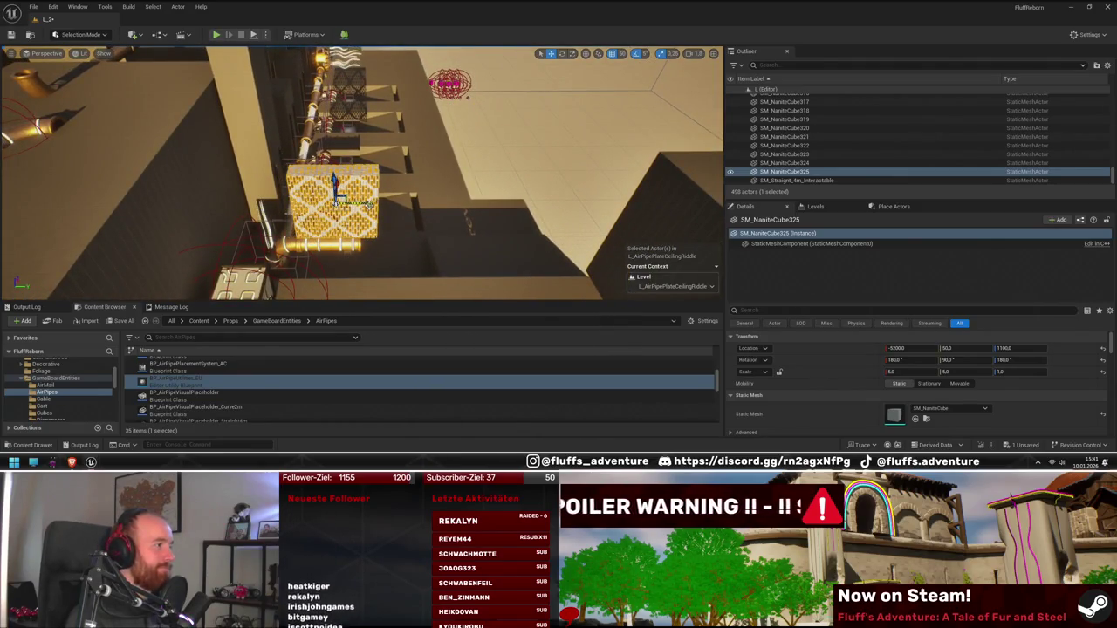
pyautogui.moveTo(443, 214); pyautogui.dragTo(398, 226)
pyautogui.press('Delete')
pyautogui.moveTo(553, 192); pyautogui.dragTo(424, 227)
pyautogui.moveTo(477, 273); pyautogui.dragTo(477, 273)
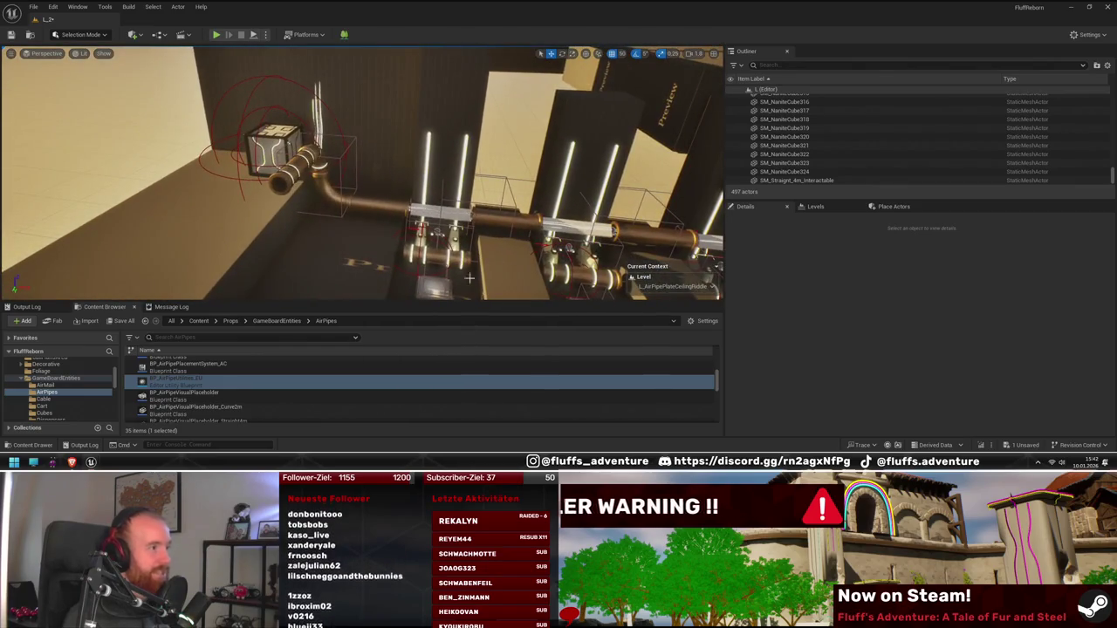
pyautogui.click(437, 255)
pyautogui.moveTo(436, 255); pyautogui.dragTo(382, 240)
pyautogui.moveTo(422, 273); pyautogui.dragTo(422, 273)
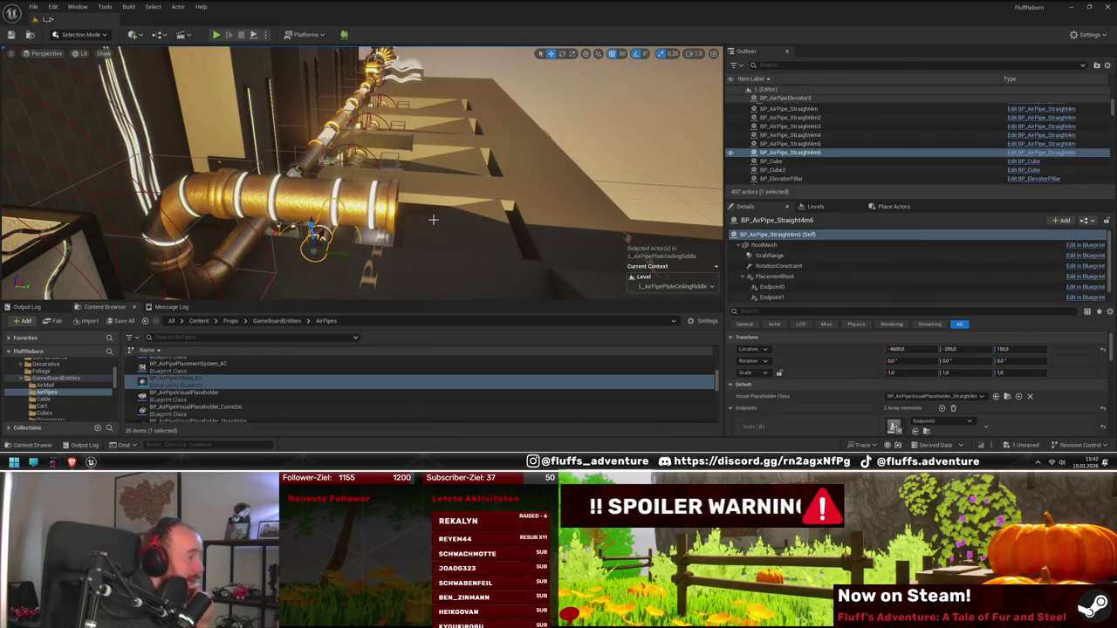
pyautogui.moveTo(434, 221); pyautogui.dragTo(402, 218)
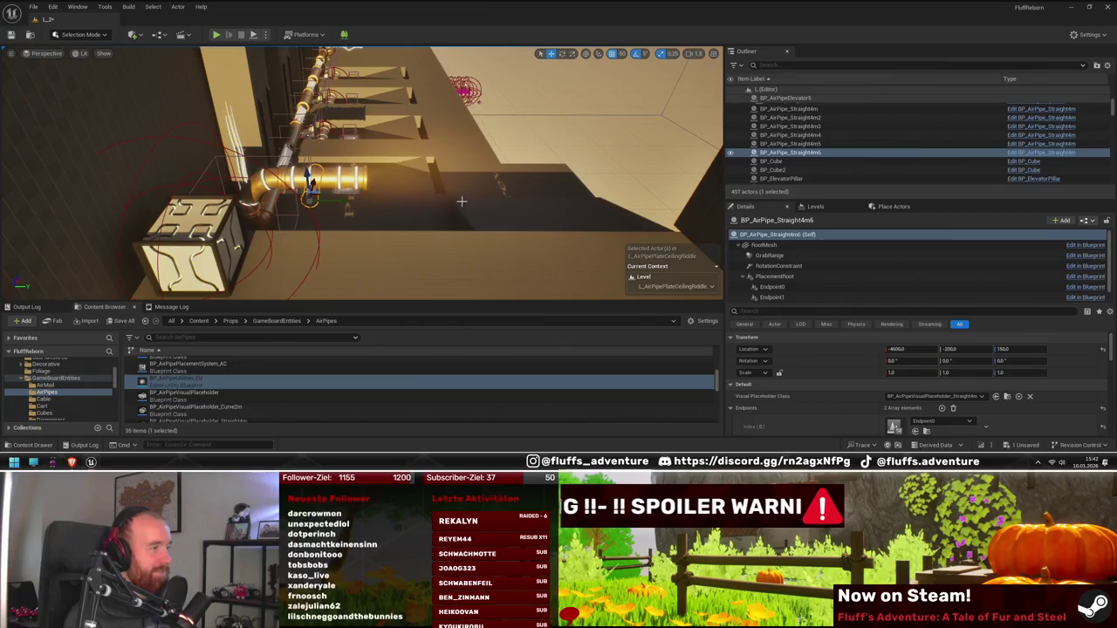
pyautogui.moveTo(357, 178)
pyautogui.mouseDown()
pyautogui.moveTo(490, 198)
pyautogui.moveTo(346, 160)
pyautogui.moveTo(558, 218)
pyautogui.mouseUp()
pyautogui.click(346, 160)
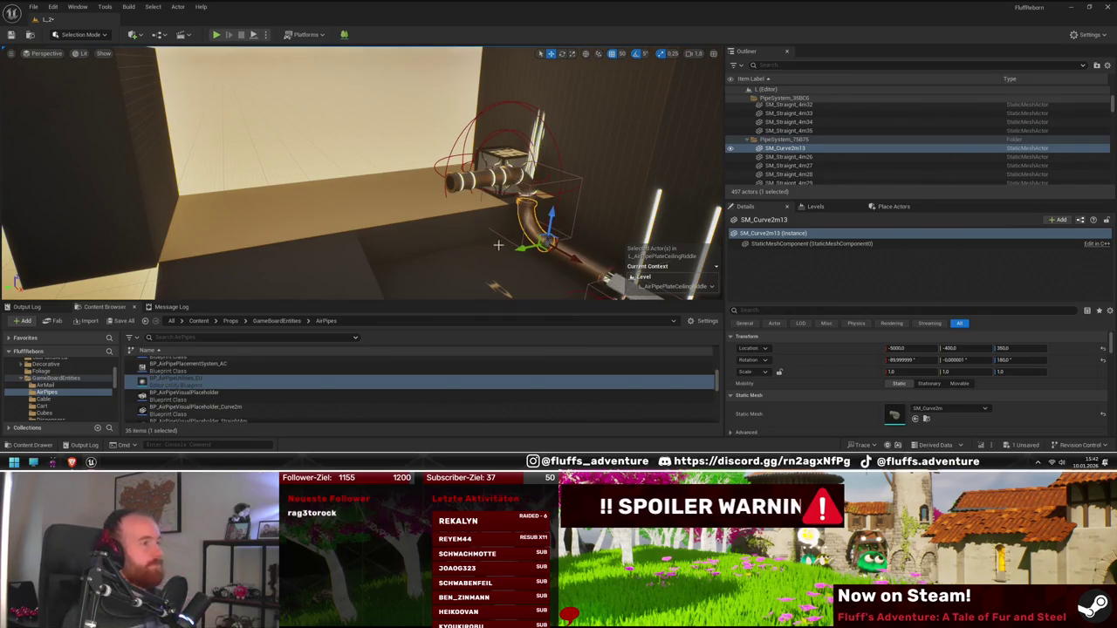
pyautogui.moveTo(504, 246); pyautogui.dragTo(496, 229)
# - Duplicate the outlet elbow, rotate and raise it in line with the pipe, then add another elbow below
pyautogui.moveTo(471, 185)
pyautogui.mouseDown()
pyautogui.moveTo(367, 183)
pyautogui.moveTo(349, 155)
pyautogui.moveTo(349, 200)
pyautogui.mouseUp()
pyautogui.press('e')
pyautogui.press('w')
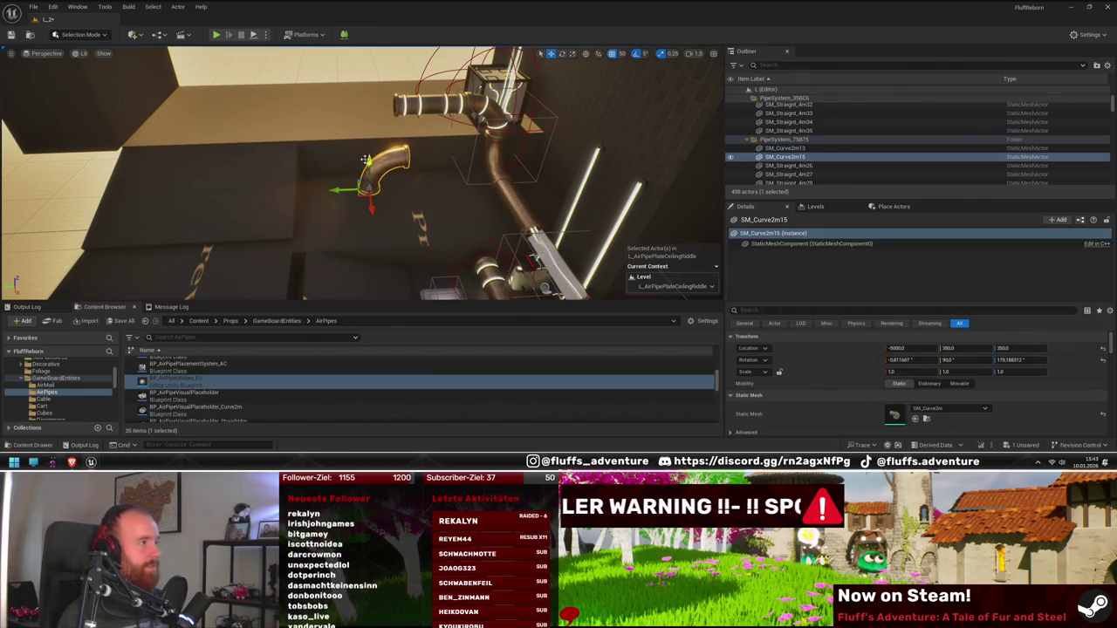
pyautogui.moveTo(365, 160); pyautogui.dragTo(367, 109)
pyautogui.moveTo(363, 209)
pyautogui.mouseDown()
pyautogui.moveTo(387, 206)
pyautogui.moveTo(363, 209)
pyautogui.mouseUp()
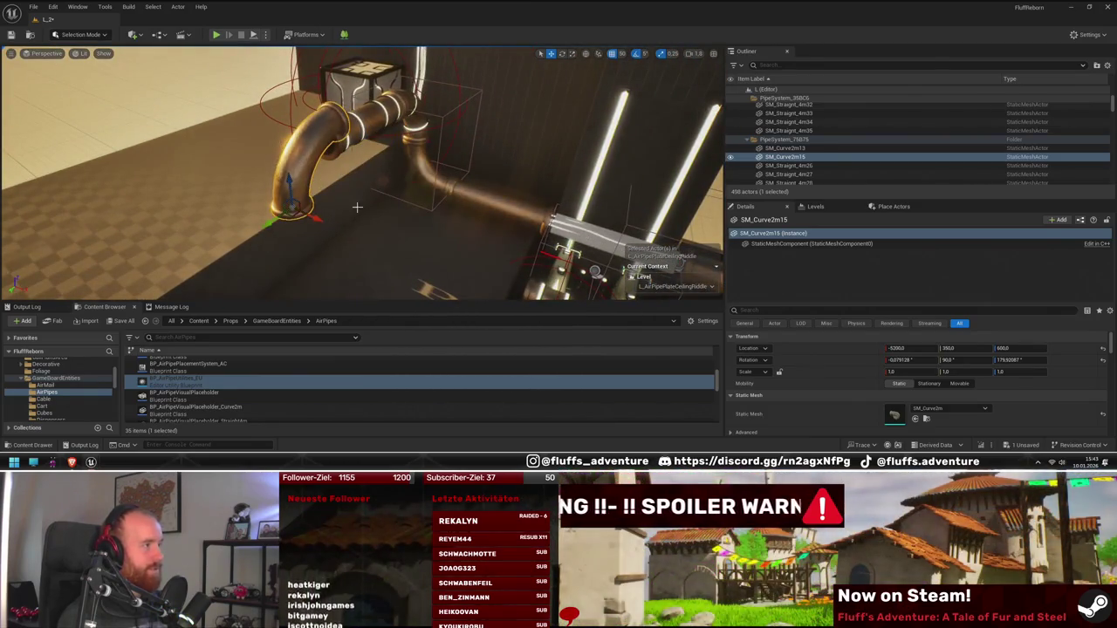
pyautogui.moveTo(293, 207)
pyautogui.mouseDown()
pyautogui.moveTo(319, 165)
pyautogui.moveTo(297, 161)
pyautogui.moveTo(336, 187)
pyautogui.mouseUp()
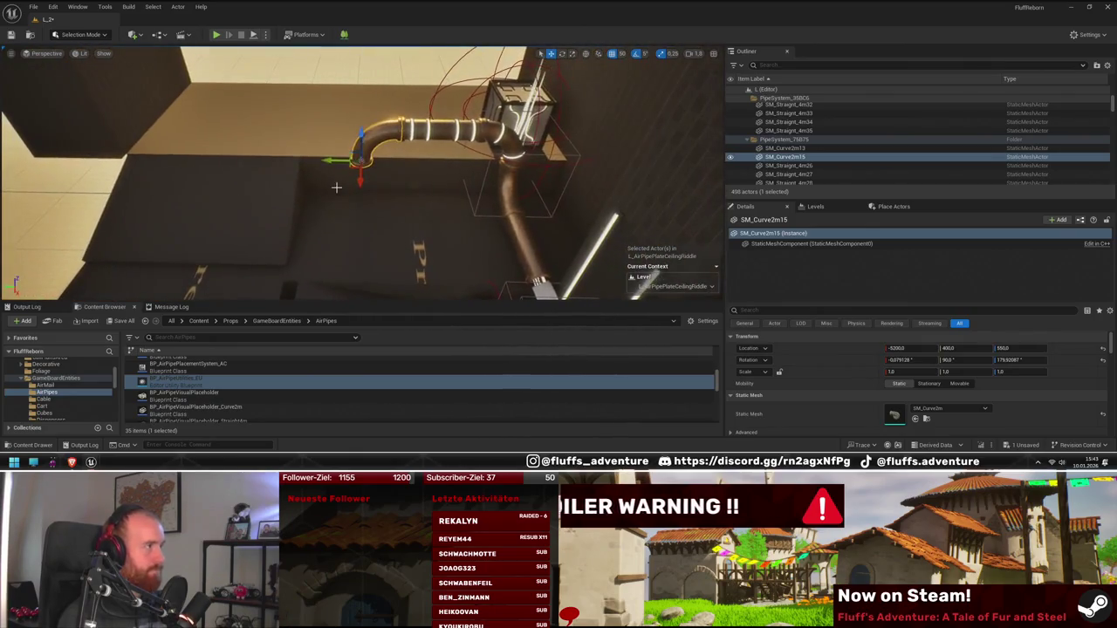
pyautogui.keyDown('alt'); pyautogui.moveTo(359, 133); pyautogui.dragTo(348, 197); pyautogui.keyUp('alt')
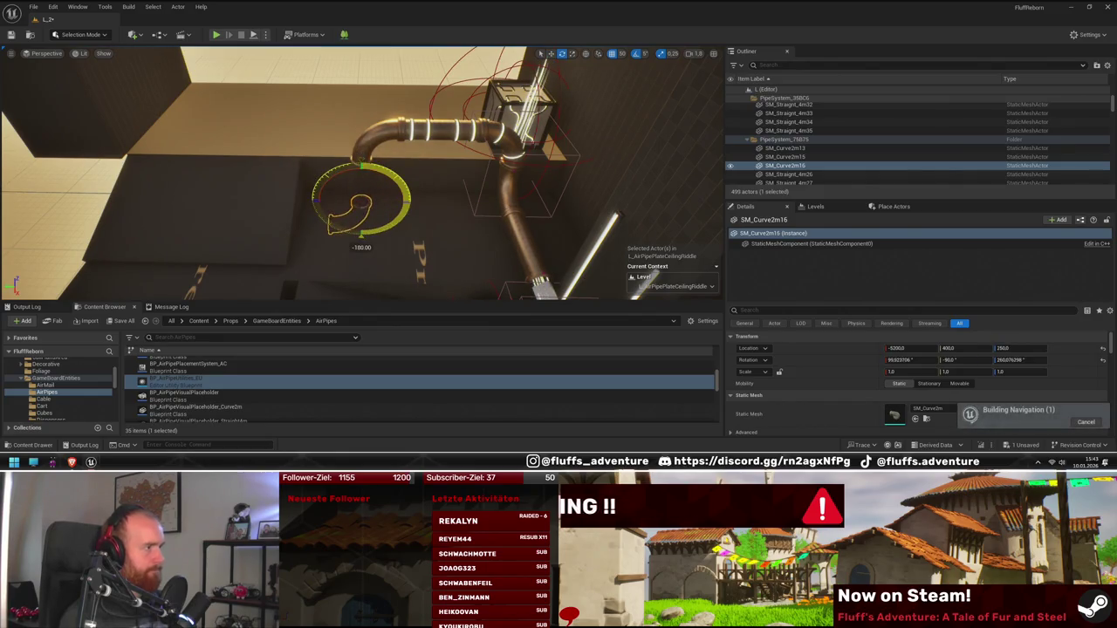
pyautogui.press('w')
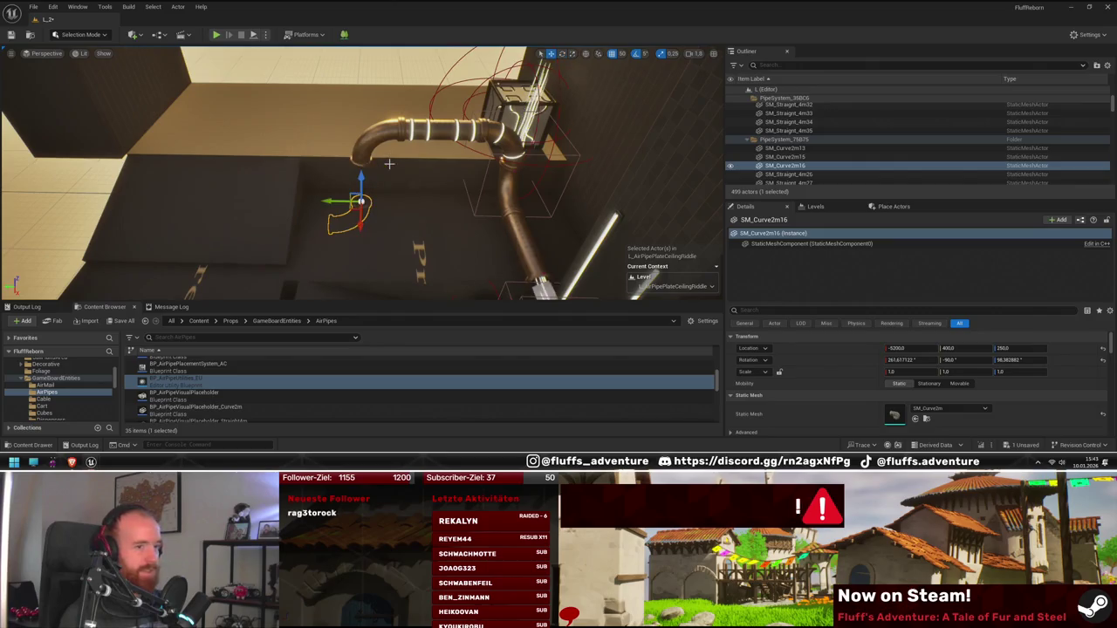
pyautogui.moveTo(371, 137); pyautogui.dragTo(372, 151)
# - Rotate a straight 4m pipe section and slide it over to meet the new elbow
pyautogui.click(452, 143)
pyautogui.moveTo(452, 143)
pyautogui.mouseDown()
pyautogui.moveTo(573, 196)
pyautogui.moveTo(621, 168)
pyautogui.mouseUp()
pyautogui.press('e')
pyautogui.press('r')
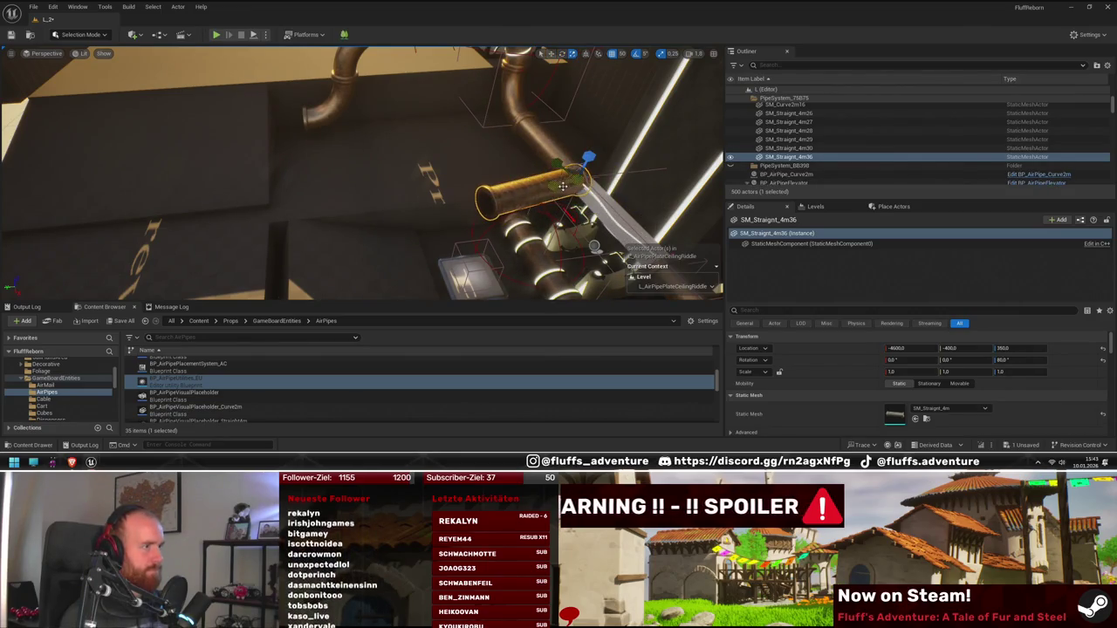
pyautogui.moveTo(566, 201); pyautogui.dragTo(602, 215)
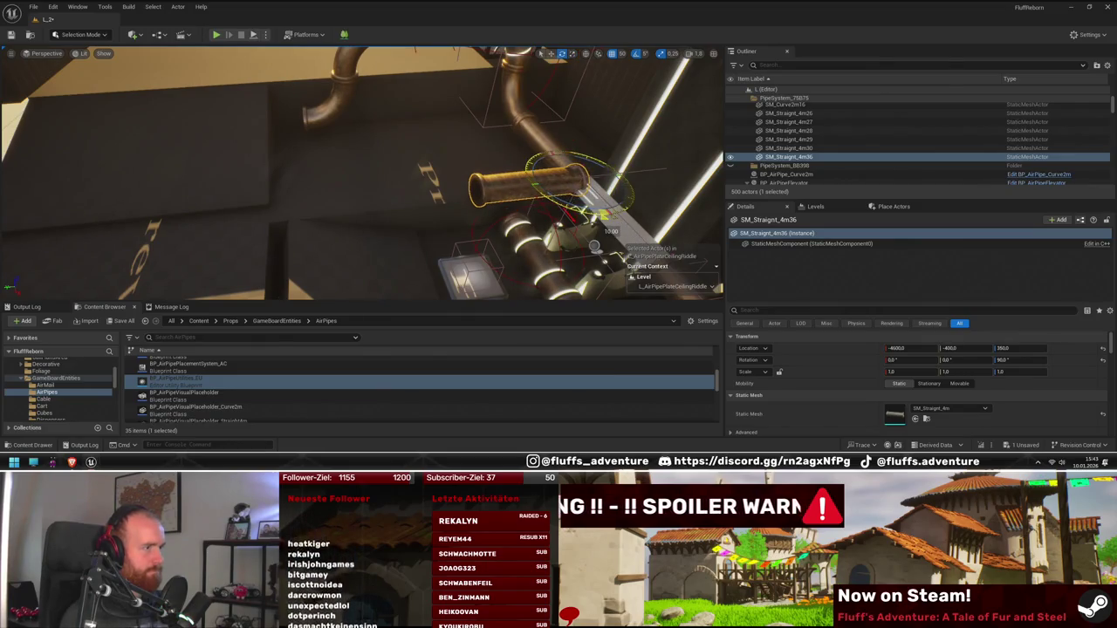
pyautogui.moveTo(561, 182)
pyautogui.mouseDown()
pyautogui.moveTo(270, 202)
pyautogui.moveTo(293, 162)
pyautogui.mouseUp()
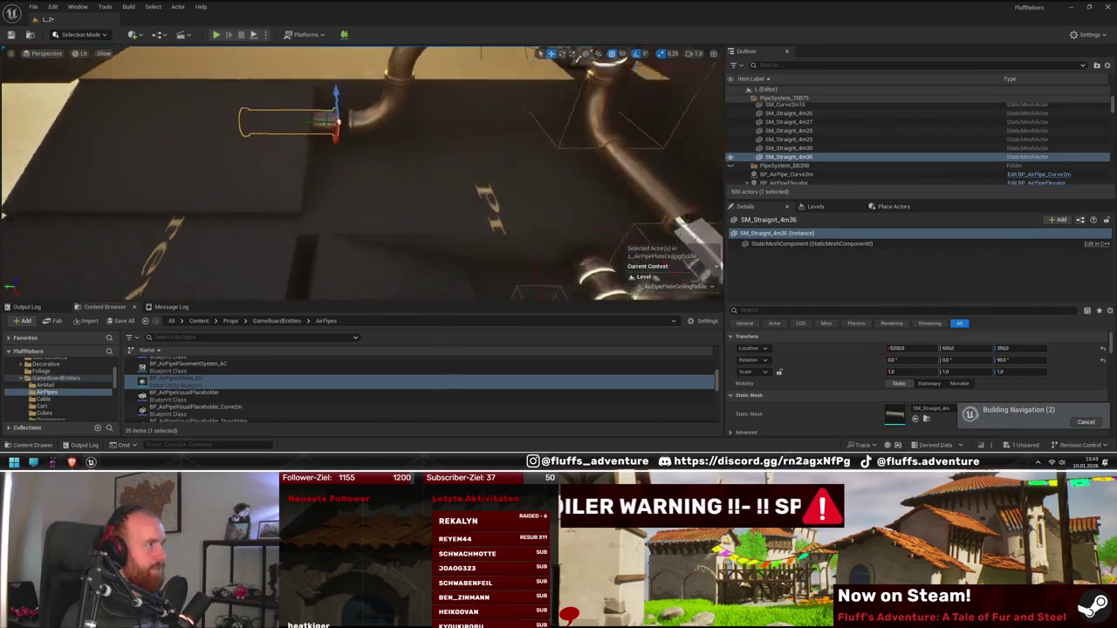
pyautogui.scroll(3, 300, 169)
pyautogui.moveTo(299, 169)
pyautogui.mouseDown()
pyautogui.moveTo(448, 262)
pyautogui.moveTo(311, 99)
pyautogui.moveTo(411, 117)
pyautogui.moveTo(345, 144)
pyautogui.moveTo(441, 197)
pyautogui.moveTo(369, 196)
pyautogui.moveTo(349, 227)
pyautogui.moveTo(456, 160)
pyautogui.moveTo(377, 177)
pyautogui.moveTo(349, 196)
pyautogui.moveTo(384, 157)
pyautogui.moveTo(462, 178)
pyautogui.moveTo(475, 166)
pyautogui.moveTo(495, 201)
pyautogui.mouseUp()
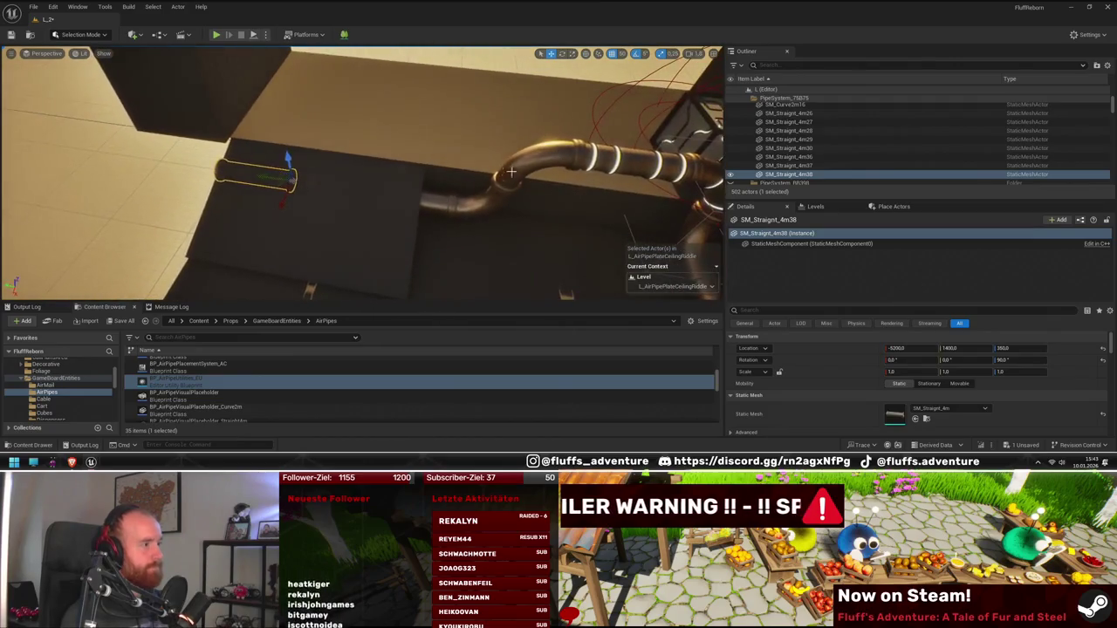
# - Duplicate the lower new elbow and shift the copy into place
pyautogui.click(495, 202)
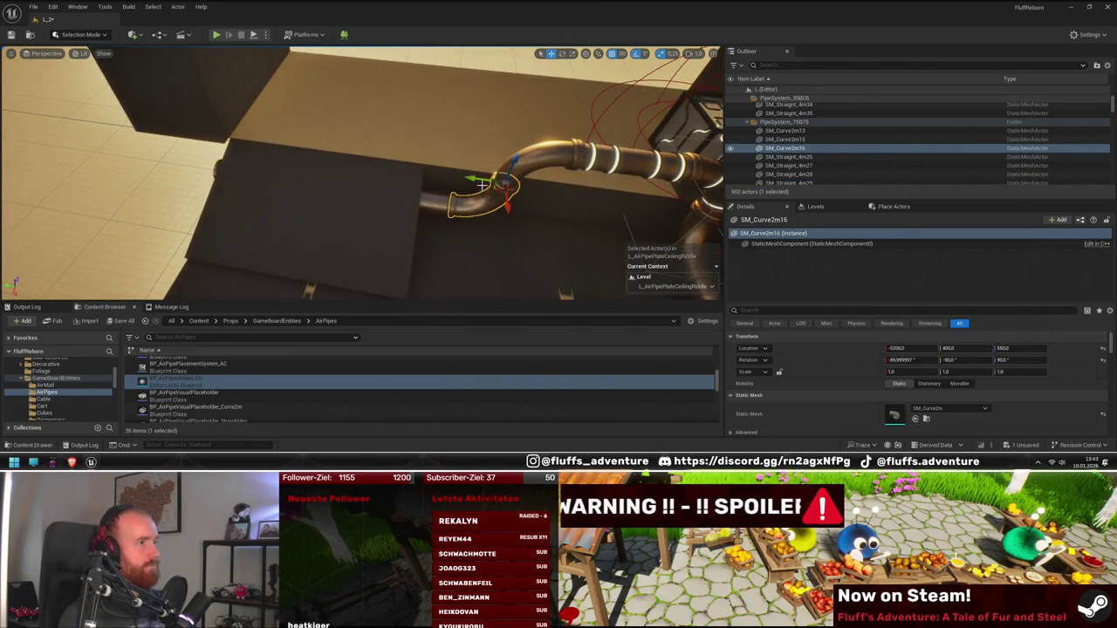
pyautogui.moveTo(481, 185); pyautogui.dragTo(467, 179)
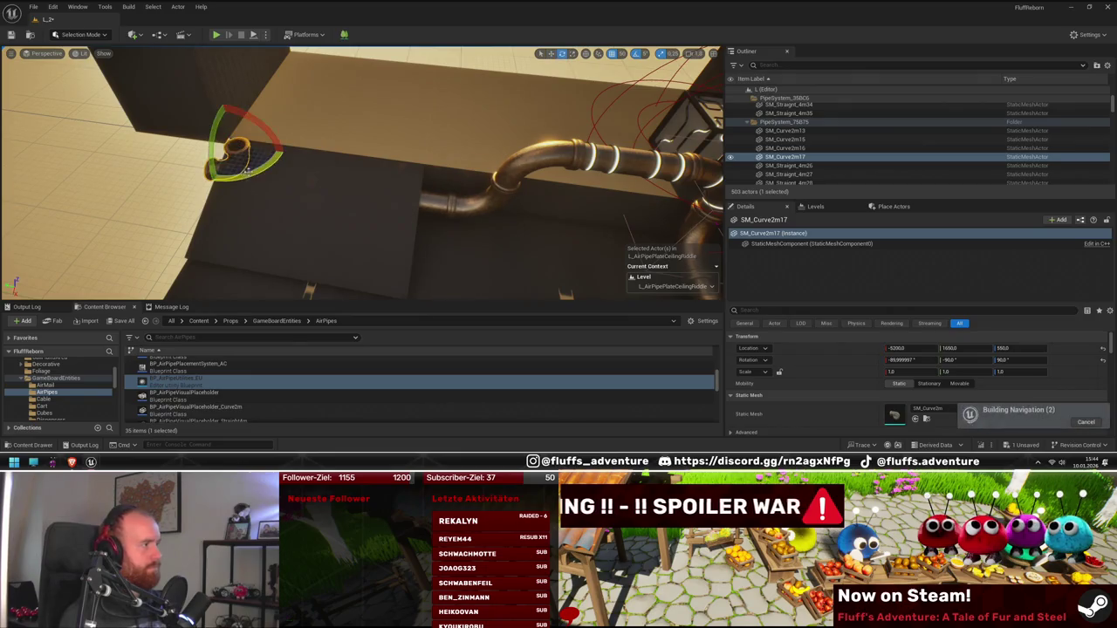
pyautogui.press('w')
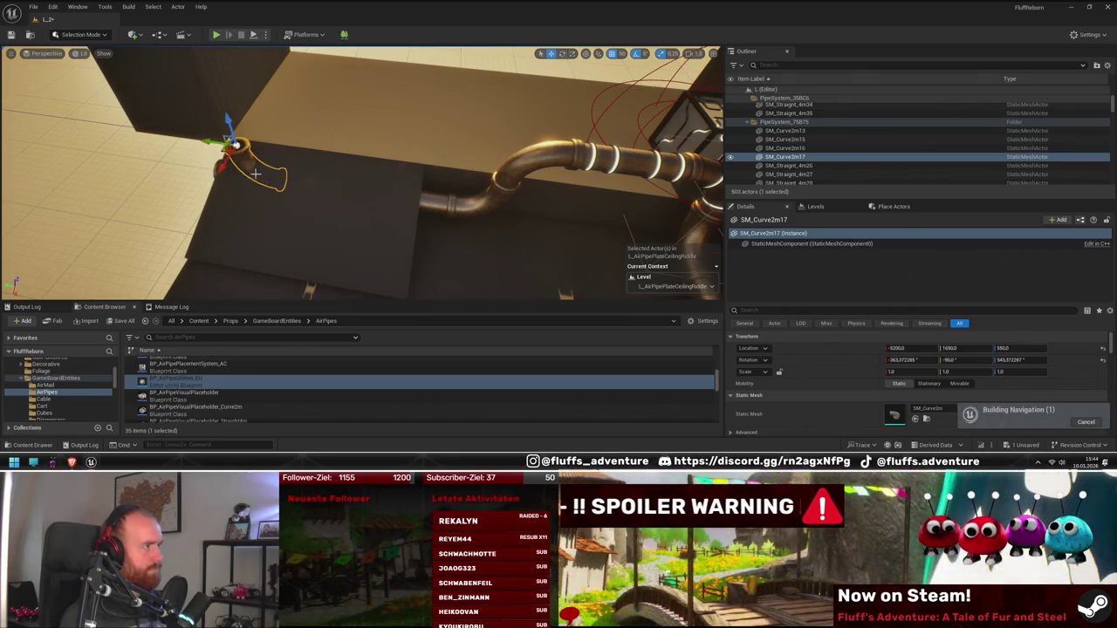
pyautogui.press('f')
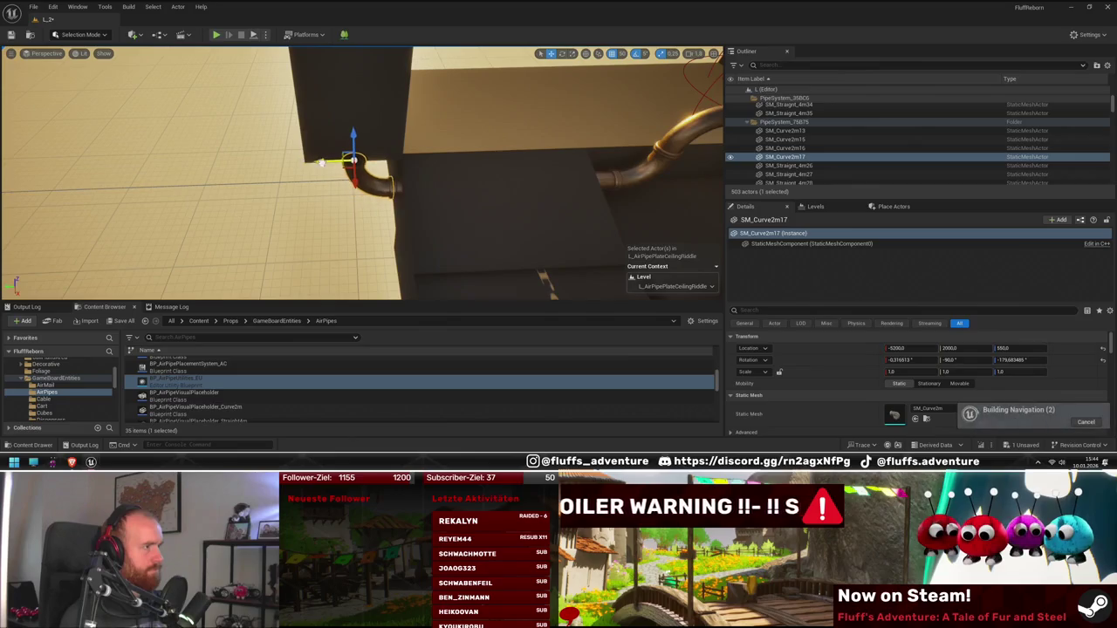
# - Duplicate the straight pipe twice, raising the copies upright above the elbow (SM_Straight_4m39, 4m40)
pyautogui.click(402, 177)
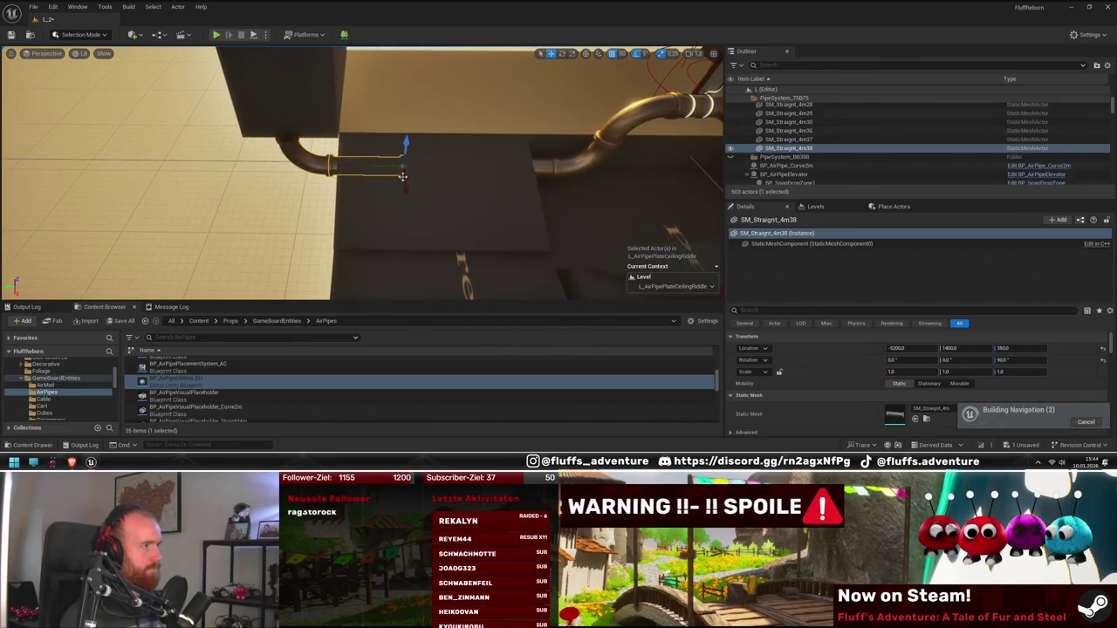
pyautogui.moveTo(370, 166); pyautogui.dragTo(259, 169)
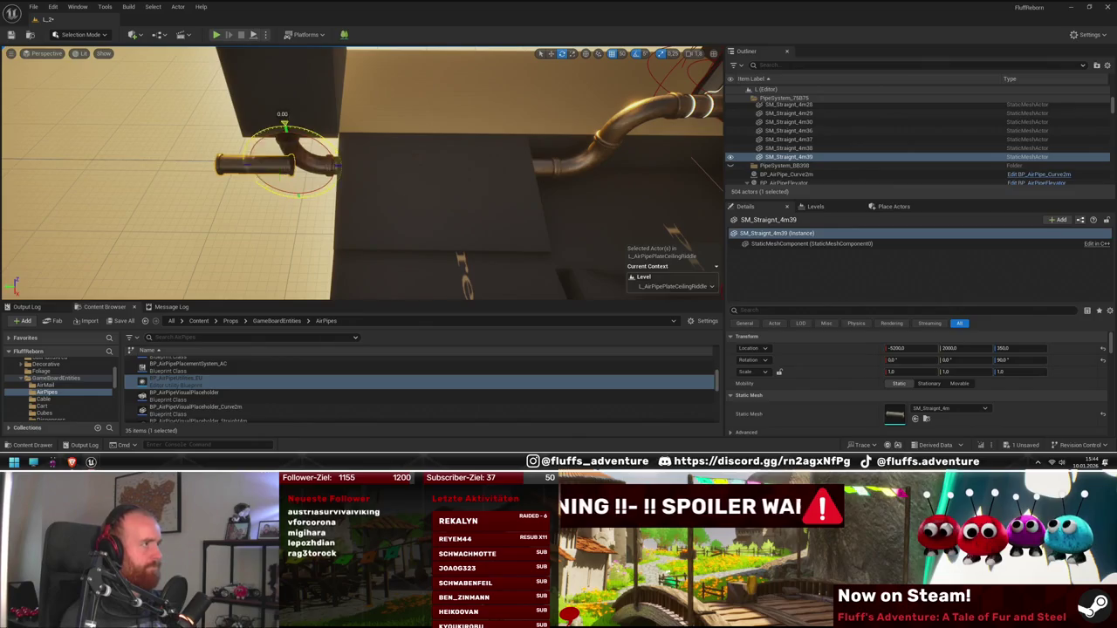
pyautogui.moveTo(287, 150)
pyautogui.mouseDown()
pyautogui.moveTo(293, 97)
pyautogui.moveTo(297, 131)
pyautogui.moveTo(259, 182)
pyautogui.moveTo(253, 105)
pyautogui.moveTo(317, 125)
pyautogui.mouseUp()
pyautogui.hotkey('ctrl', 'd')
pyautogui.moveTo(533, 154); pyautogui.dragTo(538, 156)
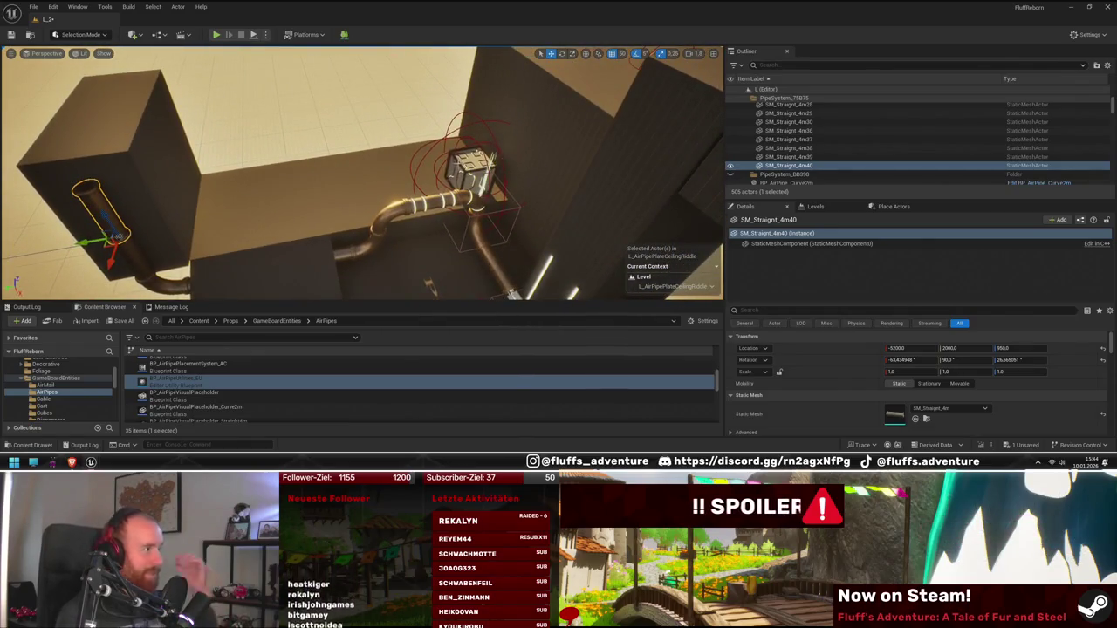
pyautogui.moveTo(411, 148); pyautogui.dragTo(497, 128)
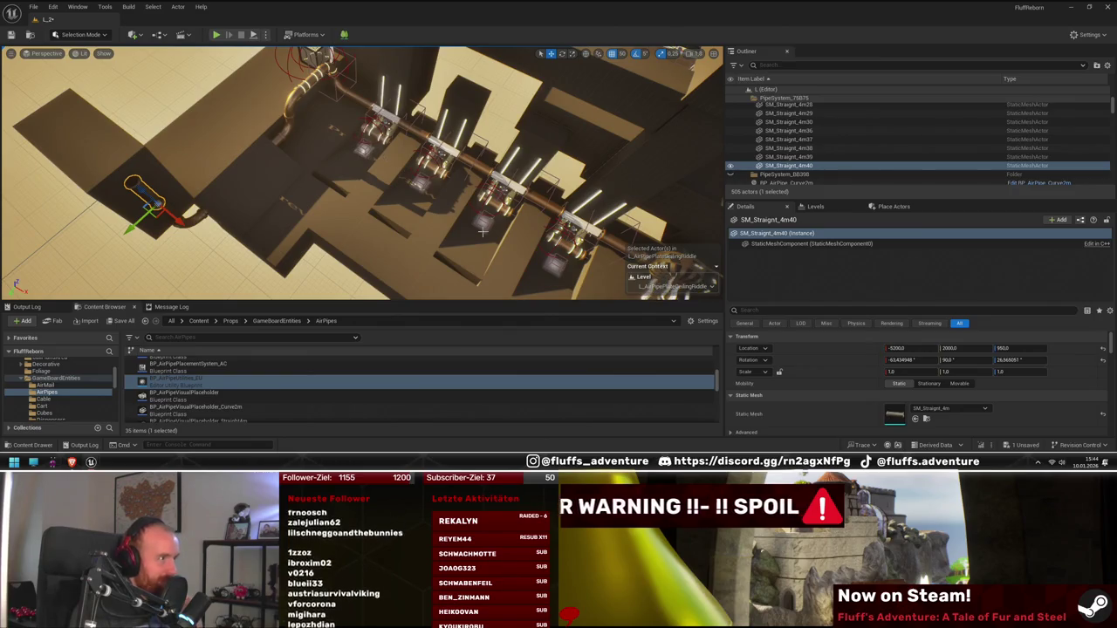
pyautogui.moveTo(406, 182); pyautogui.dragTo(407, 183)
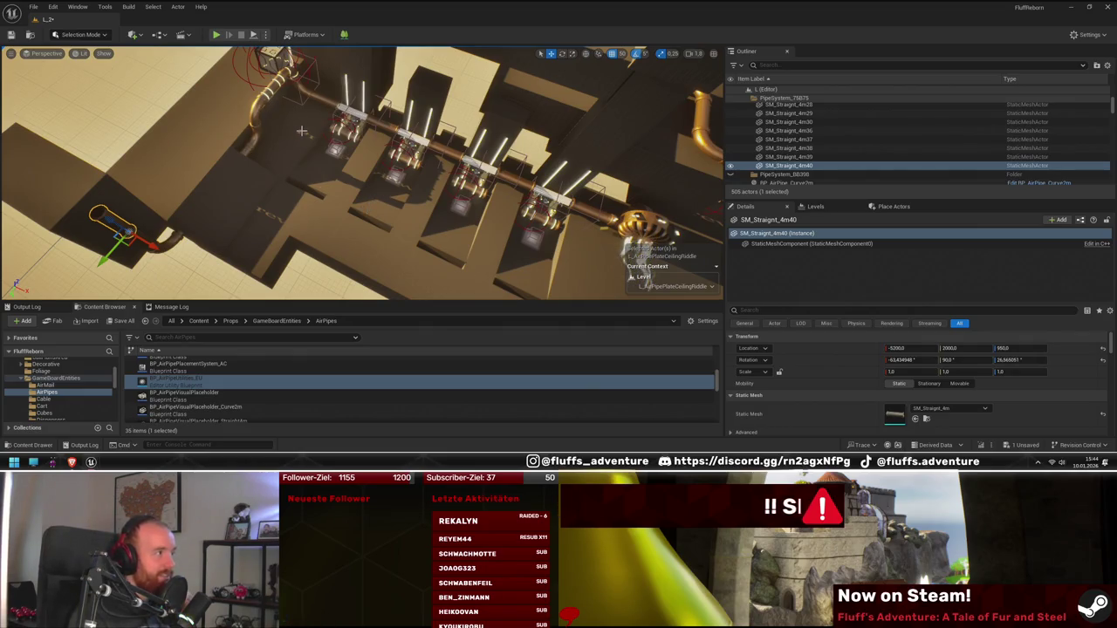
pyautogui.moveTo(303, 137); pyautogui.dragTo(303, 150)
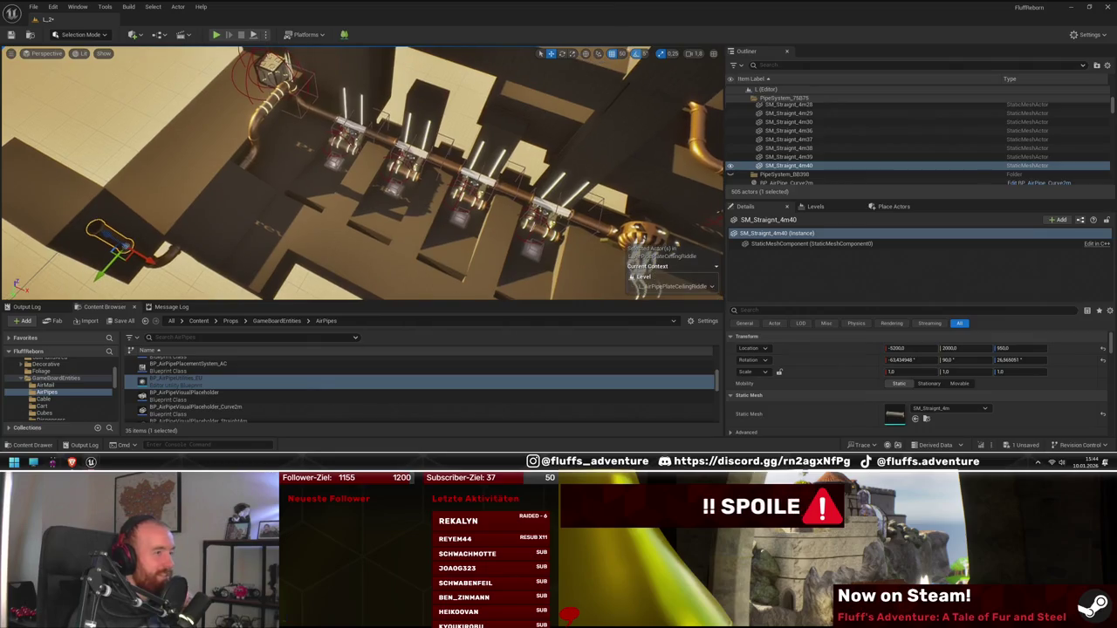
pyautogui.moveTo(70, 177); pyautogui.dragTo(95, 185)
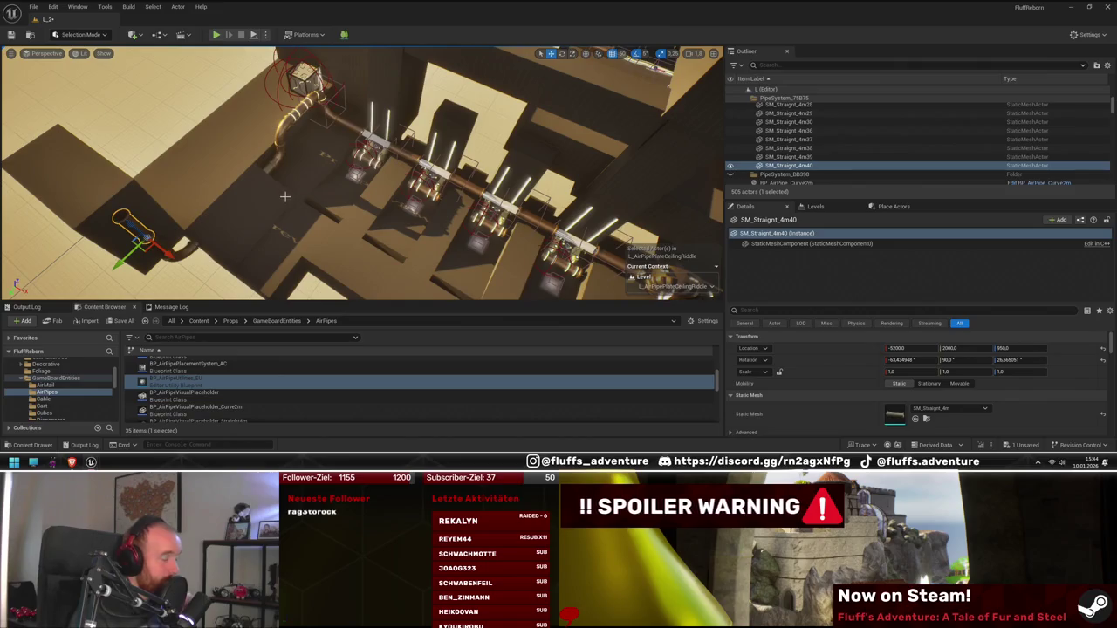
pyautogui.moveTo(428, 223); pyautogui.dragTo(463, 189)
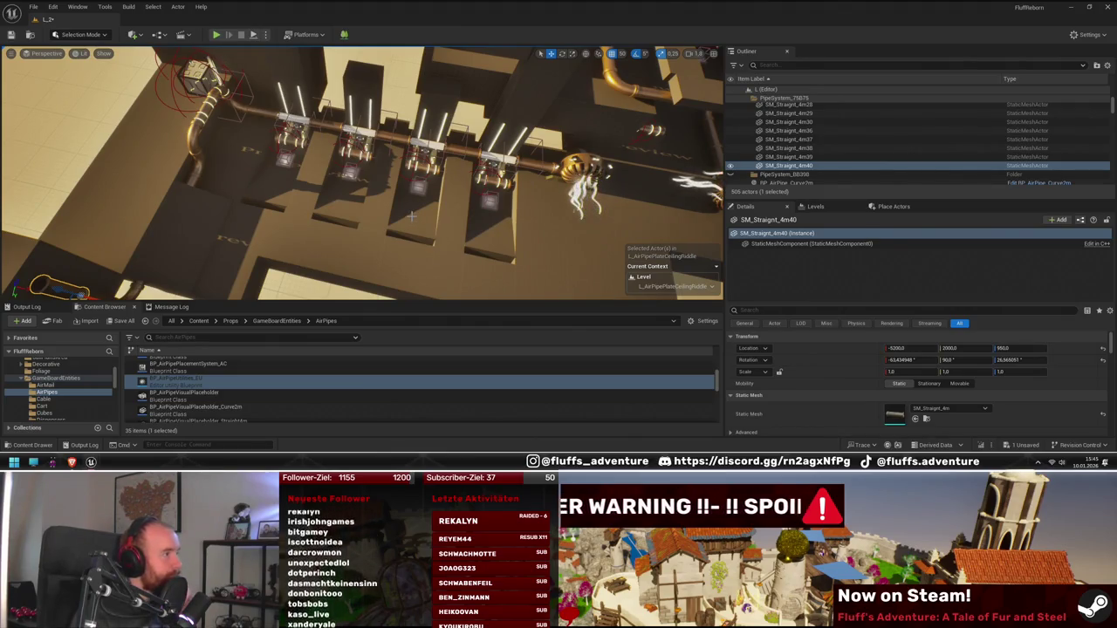
pyautogui.moveTo(412, 215)
pyautogui.mouseDown()
pyautogui.moveTo(306, 219)
pyautogui.moveTo(328, 259)
pyautogui.moveTo(349, 262)
pyautogui.mouseUp()
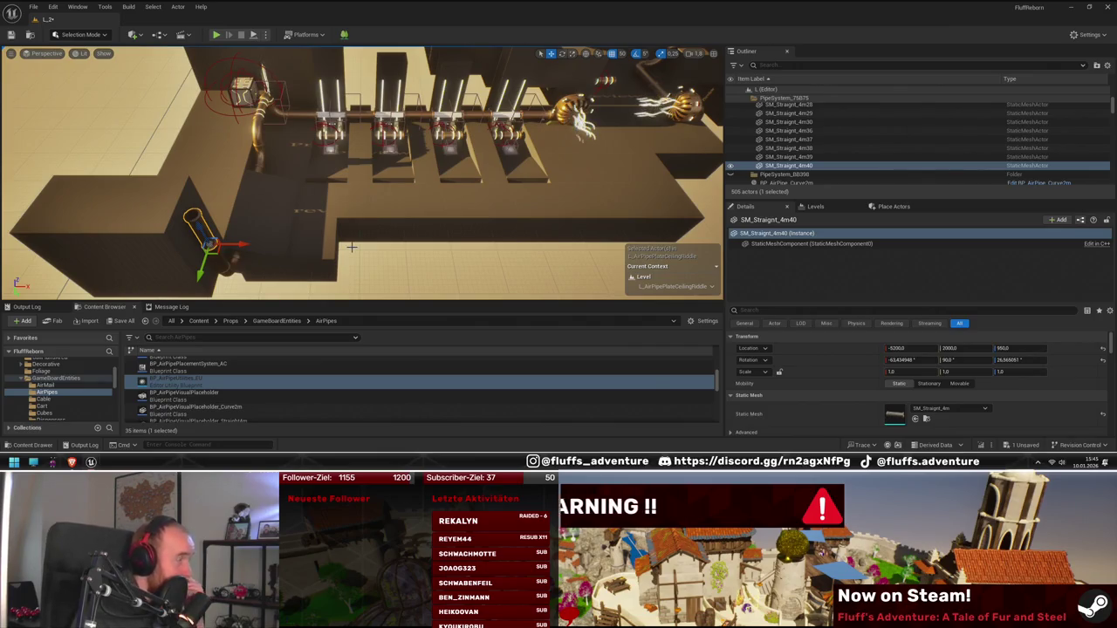
pyautogui.moveTo(230, 226); pyautogui.dragTo(270, 239)
# - Slide the large blocker box left along X toward the pipe outlet, then undo the move
pyautogui.click(270, 240)
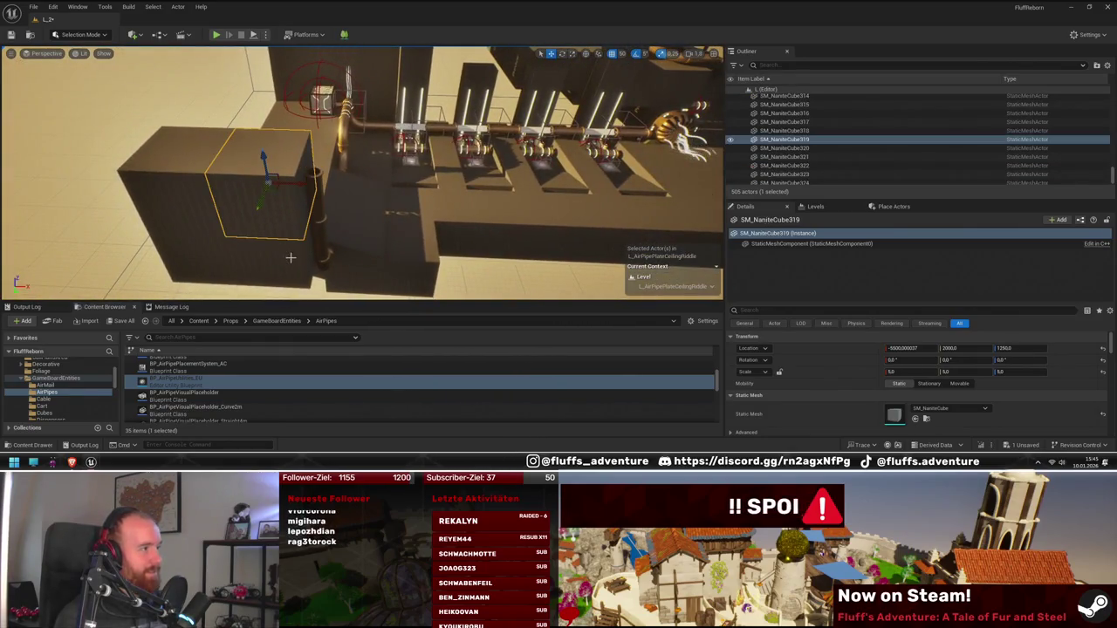
pyautogui.click(417, 163)
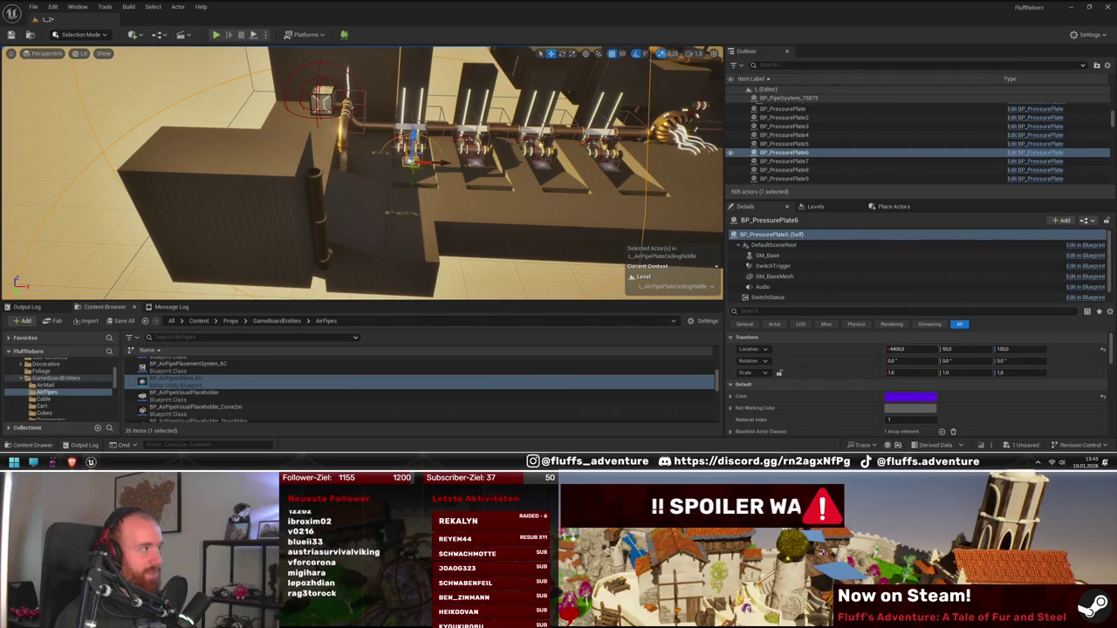
pyautogui.click(409, 241)
pyautogui.moveTo(409, 240)
pyautogui.mouseDown()
pyautogui.moveTo(474, 241)
pyautogui.moveTo(306, 232)
pyautogui.moveTo(418, 244)
pyautogui.moveTo(394, 243)
pyautogui.moveTo(389, 223)
pyautogui.moveTo(439, 198)
pyautogui.mouseUp()
pyautogui.hotkey('ctrl', 'z')
pyautogui.press('f')
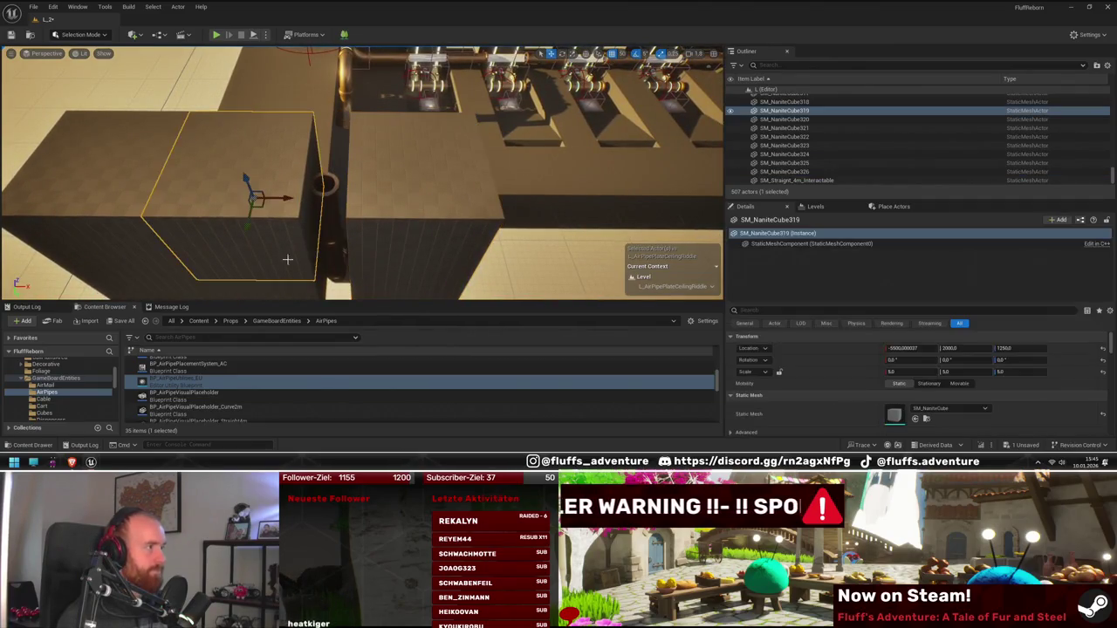
pyautogui.moveTo(333, 176); pyautogui.dragTo(331, 182)
# - Select two blocker cubes and duplicate them 500 units lower, to Z 250
pyautogui.click(315, 155)
pyautogui.moveTo(277, 252)
pyautogui.mouseDown()
pyautogui.moveTo(406, 241)
pyautogui.moveTo(360, 240)
pyautogui.moveTo(367, 233)
pyautogui.moveTo(269, 191)
pyautogui.mouseUp()
pyautogui.keyDown('ctrl'); pyautogui.click(286, 281); pyautogui.keyUp('ctrl')
pyautogui.keyDown('ctrl'); pyautogui.click(367, 233); pyautogui.keyUp('ctrl')
pyautogui.keyDown('ctrl'); pyautogui.click(247, 120); pyautogui.keyUp('ctrl')
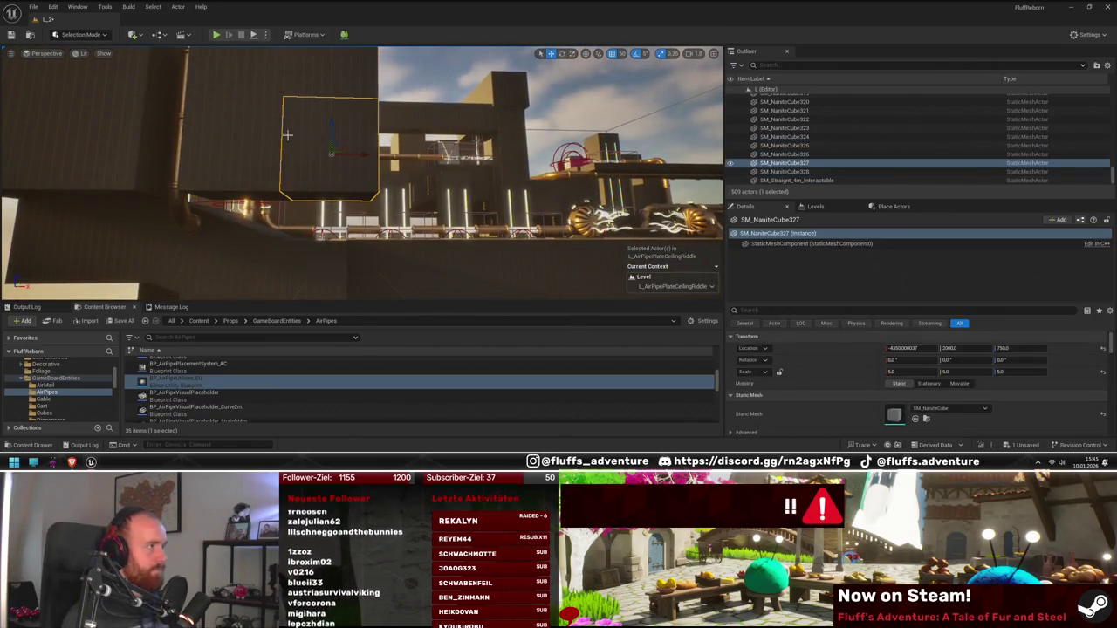
pyautogui.moveTo(252, 121)
pyautogui.mouseDown()
pyautogui.moveTo(264, 222)
pyautogui.moveTo(272, 204)
pyautogui.moveTo(244, 162)
pyautogui.moveTo(281, 268)
pyautogui.mouseUp()
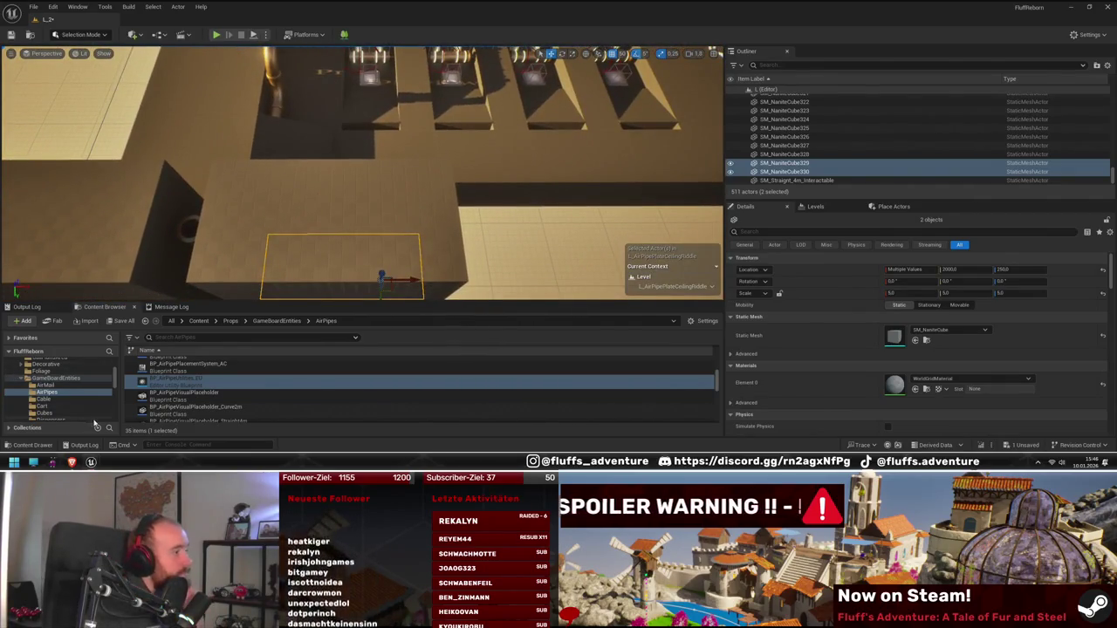
pyautogui.scroll(2, 75, 406)
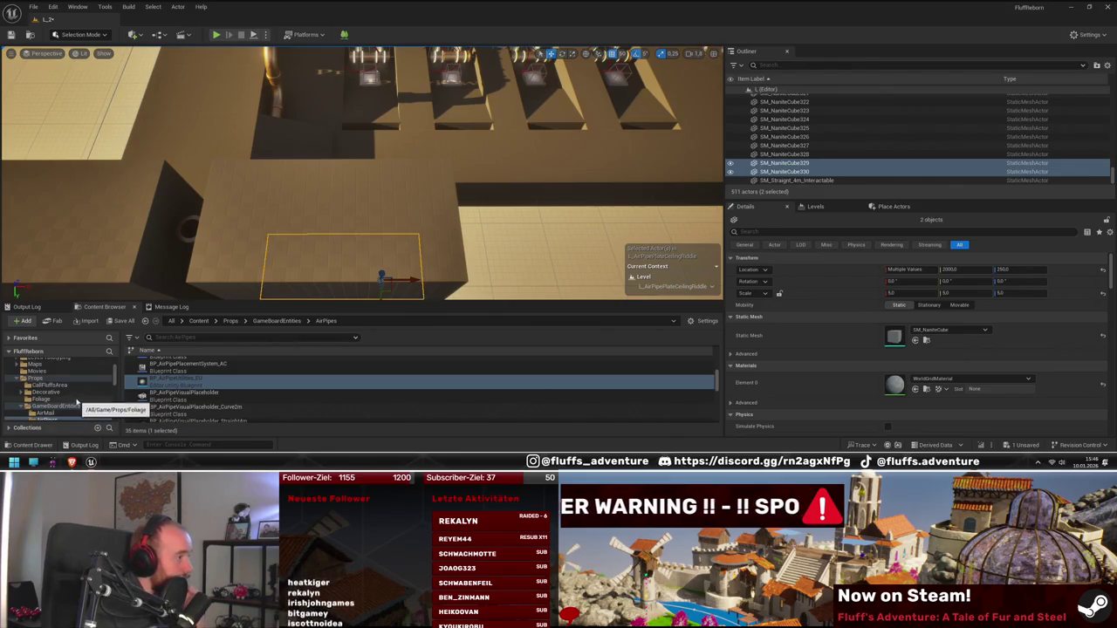
pyautogui.scroll(1, 65, 379)
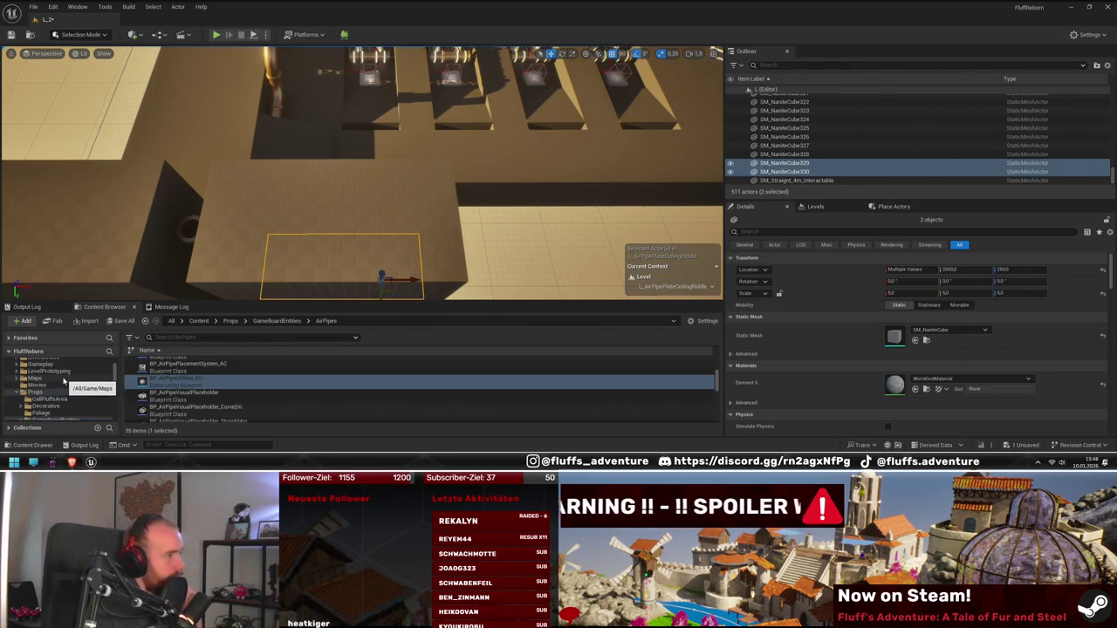
pyautogui.scroll(4, 421, 147)
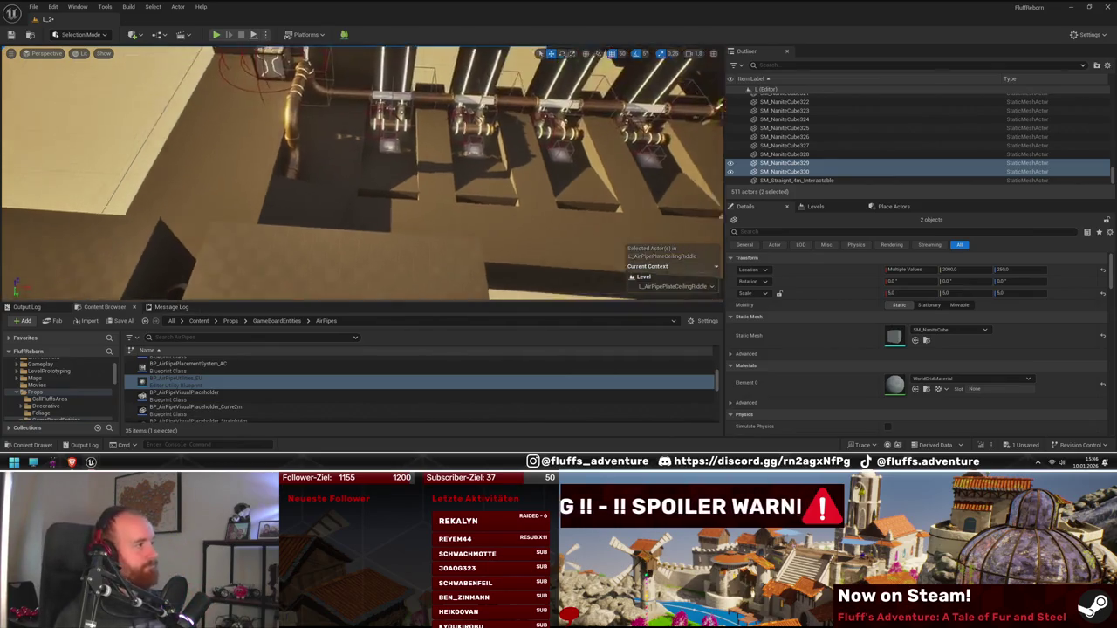
pyautogui.scroll(-4, 420, 175)
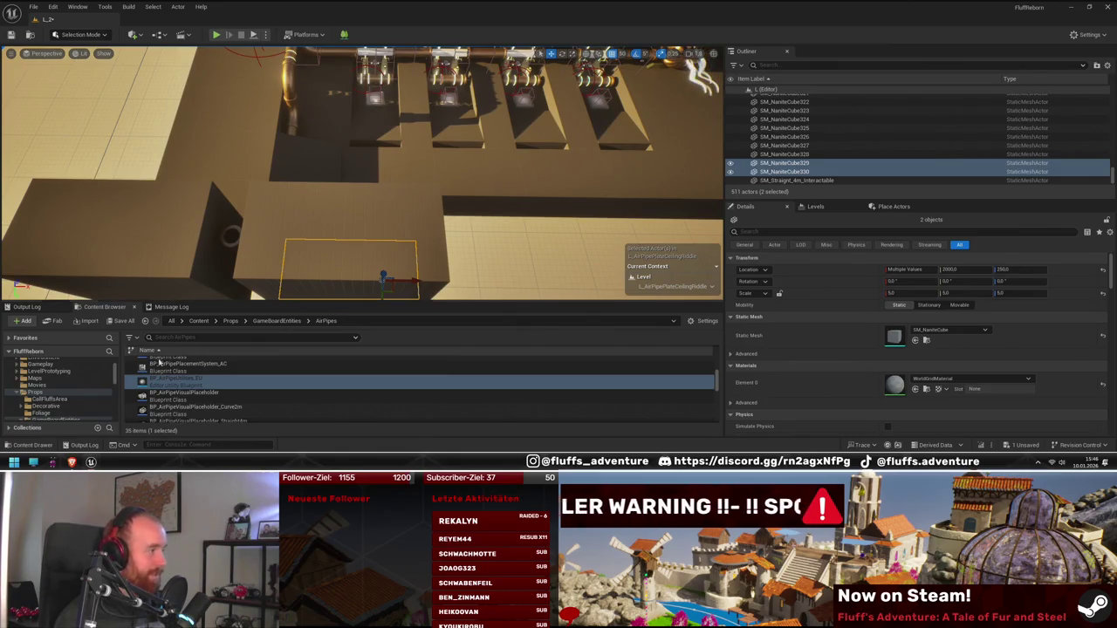
pyautogui.scroll(3, 72, 377)
# - Search 'lever', place a BP_Lever in the level, rotate it about -100° and enable Is Toggle
pyautogui.click(52, 362)
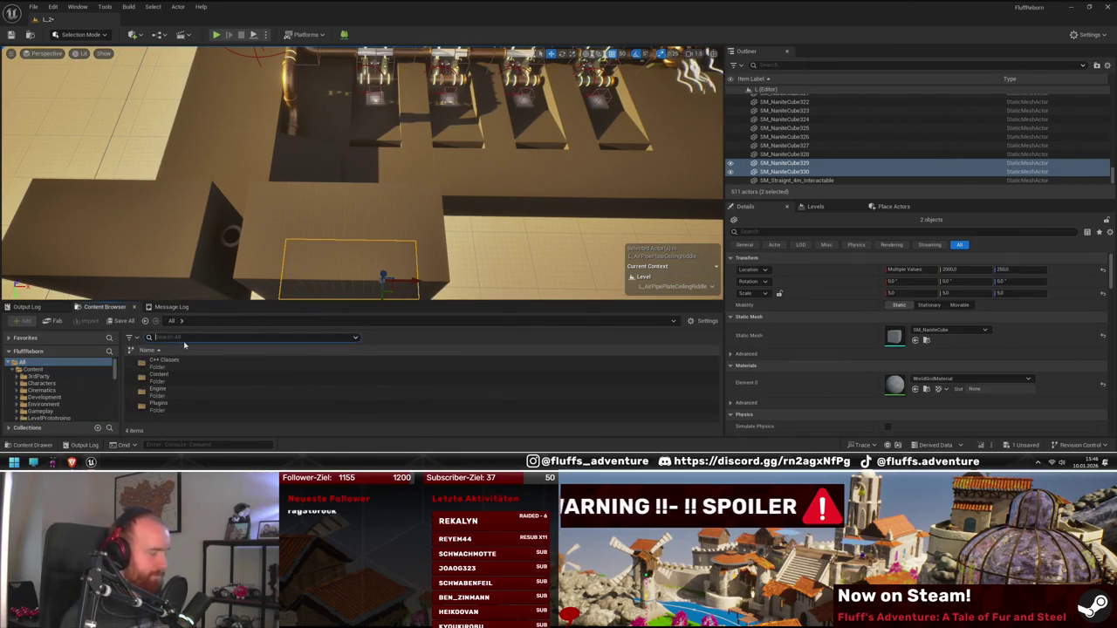
pyautogui.write('lever')
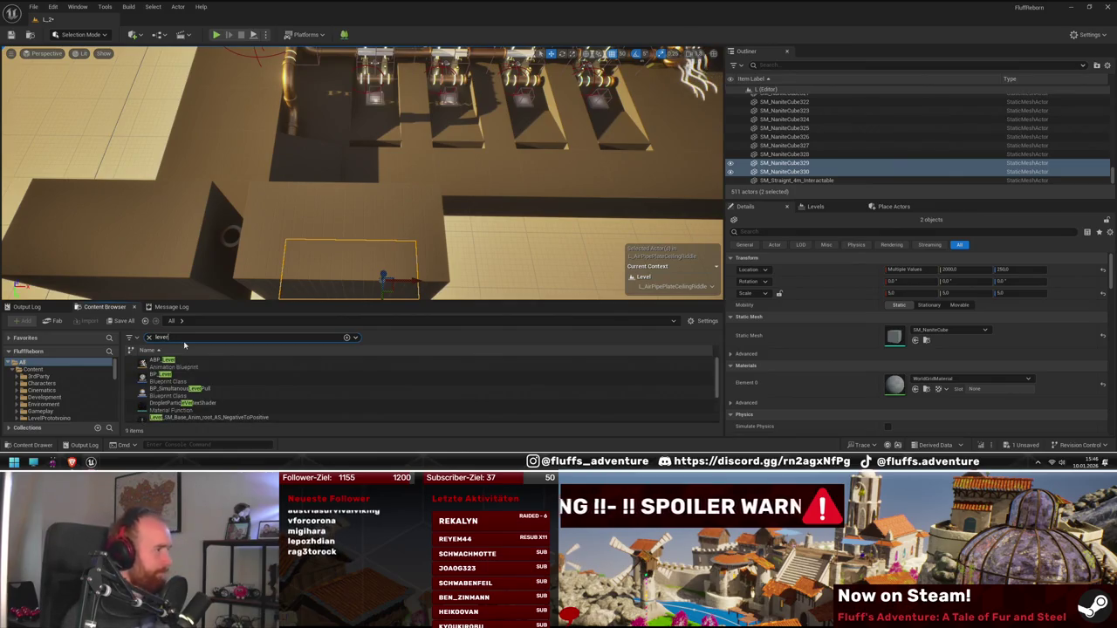
pyautogui.moveTo(184, 379)
pyautogui.mouseDown()
pyautogui.moveTo(362, 214)
pyautogui.moveTo(378, 218)
pyautogui.mouseUp()
pyautogui.press('e')
pyautogui.moveTo(367, 179); pyautogui.dragTo(328, 206)
pyautogui.click(888, 397)
# - Select the blocker cube holding the lever and view the pipe row from above
pyautogui.moveTo(486, 254); pyautogui.dragTo(420, 251)
pyautogui.rightClick(420, 251)
pyautogui.click(270, 276)
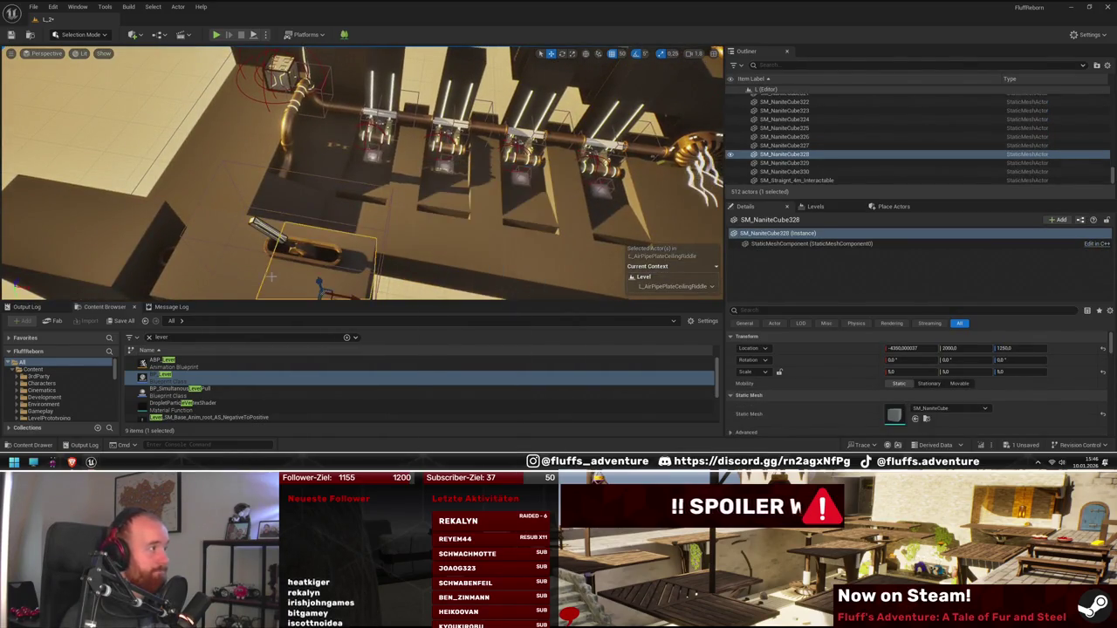
pyautogui.moveTo(384, 180); pyautogui.dragTo(347, 182)
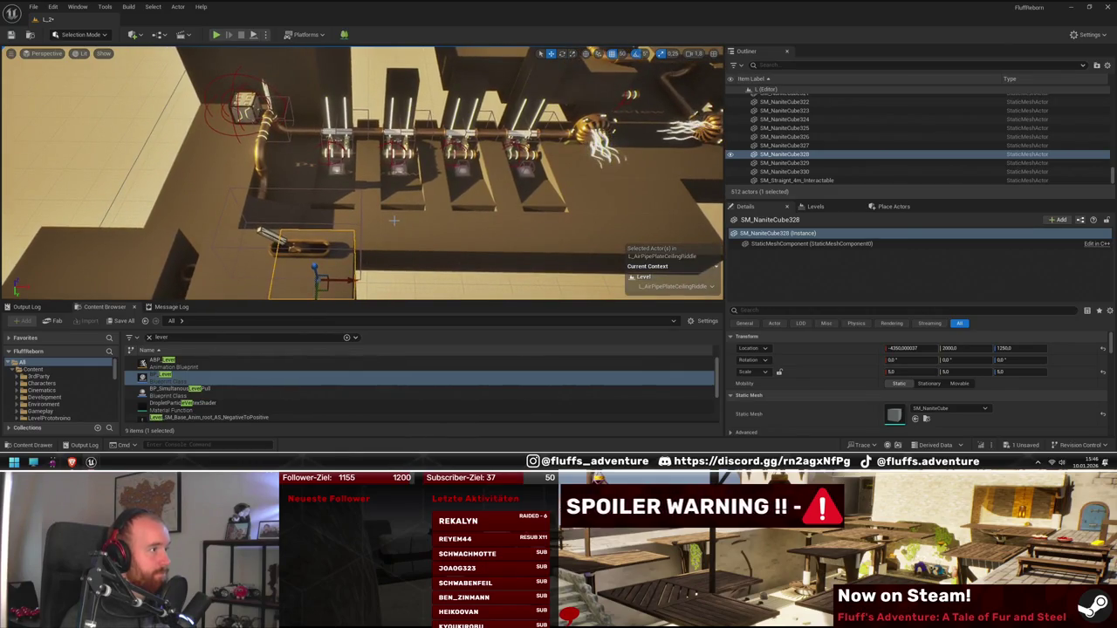
pyautogui.moveTo(394, 220); pyautogui.dragTo(358, 220)
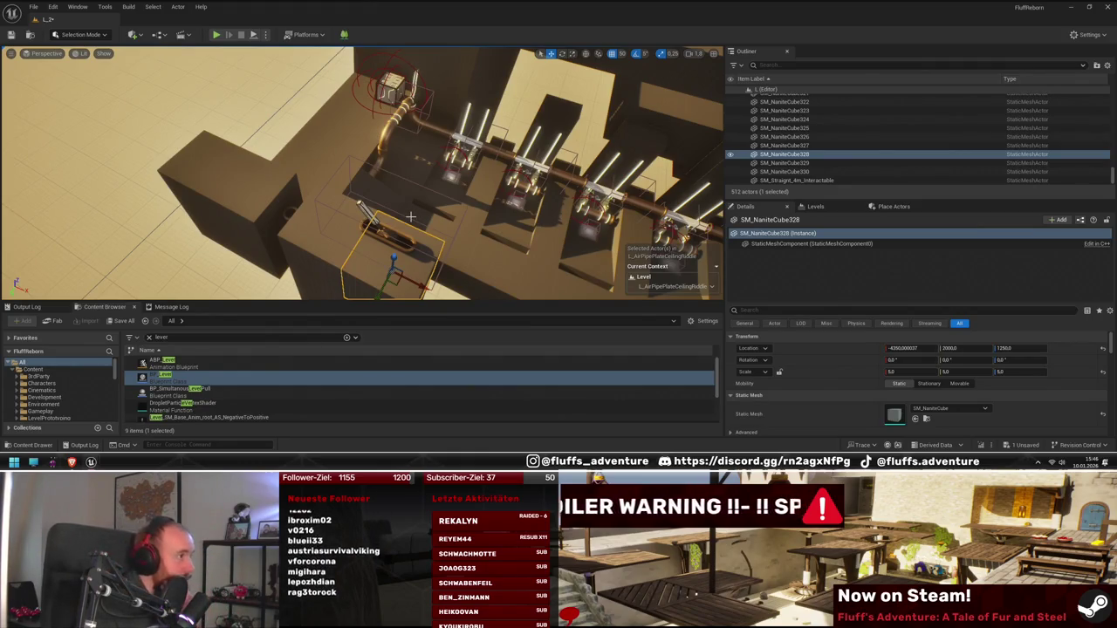
pyautogui.moveTo(410, 217)
pyautogui.mouseDown()
pyautogui.moveTo(375, 229)
pyautogui.moveTo(358, 201)
pyautogui.moveTo(372, 261)
pyautogui.mouseUp()
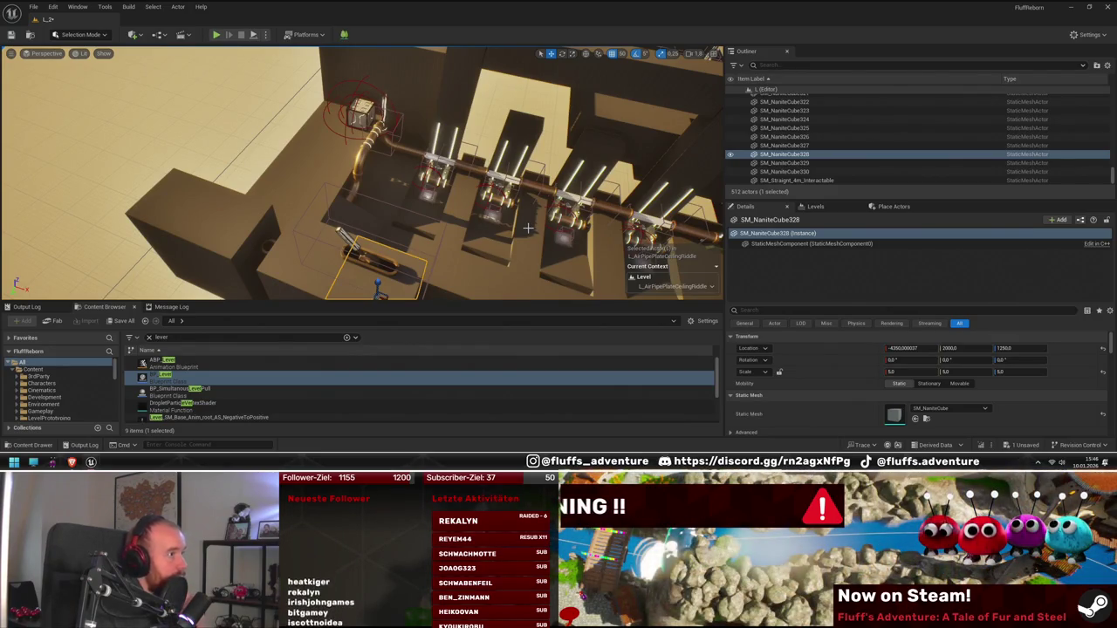
pyautogui.moveTo(528, 228); pyautogui.dragTo(497, 214)
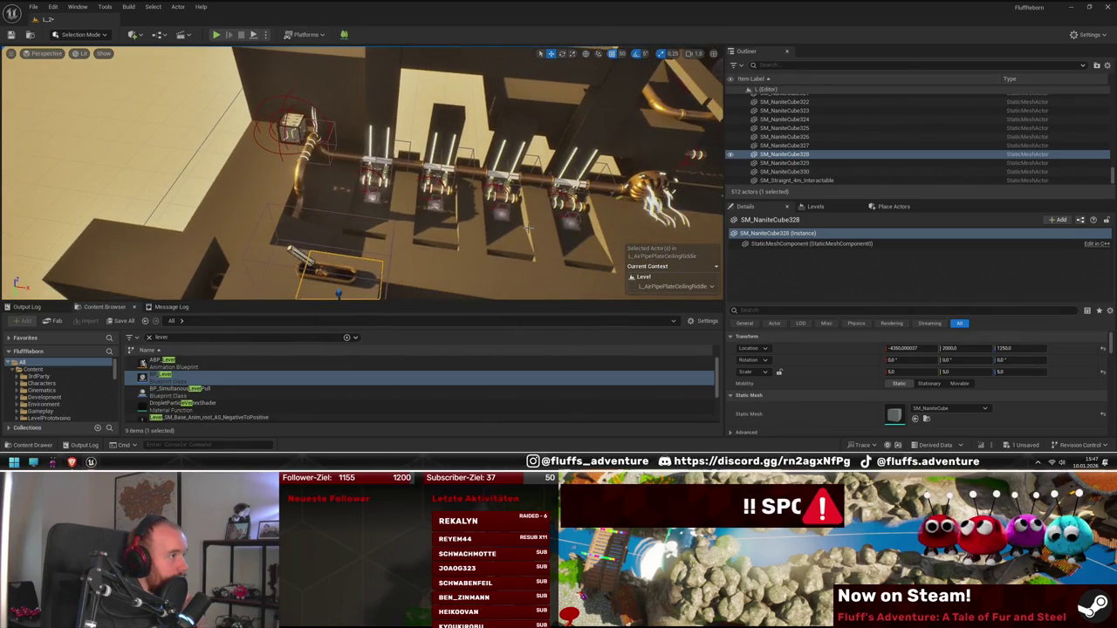
pyautogui.moveTo(406, 255); pyautogui.dragTo(506, 212)
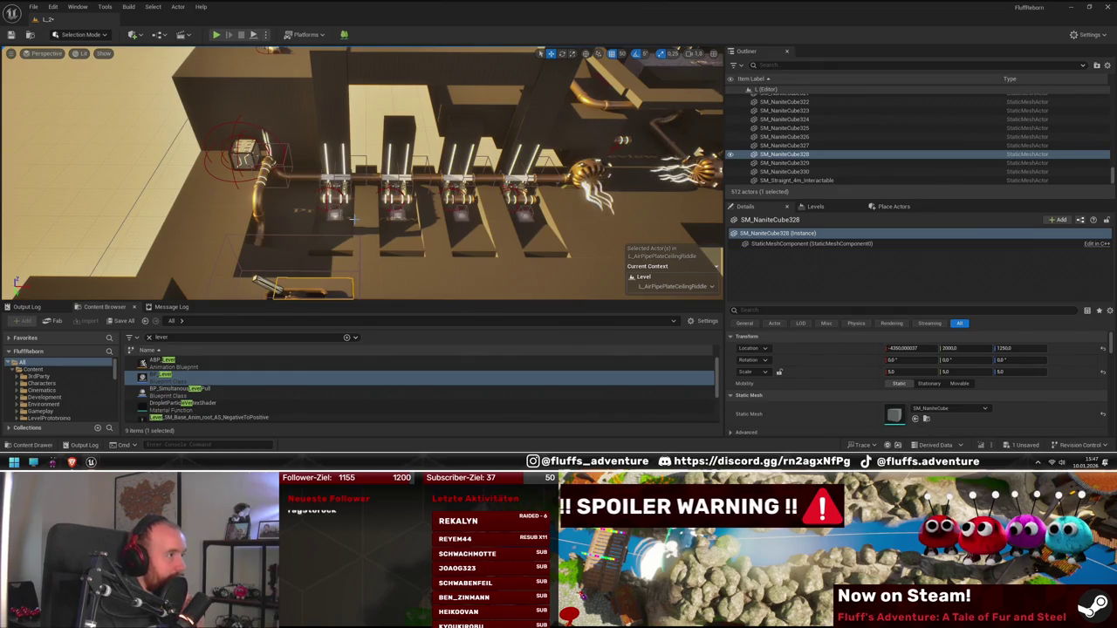
pyautogui.moveTo(362, 220)
pyautogui.mouseDown()
pyautogui.moveTo(380, 206)
pyautogui.moveTo(344, 221)
pyautogui.mouseUp()
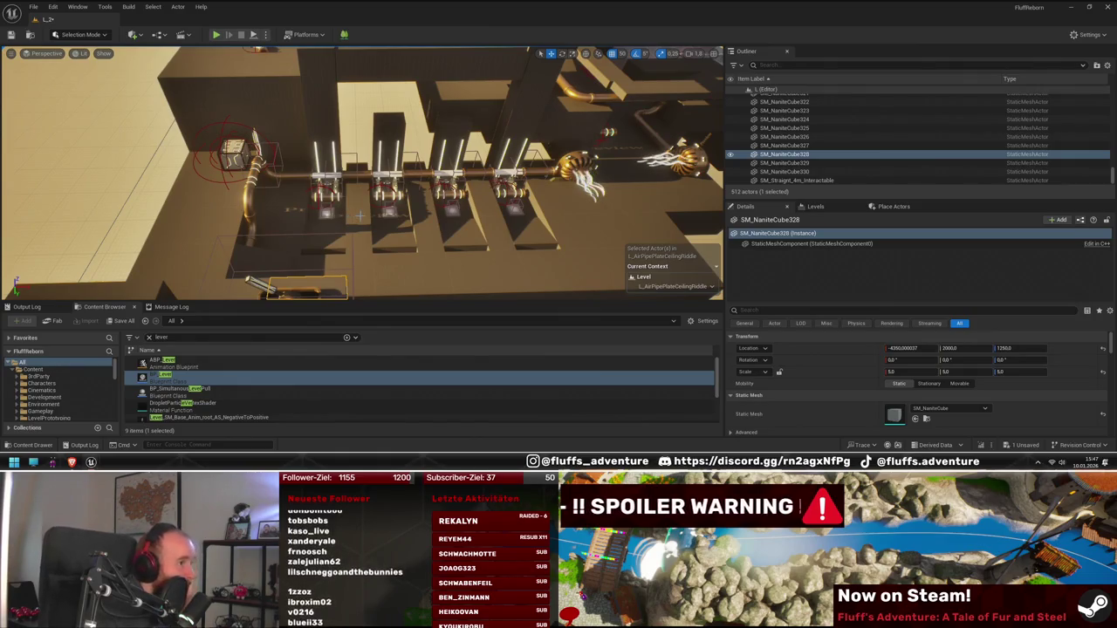
pyautogui.moveTo(343, 220); pyautogui.dragTo(344, 210)
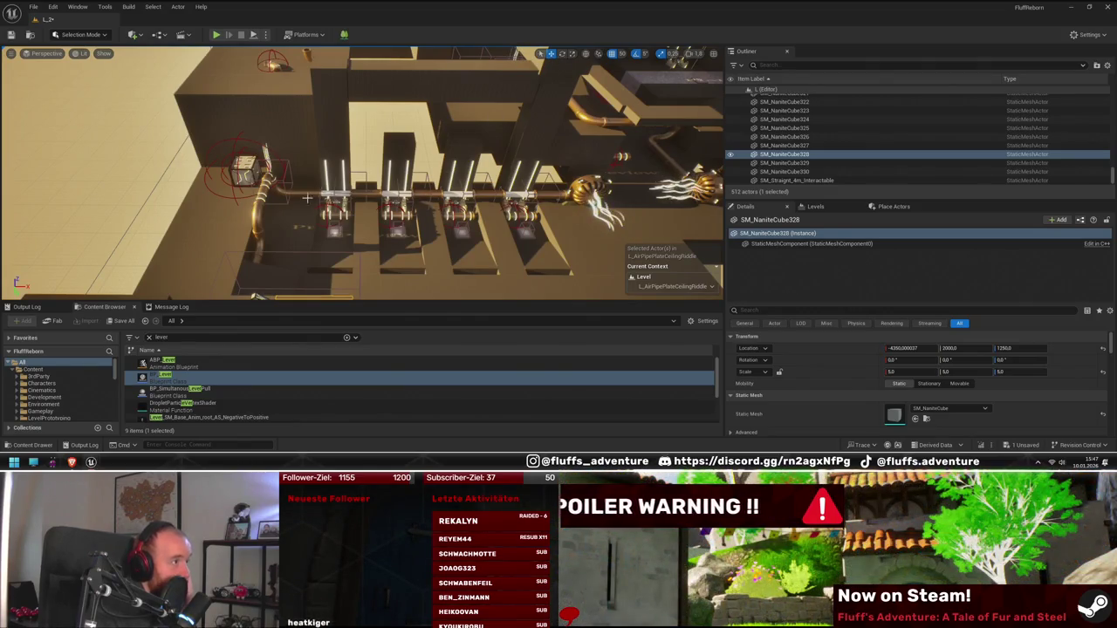
pyautogui.click(246, 166)
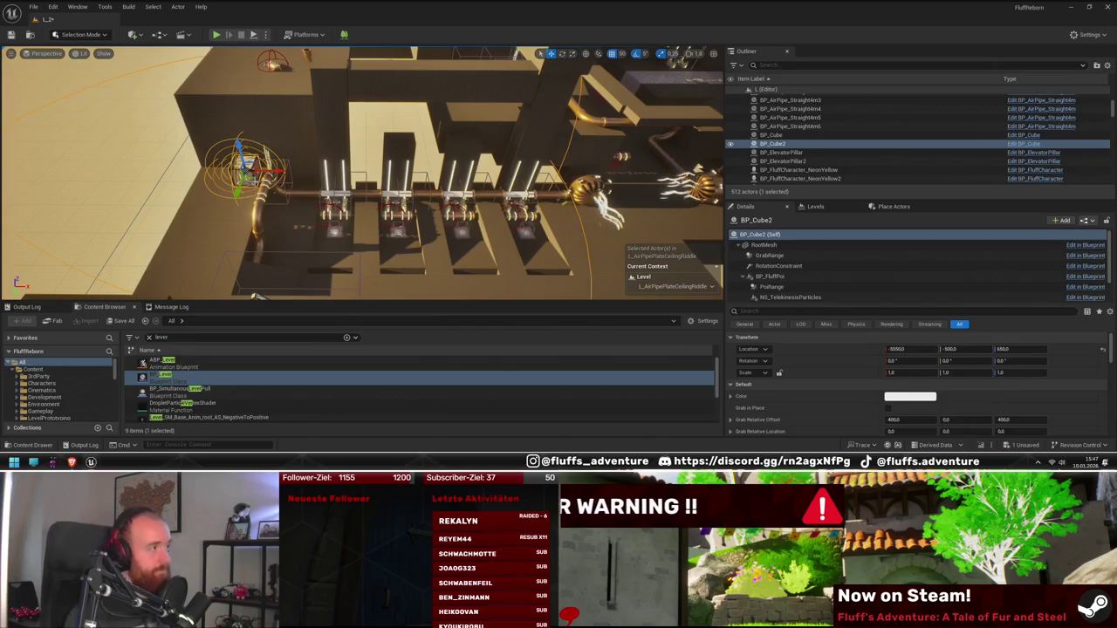
pyautogui.rightClick(360, 166)
pyautogui.moveTo(613, 204); pyautogui.dragTo(614, 166)
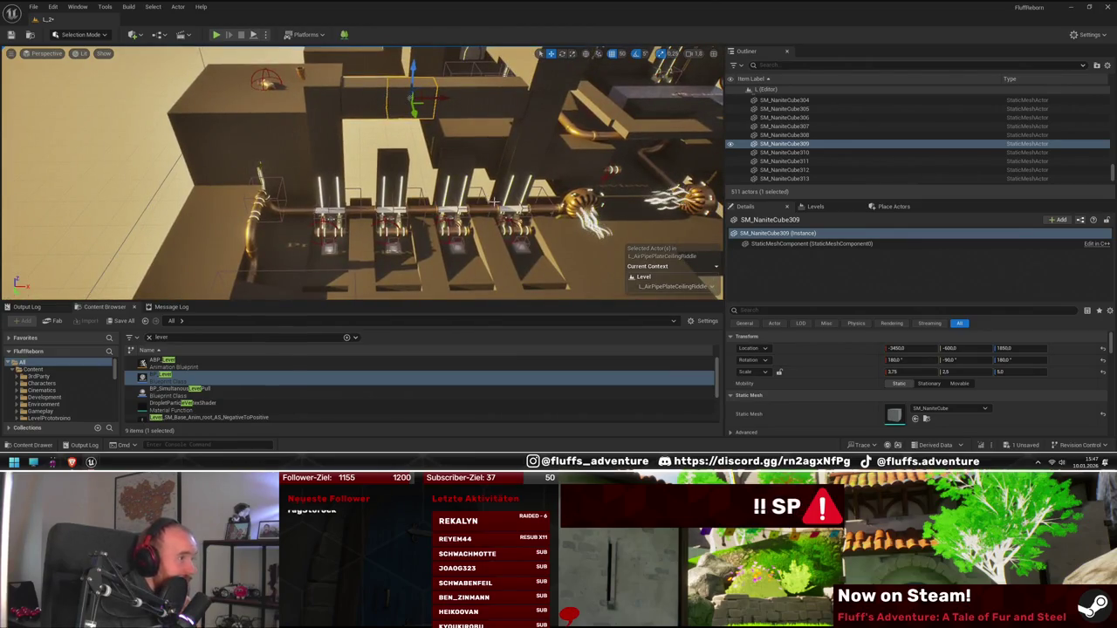
pyautogui.moveTo(371, 225); pyautogui.dragTo(371, 224)
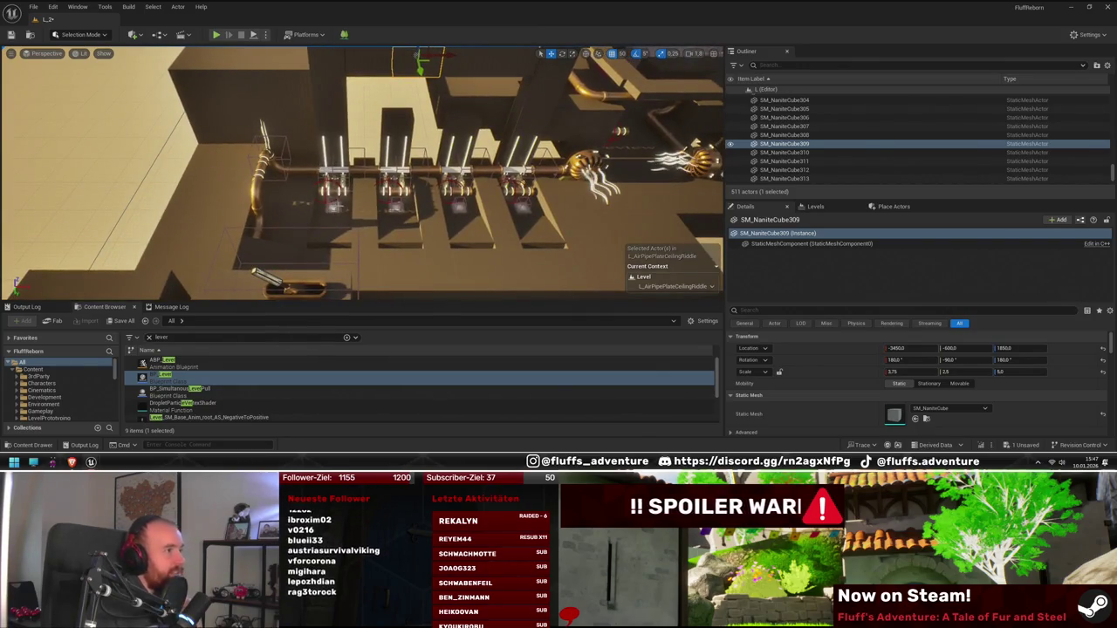
pyautogui.moveTo(370, 224); pyautogui.dragTo(371, 213)
pyautogui.moveTo(468, 123)
pyautogui.mouseDown()
pyautogui.moveTo(243, 204)
pyautogui.moveTo(424, 113)
pyautogui.mouseUp()
pyautogui.moveTo(347, 245); pyautogui.dragTo(286, 214)
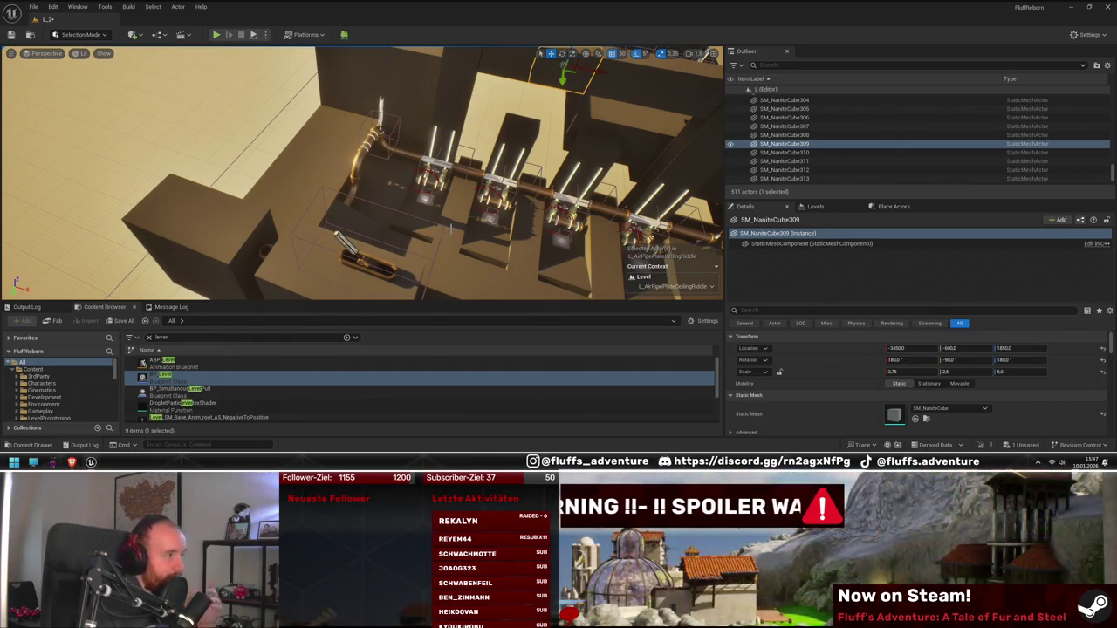
pyautogui.moveTo(451, 219)
pyautogui.mouseDown()
pyautogui.moveTo(403, 216)
pyautogui.moveTo(451, 218)
pyautogui.mouseUp()
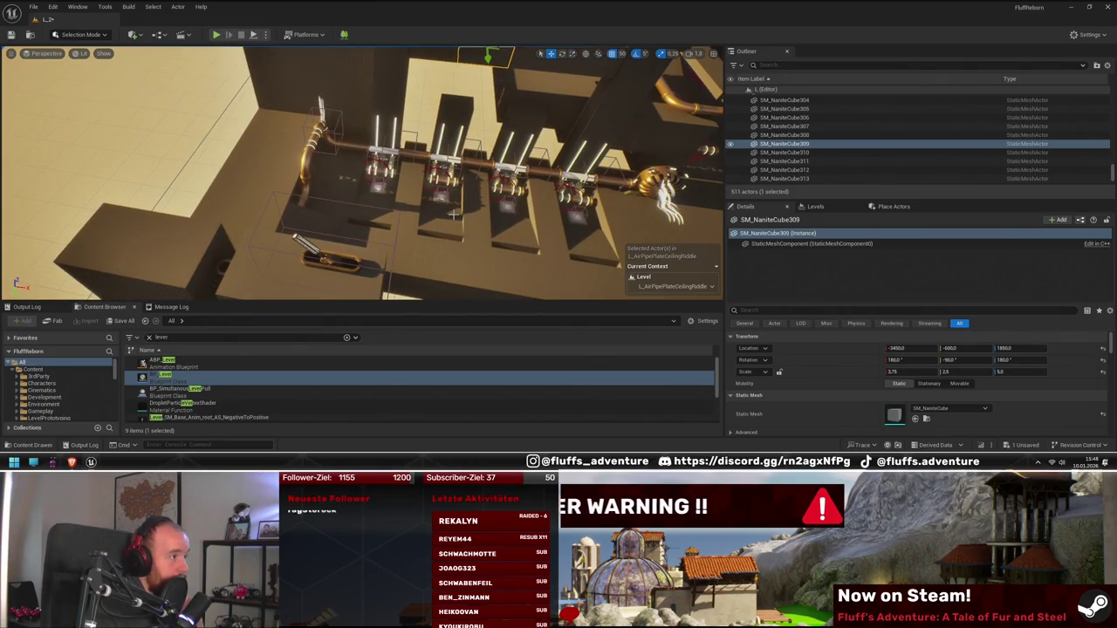
pyautogui.moveTo(451, 217)
pyautogui.mouseDown()
pyautogui.moveTo(446, 192)
pyautogui.moveTo(449, 219)
pyautogui.mouseUp()
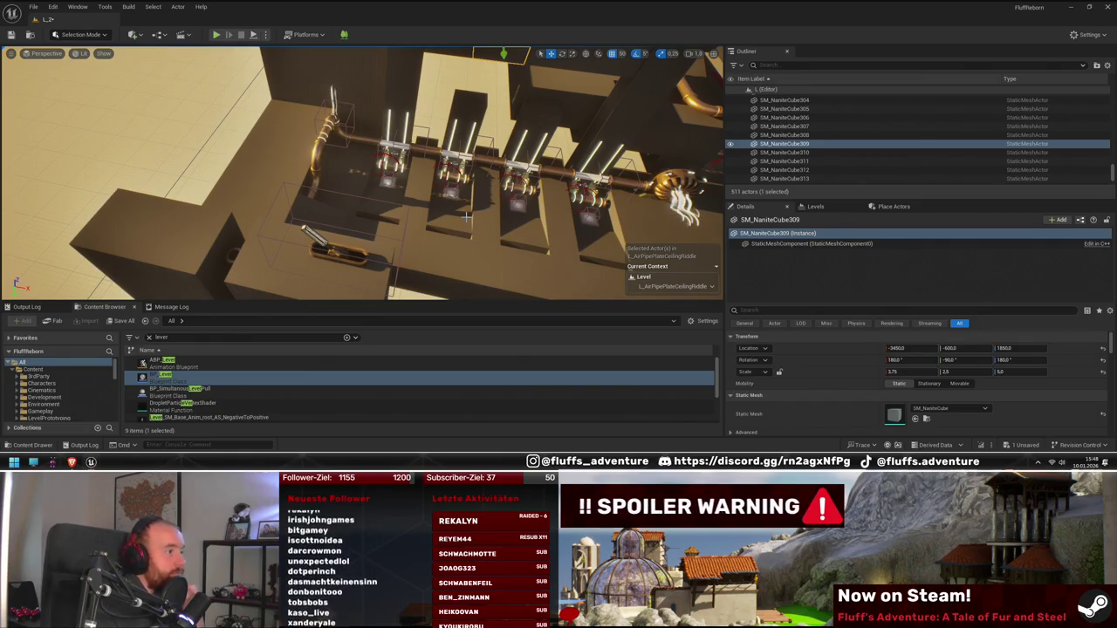
pyautogui.moveTo(465, 216); pyautogui.dragTo(479, 216)
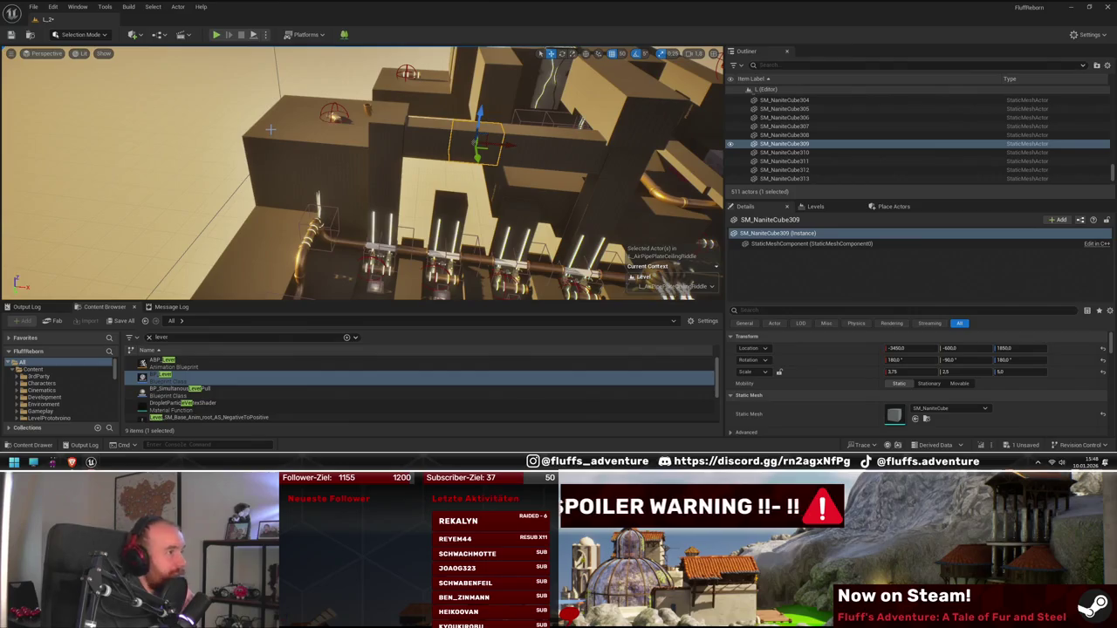
pyautogui.moveTo(270, 129); pyautogui.dragTo(260, 176)
pyautogui.moveTo(314, 211); pyautogui.dragTo(303, 220)
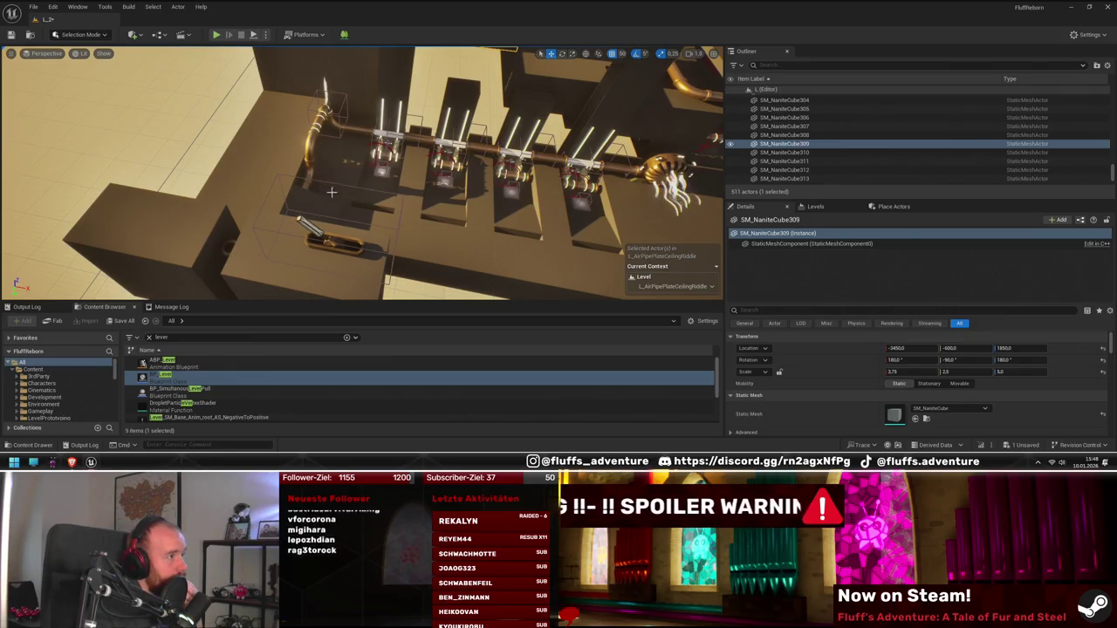
pyautogui.moveTo(347, 190); pyautogui.dragTo(342, 195)
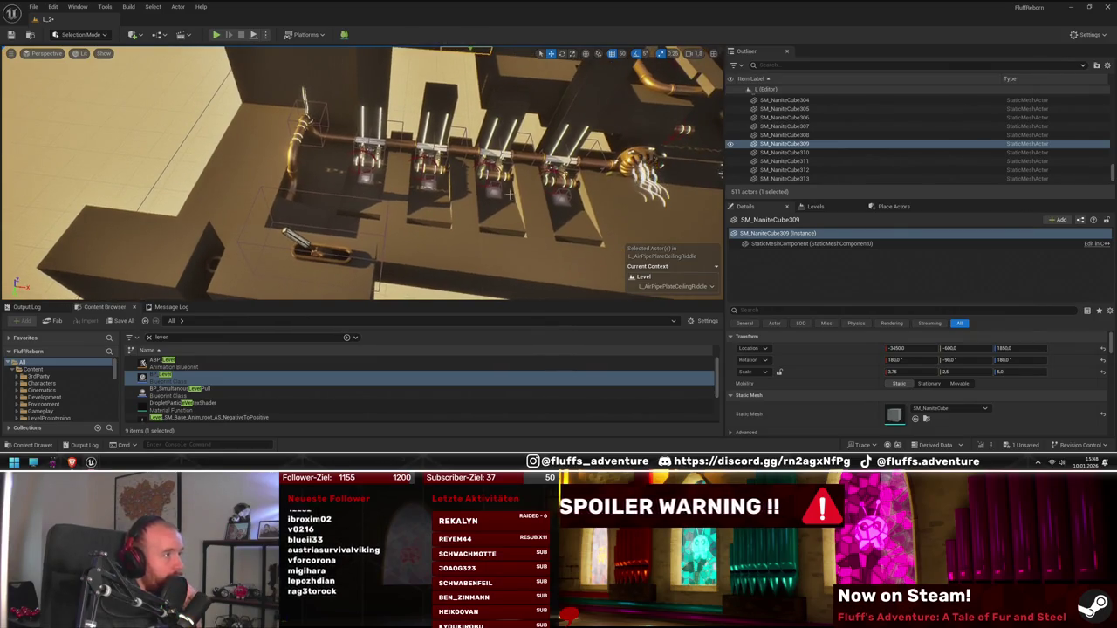
pyautogui.moveTo(545, 211); pyautogui.dragTo(346, 172)
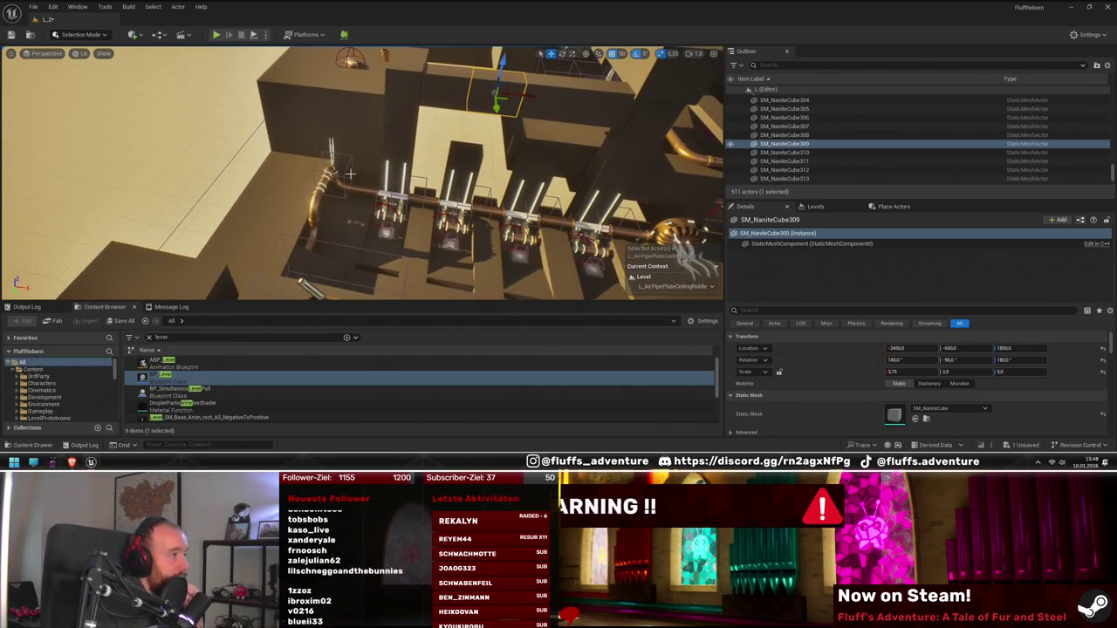
pyautogui.moveTo(362, 175); pyautogui.dragTo(280, 183)
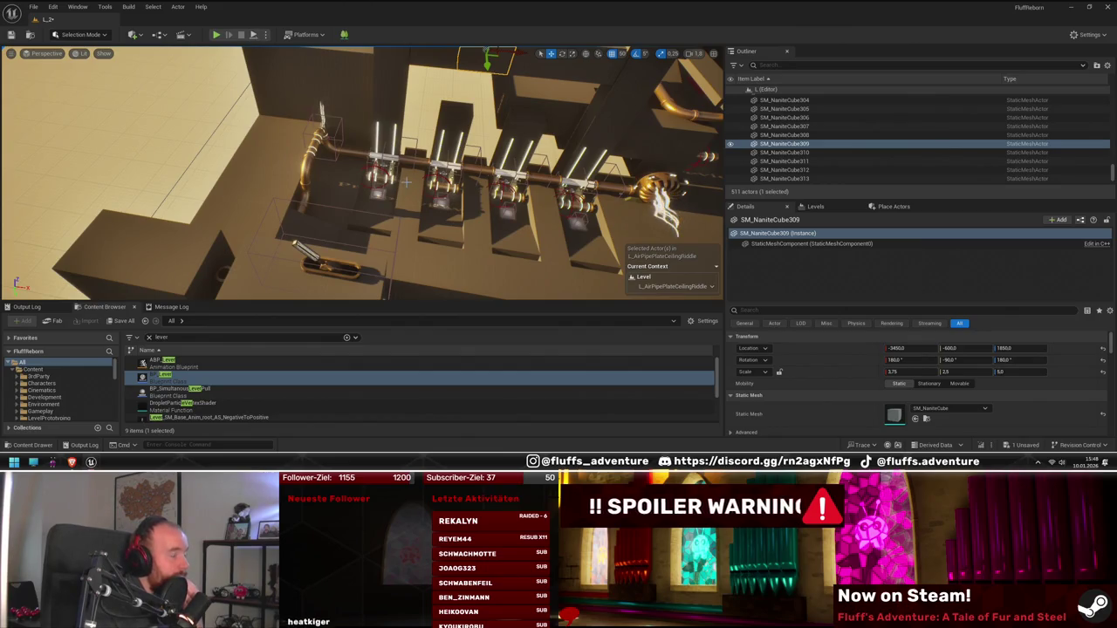
pyautogui.moveTo(406, 181); pyautogui.dragTo(392, 174)
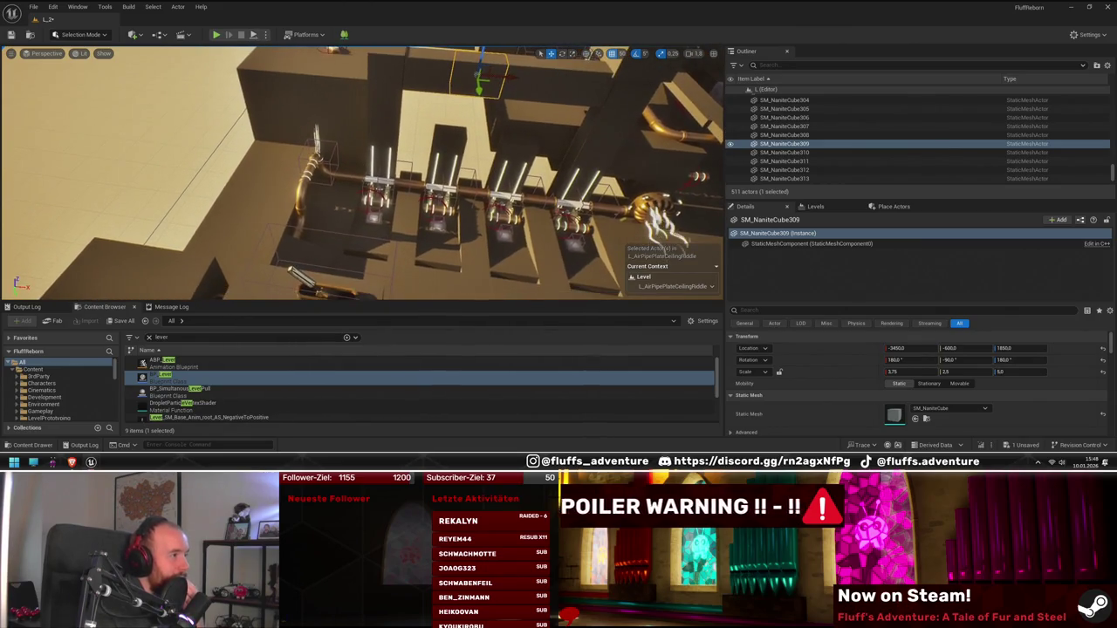
pyautogui.moveTo(254, 204); pyautogui.dragTo(254, 204)
pyautogui.moveTo(200, 155)
pyautogui.mouseDown()
pyautogui.moveTo(371, 201)
pyautogui.moveTo(352, 187)
pyautogui.mouseUp()
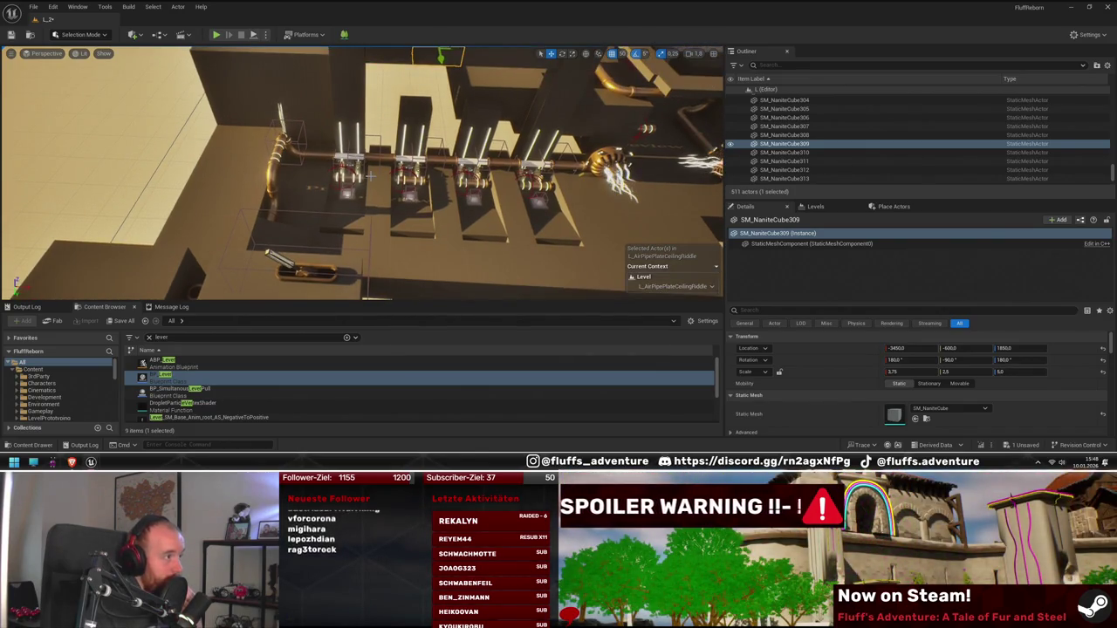
pyautogui.moveTo(368, 197); pyautogui.dragTo(368, 199)
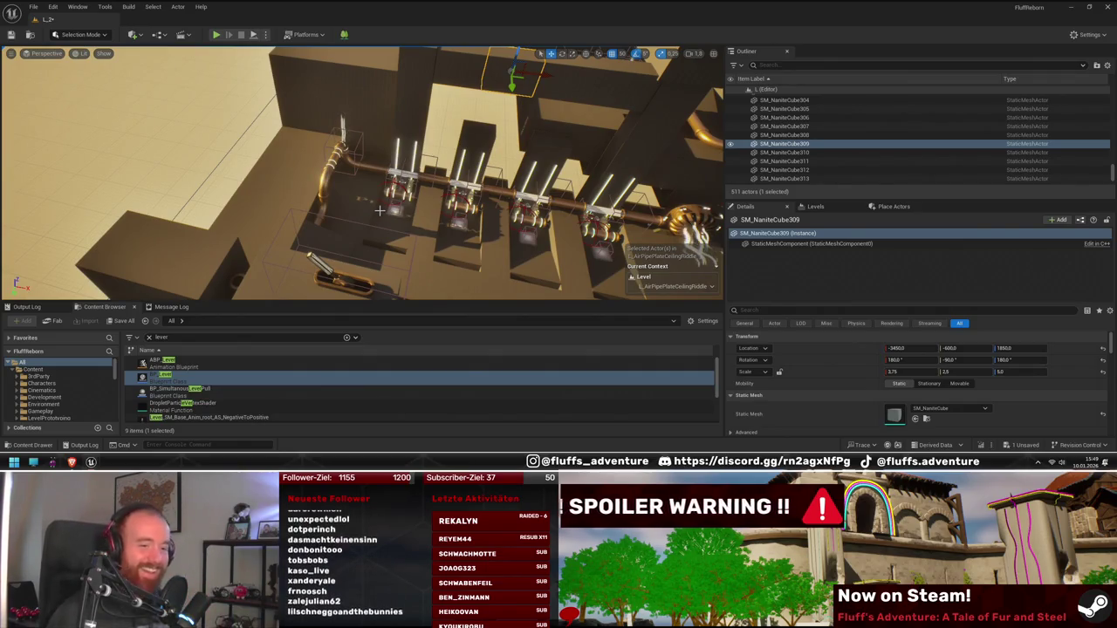
pyautogui.moveTo(331, 190)
pyautogui.mouseDown()
pyautogui.moveTo(201, 201)
pyautogui.moveTo(334, 184)
pyautogui.mouseUp()
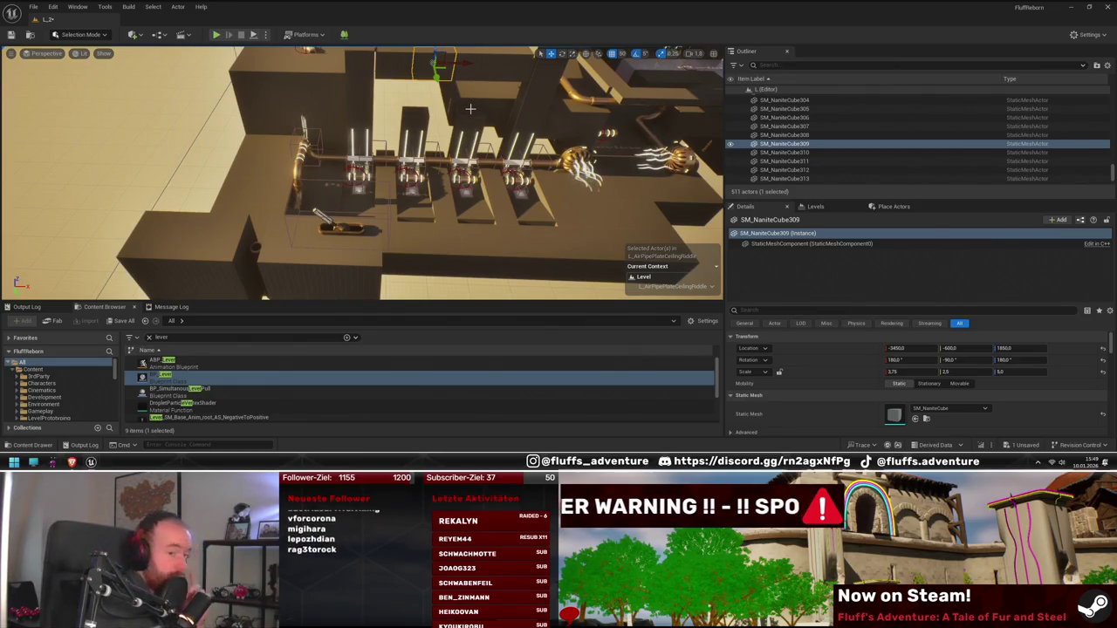
# - Pull the view back and select the BP_Lever below the brass pipe row
pyautogui.moveTo(469, 108)
pyautogui.mouseDown()
pyautogui.moveTo(432, 227)
pyautogui.moveTo(401, 229)
pyautogui.moveTo(401, 209)
pyautogui.moveTo(361, 241)
pyautogui.mouseUp()
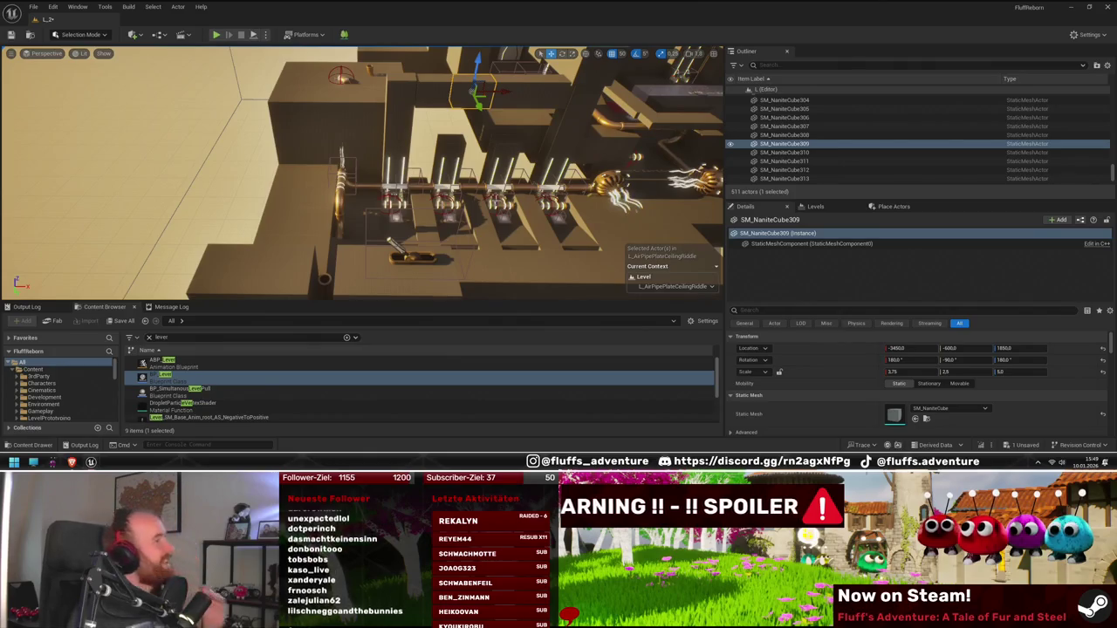
pyautogui.moveTo(520, 251); pyautogui.dragTo(520, 250)
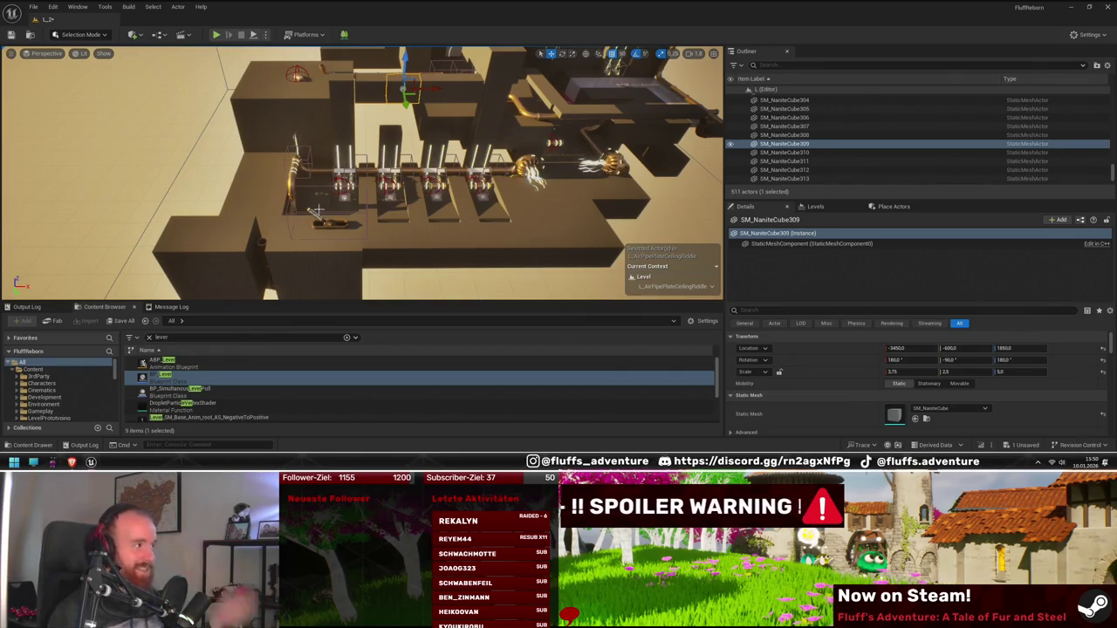
pyautogui.moveTo(327, 159); pyautogui.dragTo(292, 159)
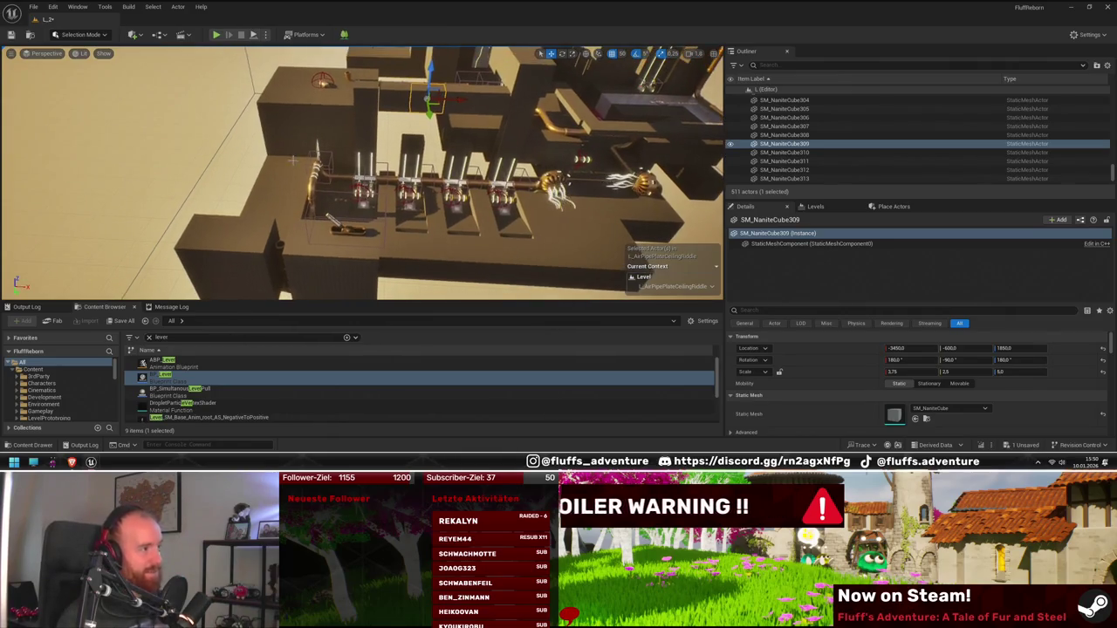
pyautogui.click(354, 230)
pyautogui.moveTo(473, 214)
pyautogui.mouseDown()
pyautogui.moveTo(453, 212)
pyautogui.moveTo(471, 212)
pyautogui.mouseUp()
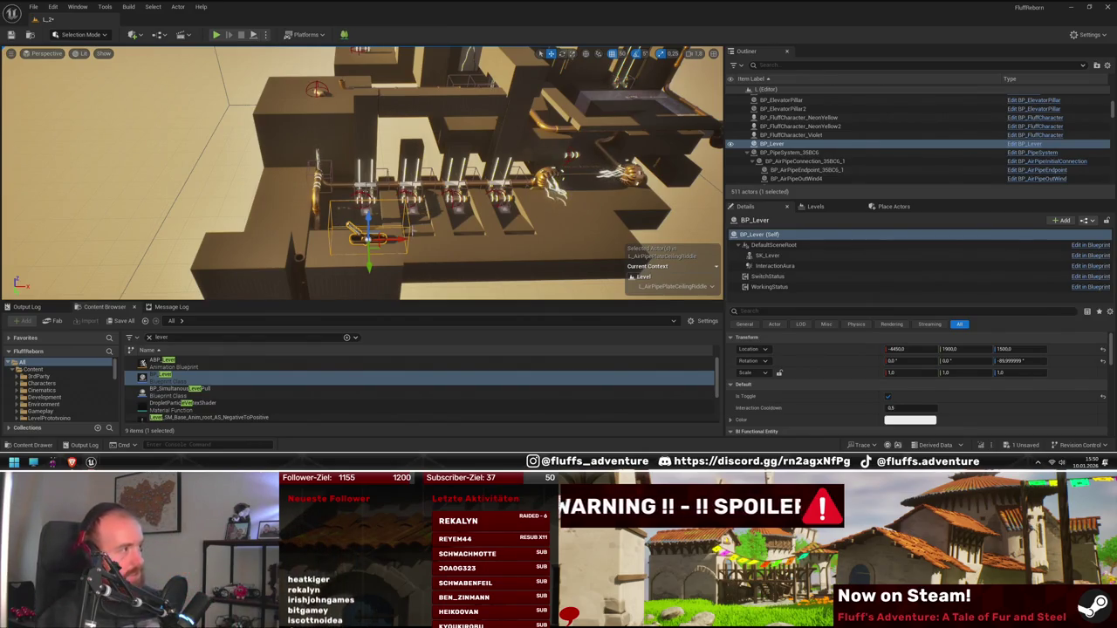
pyautogui.click(394, 230)
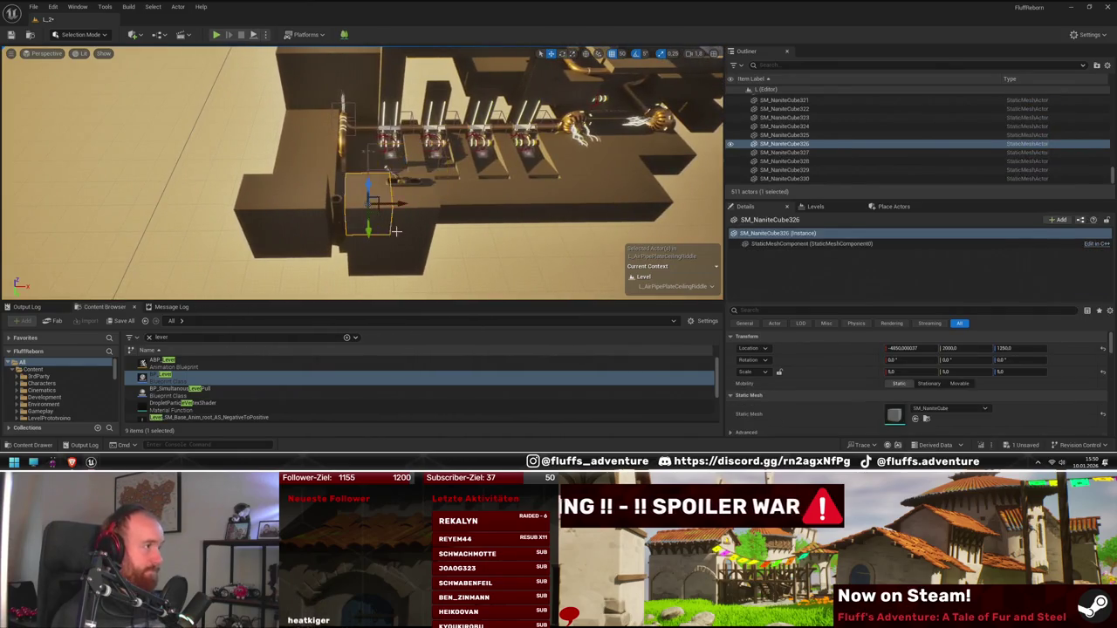
pyautogui.press('f')
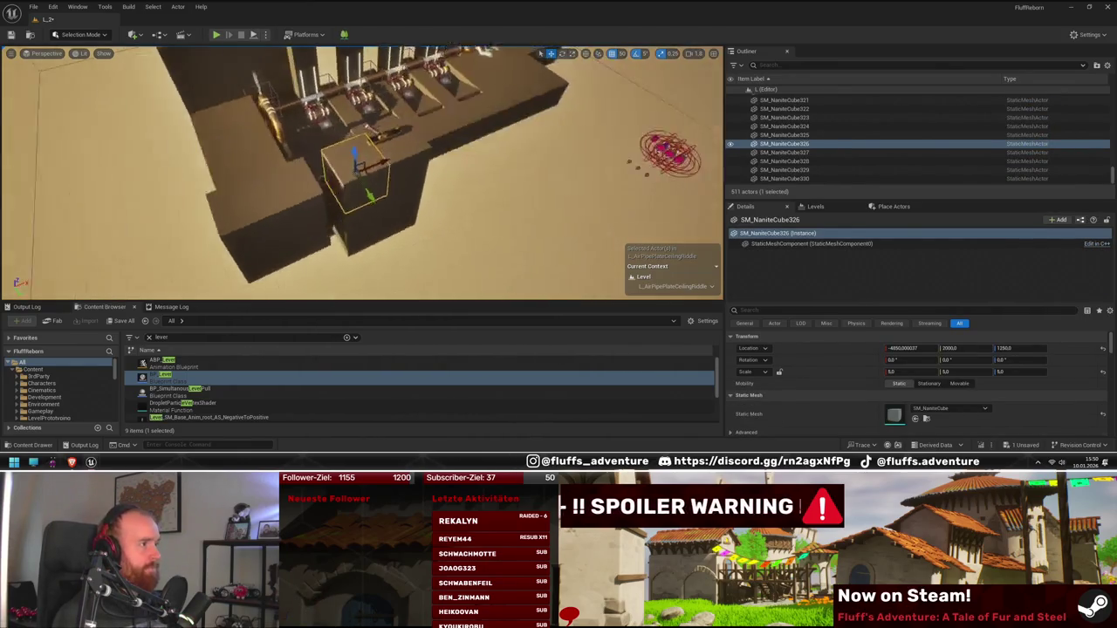
pyautogui.moveTo(398, 227)
pyautogui.mouseDown()
pyautogui.moveTo(436, 214)
pyautogui.moveTo(384, 232)
pyautogui.moveTo(405, 218)
pyautogui.moveTo(392, 220)
pyautogui.mouseUp()
pyautogui.click(417, 213)
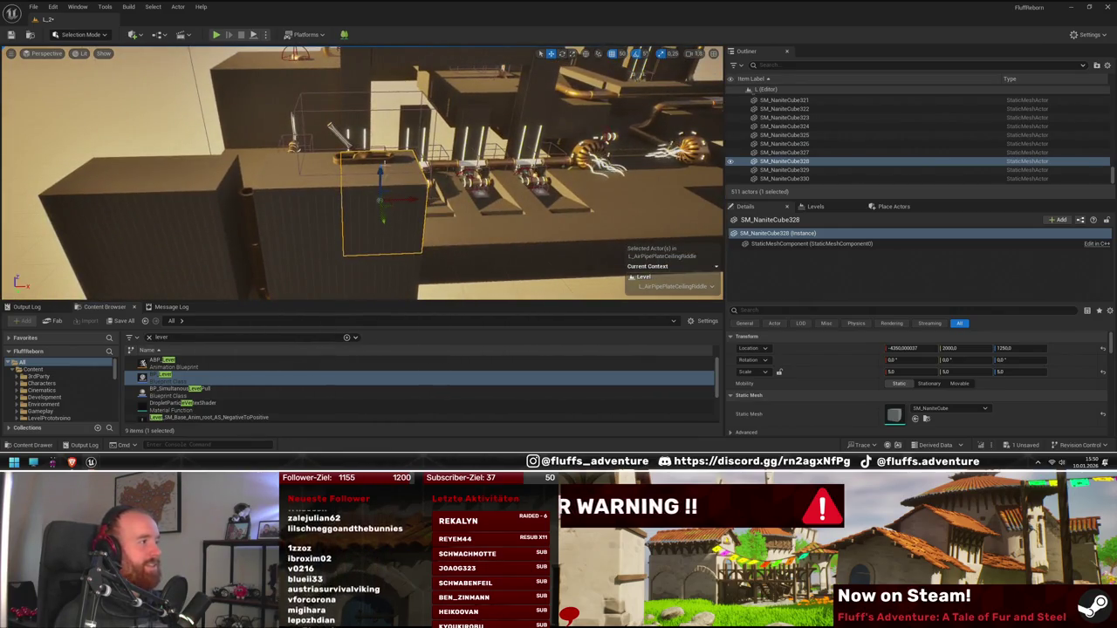
pyautogui.click(370, 158)
pyautogui.press('f')
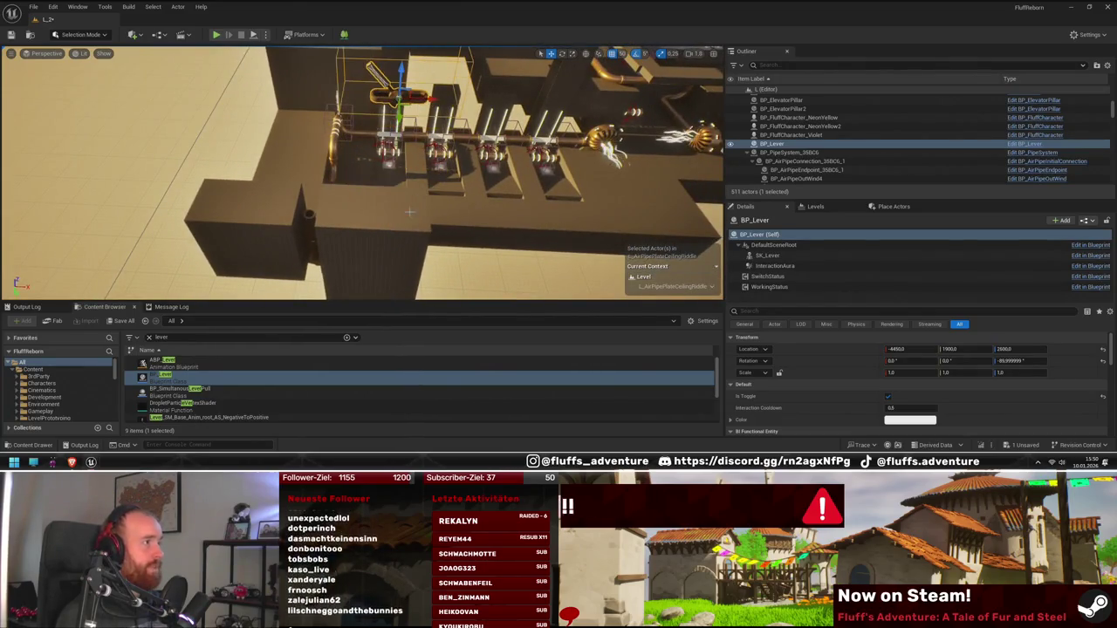
pyautogui.click(401, 250)
# - Make a raised copy of the block, then delete the unneeded cube copy
pyautogui.moveTo(400, 213)
pyautogui.mouseDown()
pyautogui.moveTo(403, 131)
pyautogui.moveTo(397, 179)
pyautogui.mouseUp()
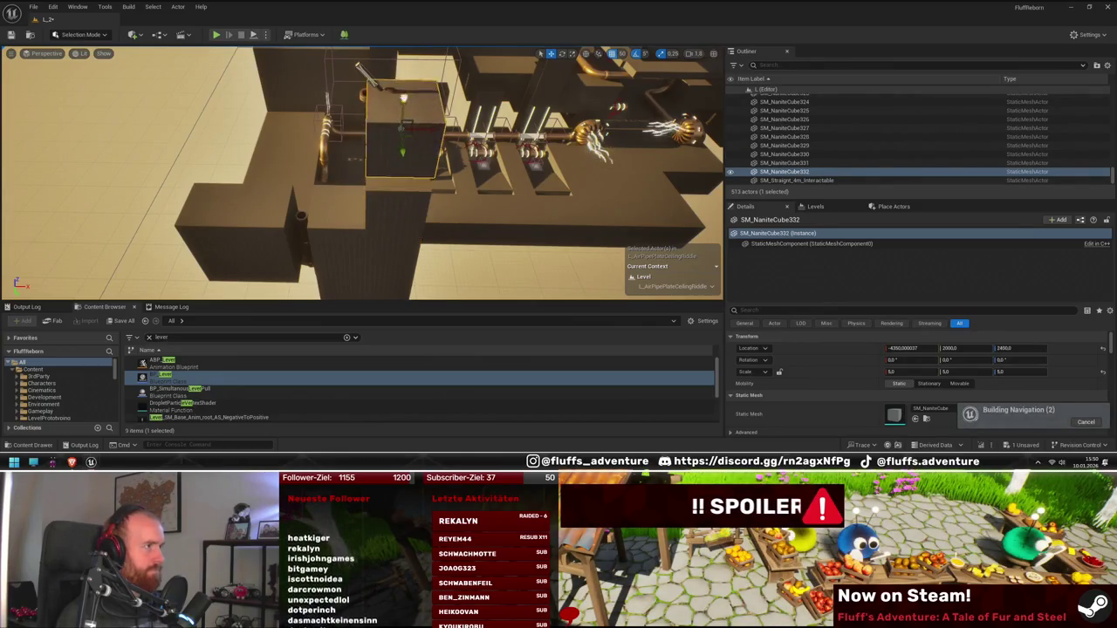
pyautogui.moveTo(403, 116); pyautogui.dragTo(358, 121)
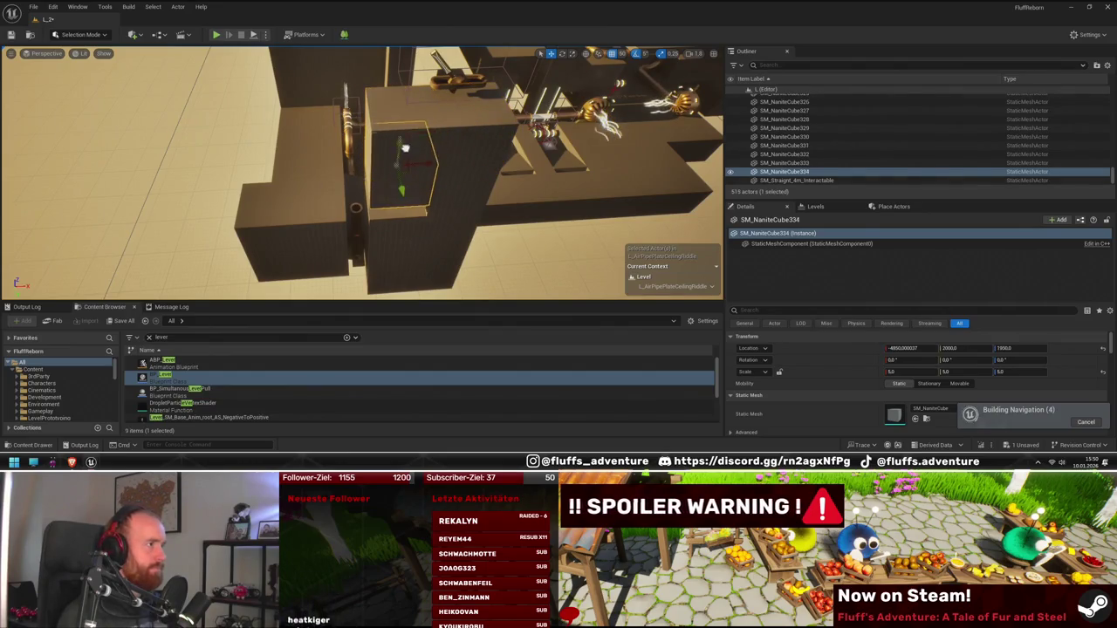
pyautogui.moveTo(404, 158)
pyautogui.mouseDown()
pyautogui.moveTo(384, 218)
pyautogui.moveTo(375, 170)
pyautogui.moveTo(367, 179)
pyautogui.moveTo(432, 166)
pyautogui.moveTo(380, 194)
pyautogui.moveTo(412, 192)
pyautogui.moveTo(369, 186)
pyautogui.mouseUp()
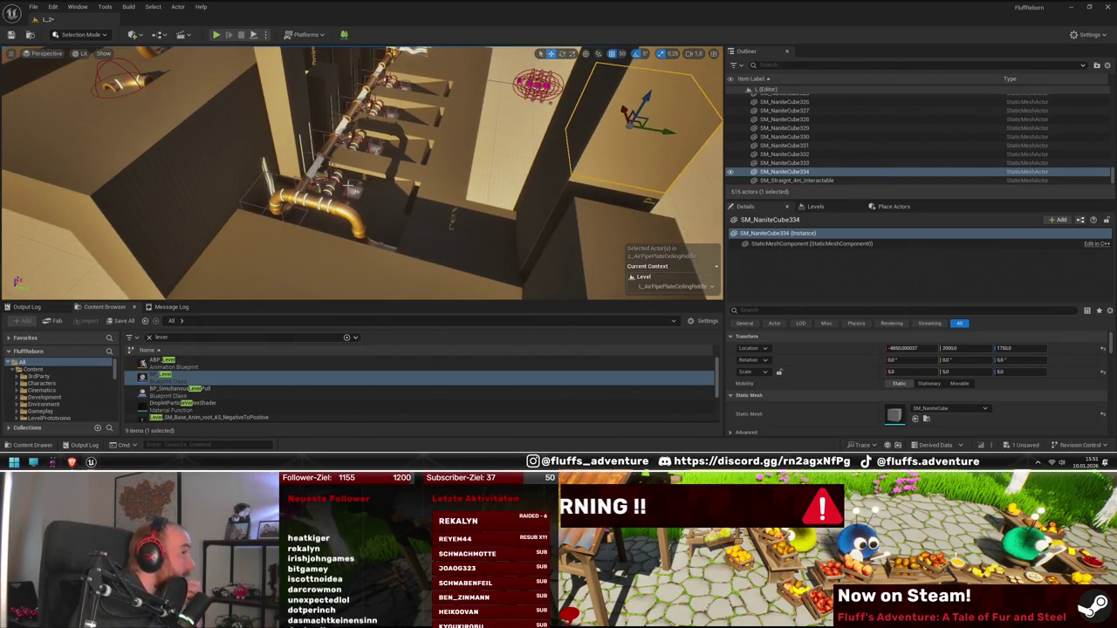
pyautogui.moveTo(369, 186); pyautogui.dragTo(369, 186)
pyautogui.moveTo(521, 198); pyautogui.dragTo(531, 205)
pyautogui.press('Delete')
pyautogui.moveTo(436, 150)
pyautogui.mouseDown()
pyautogui.moveTo(446, 181)
pyautogui.moveTo(460, 171)
pyautogui.mouseUp()
pyautogui.moveTo(423, 184)
pyautogui.mouseDown()
pyautogui.moveTo(397, 187)
pyautogui.moveTo(503, 204)
pyautogui.mouseUp()
pyautogui.moveTo(429, 193)
pyautogui.mouseDown()
pyautogui.moveTo(403, 194)
pyautogui.moveTo(416, 190)
pyautogui.mouseUp()
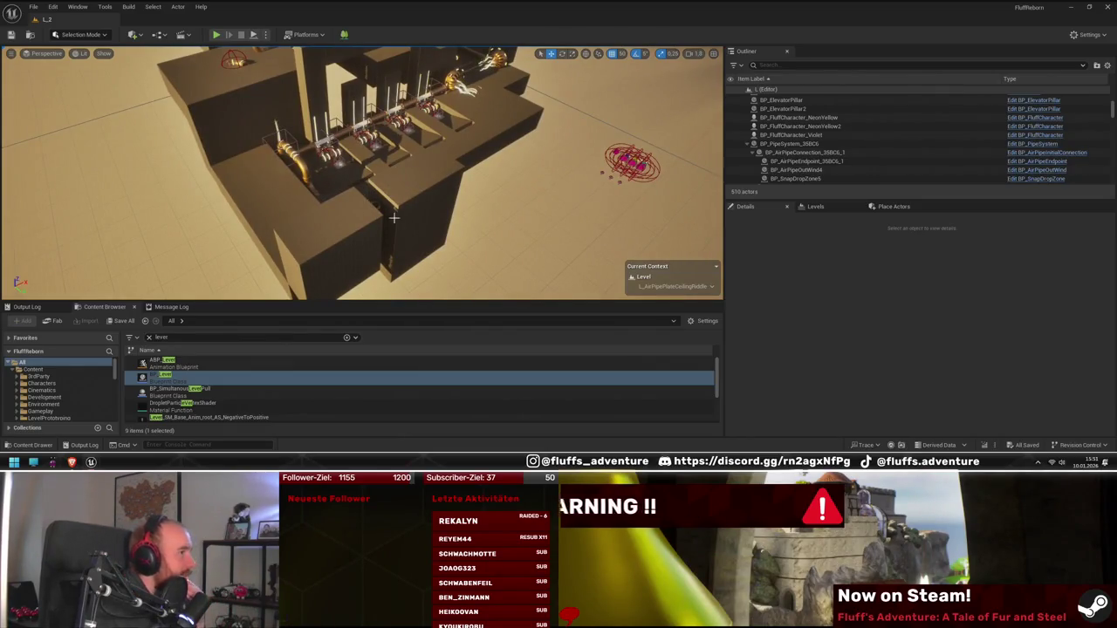
pyautogui.moveTo(385, 221); pyautogui.dragTo(386, 221)
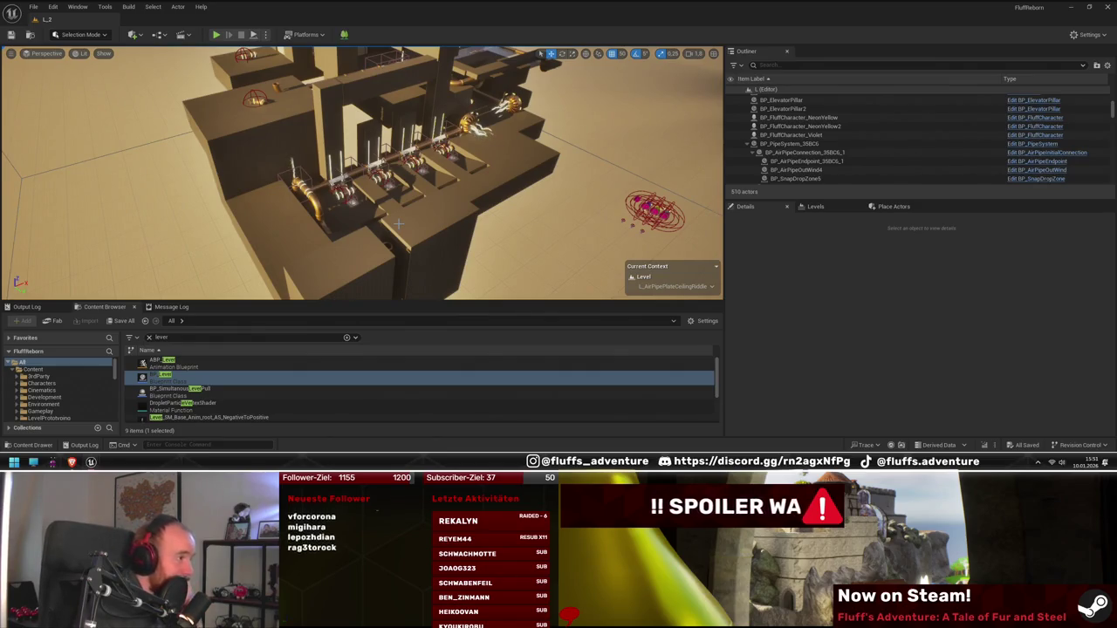
pyautogui.moveTo(402, 231); pyautogui.dragTo(402, 232)
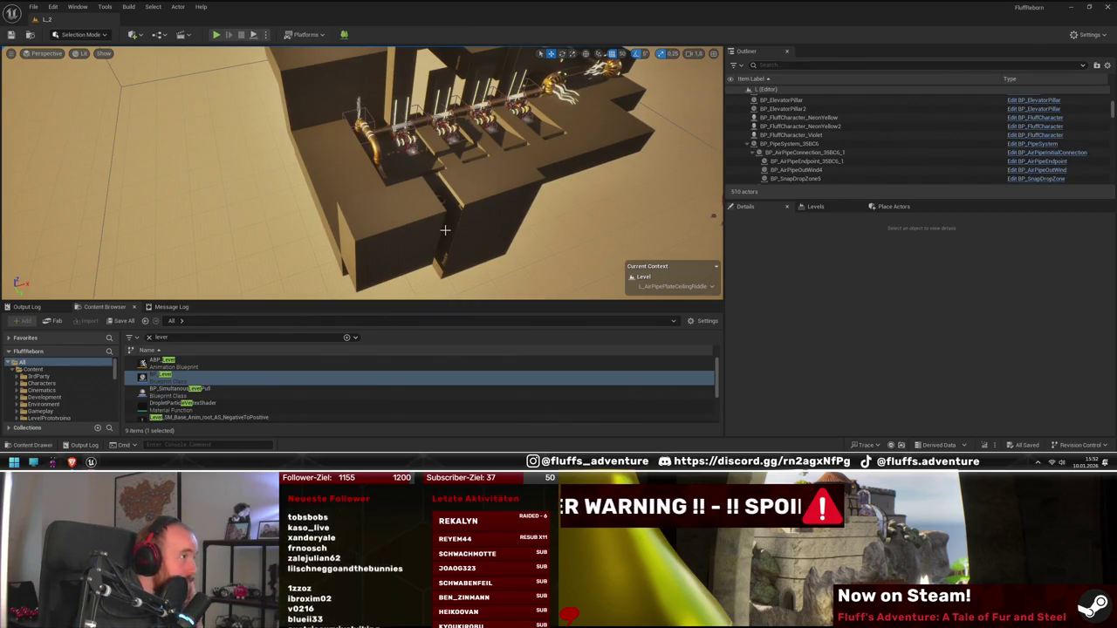
pyautogui.moveTo(445, 229); pyautogui.dragTo(445, 230)
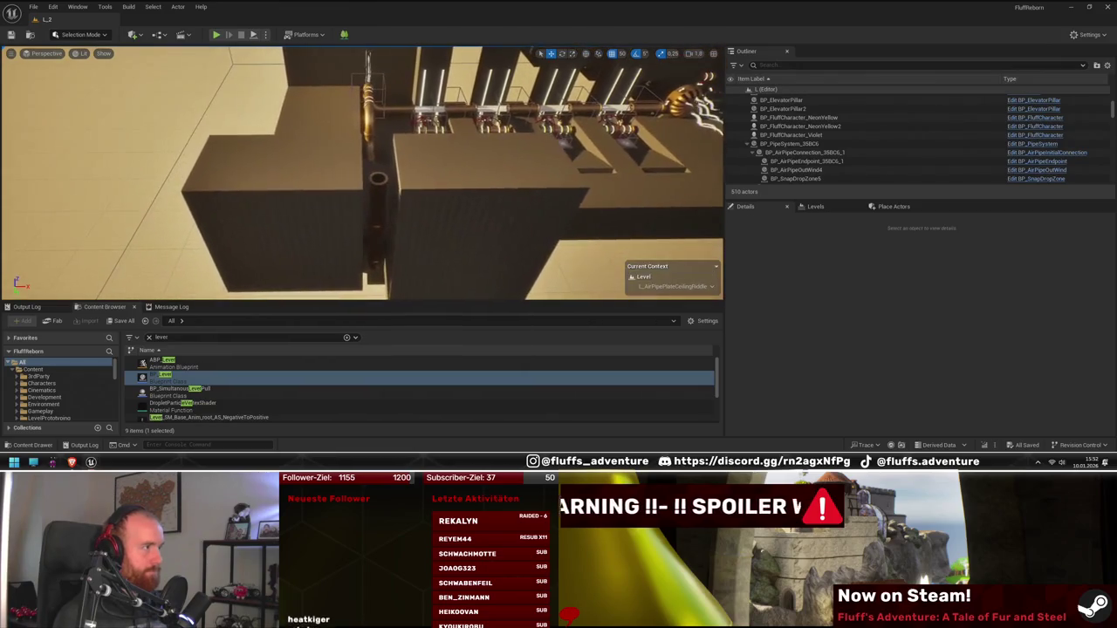
# - Duplicate the SM_Curve2m15 outlet piece and turn the copy to bend downward
pyautogui.click(382, 201)
pyautogui.moveTo(381, 201); pyautogui.dragTo(382, 201)
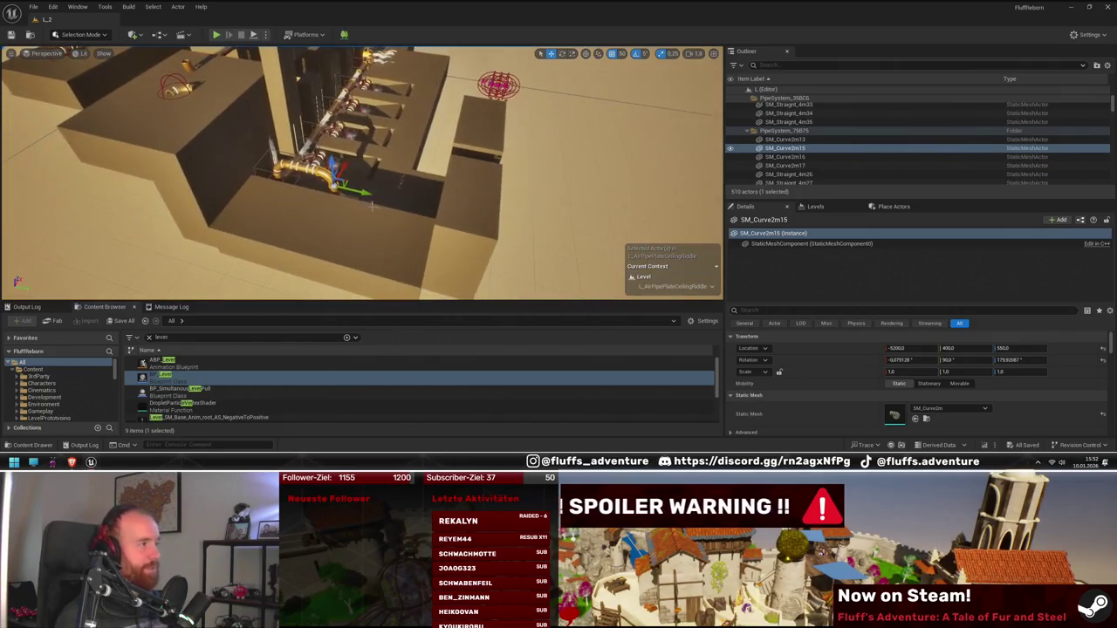
pyautogui.moveTo(490, 219); pyautogui.dragTo(490, 219)
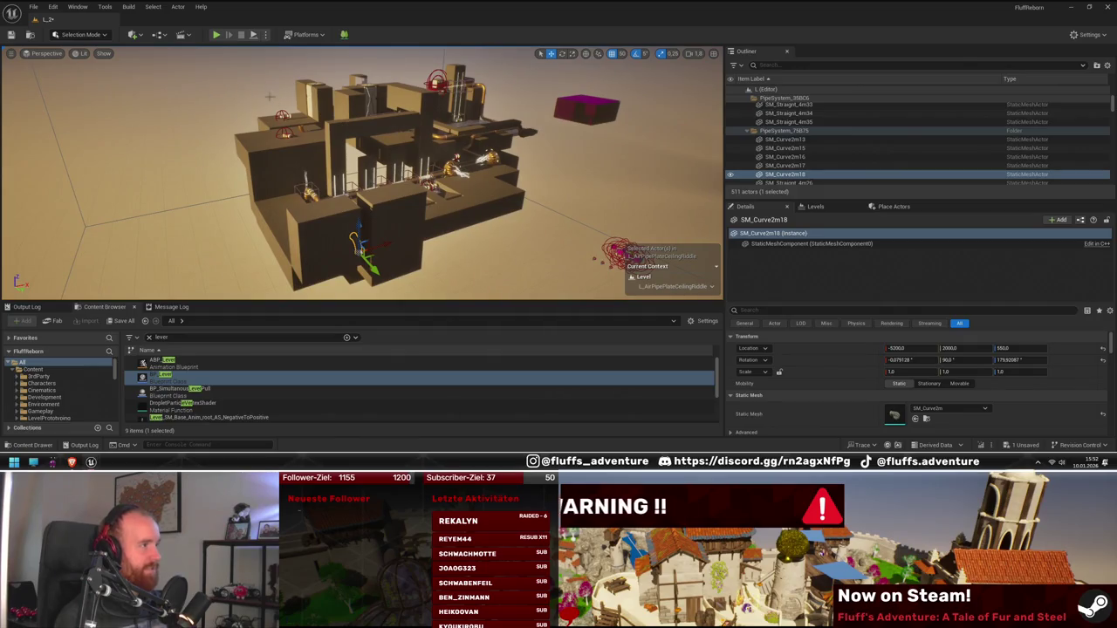
pyautogui.moveTo(399, 205)
pyautogui.mouseDown()
pyautogui.moveTo(425, 240)
pyautogui.moveTo(353, 239)
pyautogui.moveTo(356, 210)
pyautogui.moveTo(334, 222)
pyautogui.mouseUp()
pyautogui.moveTo(469, 239); pyautogui.dragTo(468, 240)
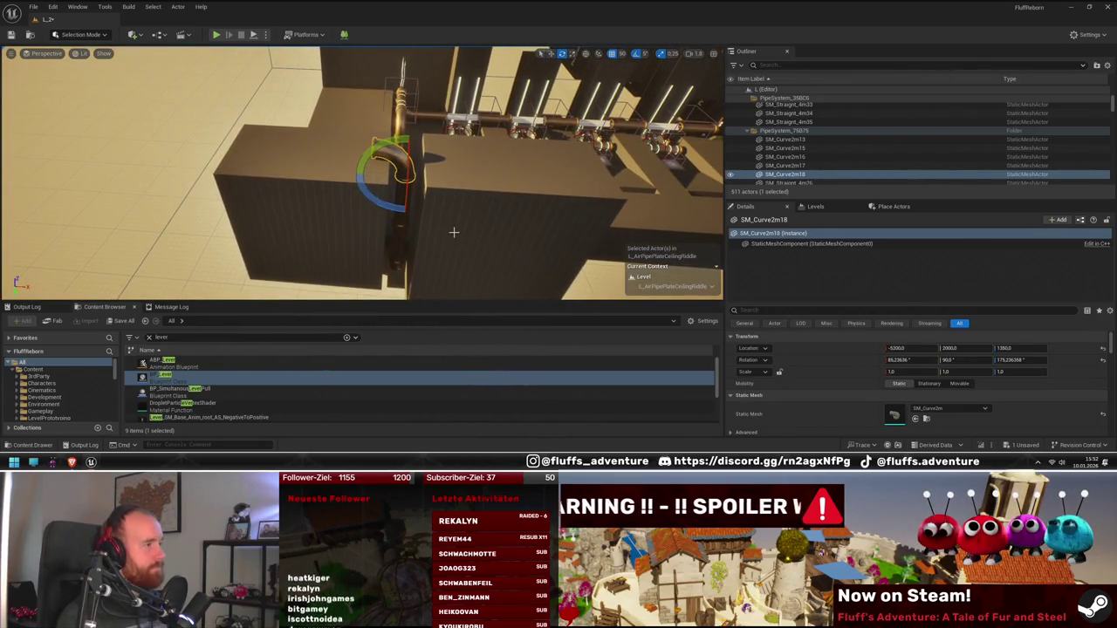
# - Duplicate the flat block beside the pipe, creating SM_NaniteCube331, and select the copy
pyautogui.click(358, 232)
pyautogui.moveTo(448, 201); pyautogui.dragTo(452, 217)
pyautogui.click(557, 129)
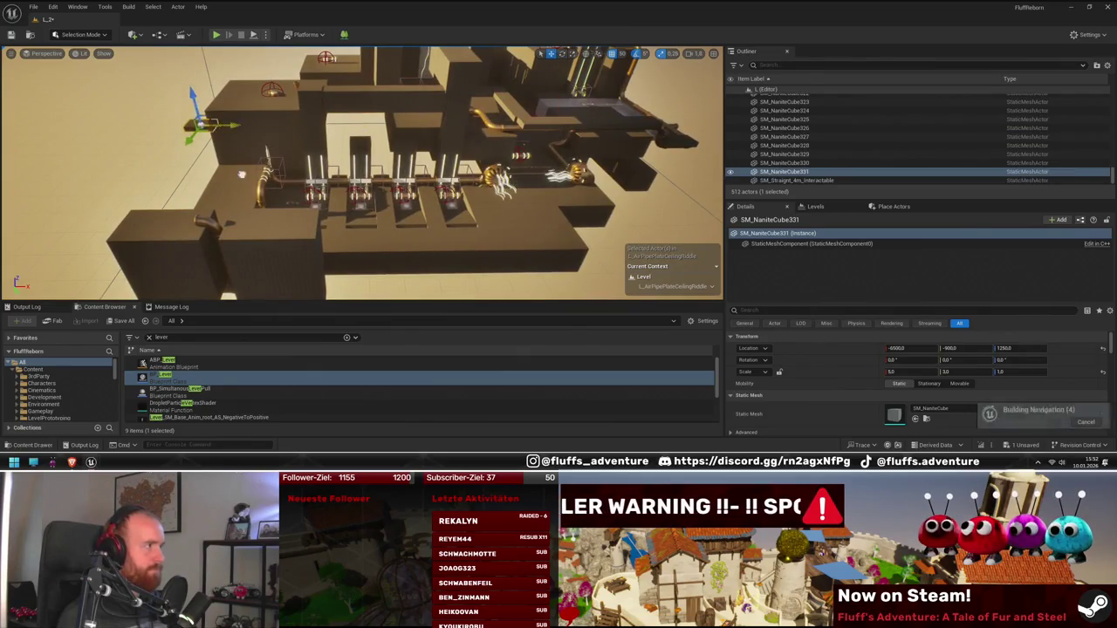
# - Move the flat block copy into place under the pipe outlet
pyautogui.moveTo(449, 202); pyautogui.dragTo(448, 201)
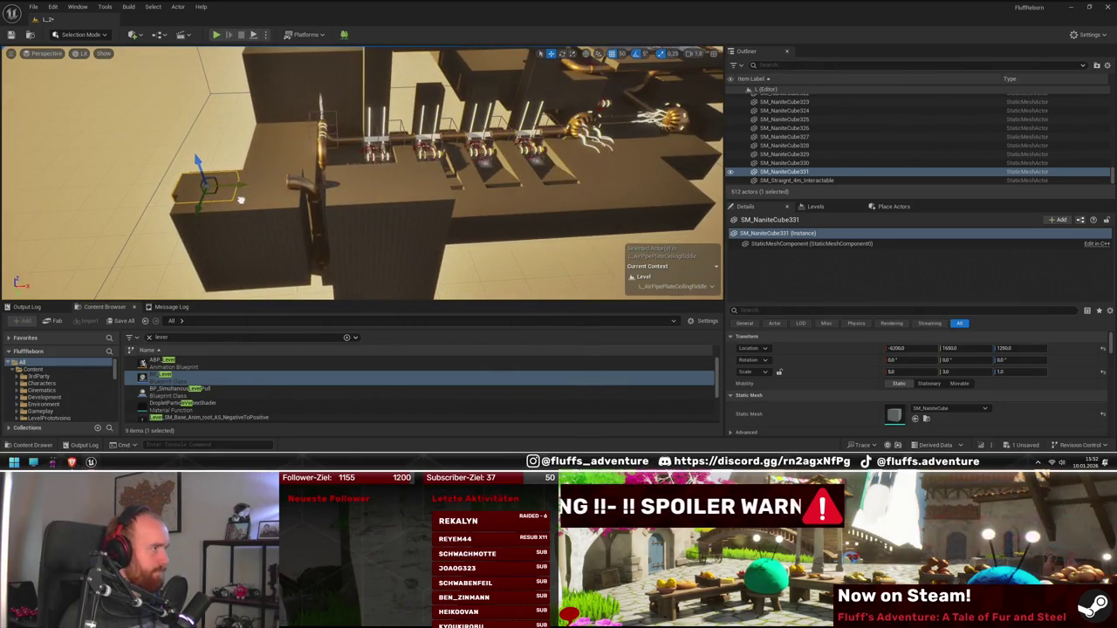
pyautogui.moveTo(278, 200); pyautogui.dragTo(280, 201)
pyautogui.moveTo(385, 193); pyautogui.dragTo(382, 182)
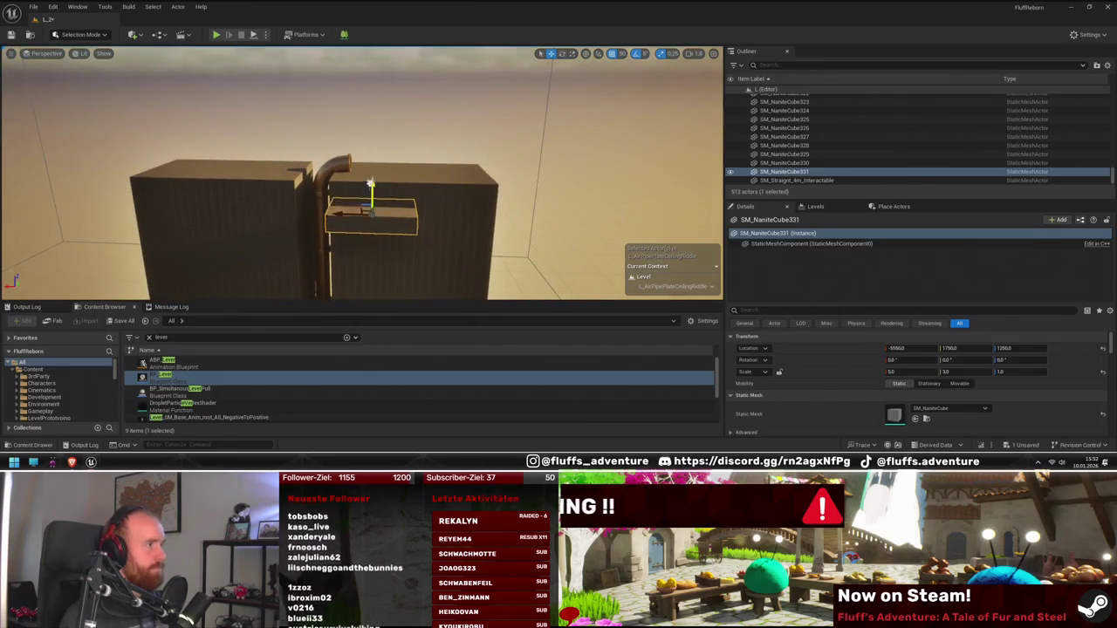
pyautogui.moveTo(381, 128)
pyautogui.mouseDown()
pyautogui.moveTo(419, 142)
pyautogui.moveTo(349, 117)
pyautogui.mouseUp()
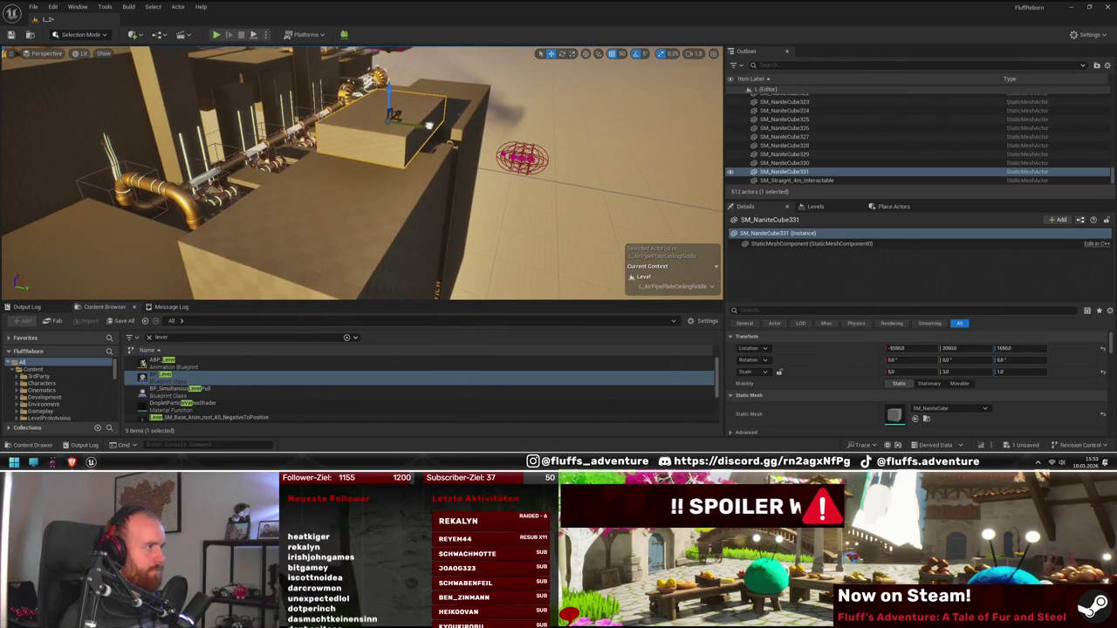
pyautogui.moveTo(420, 125); pyautogui.dragTo(383, 144)
# - Delete each dark block stacked over the pipe, then duplicate the adjacent wall cube with Ctrl+D
pyautogui.click(374, 175)
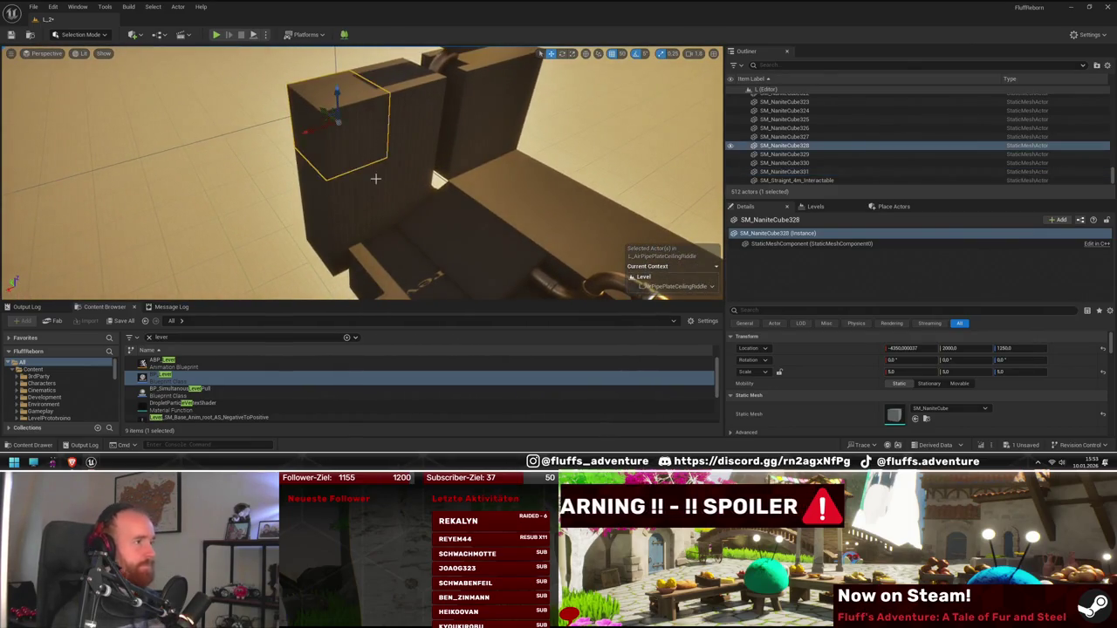
pyautogui.press('Delete')
pyautogui.click(349, 174)
pyautogui.press('Delete')
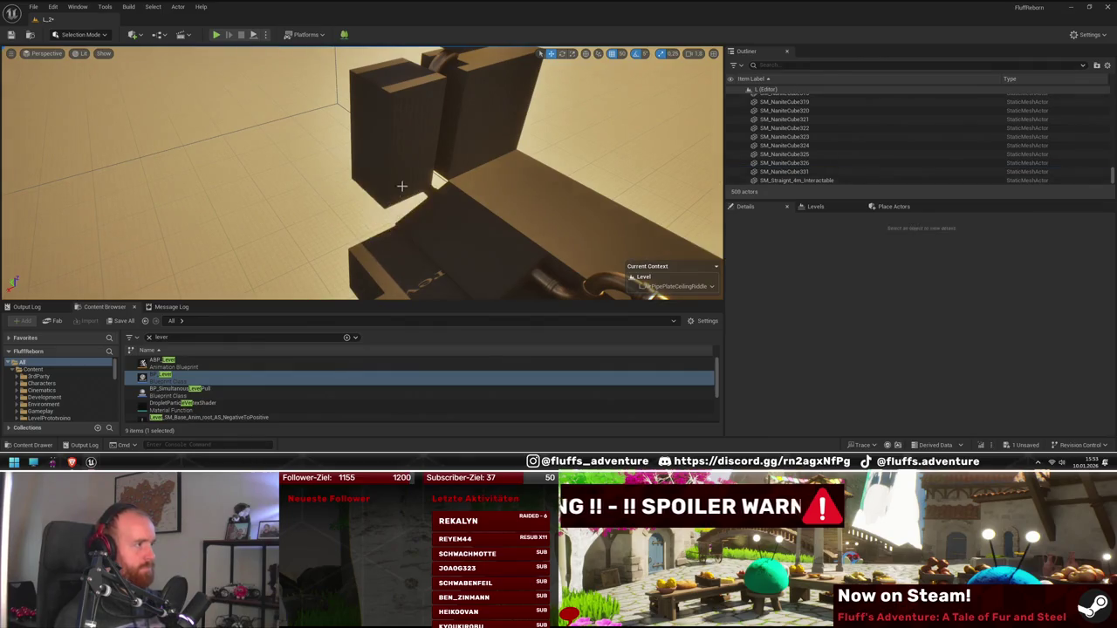
pyautogui.click(402, 187)
pyautogui.press('Delete')
pyautogui.click(459, 155)
pyautogui.press('Delete')
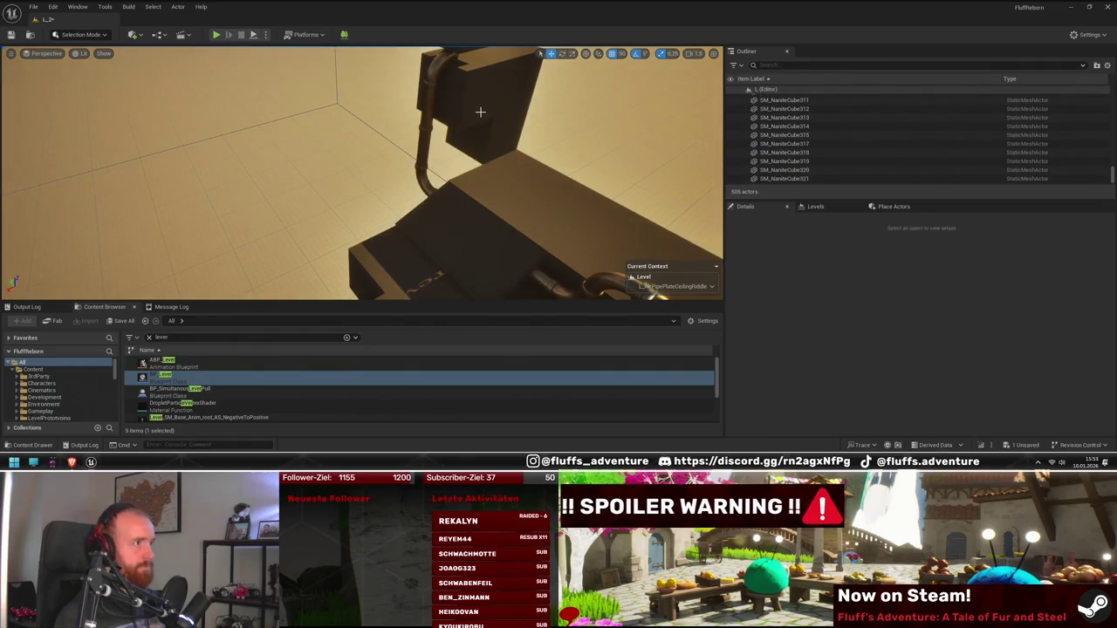
pyautogui.click(479, 109)
pyautogui.press('Delete')
pyautogui.click(486, 112)
pyautogui.press('Delete')
pyautogui.press('Delete')
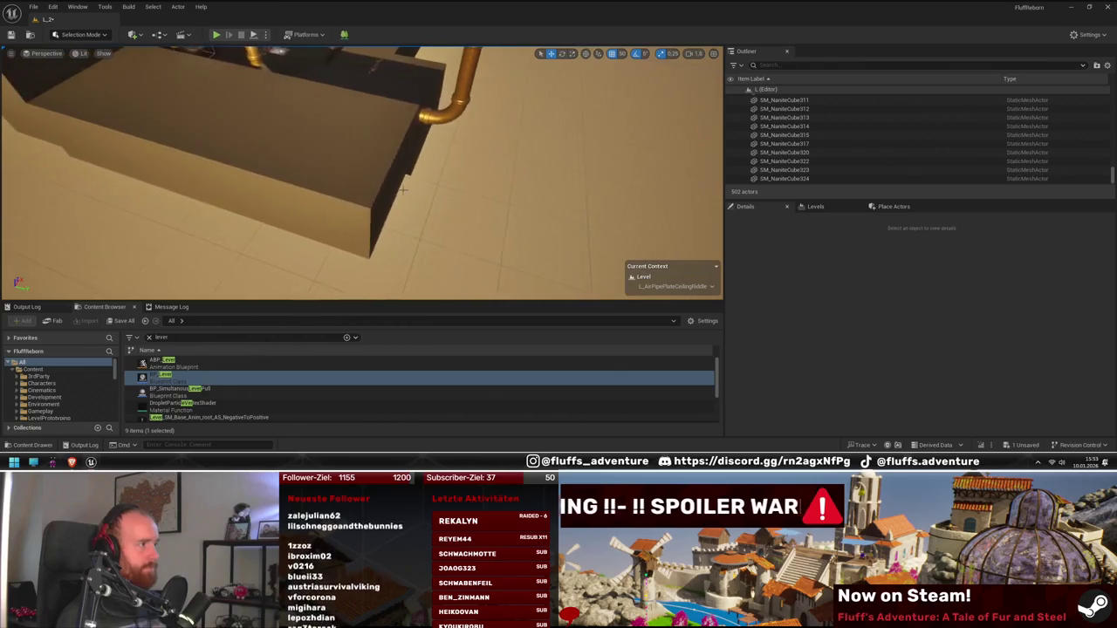
pyautogui.click(367, 196)
pyautogui.hotkey('ctrl', 'd')
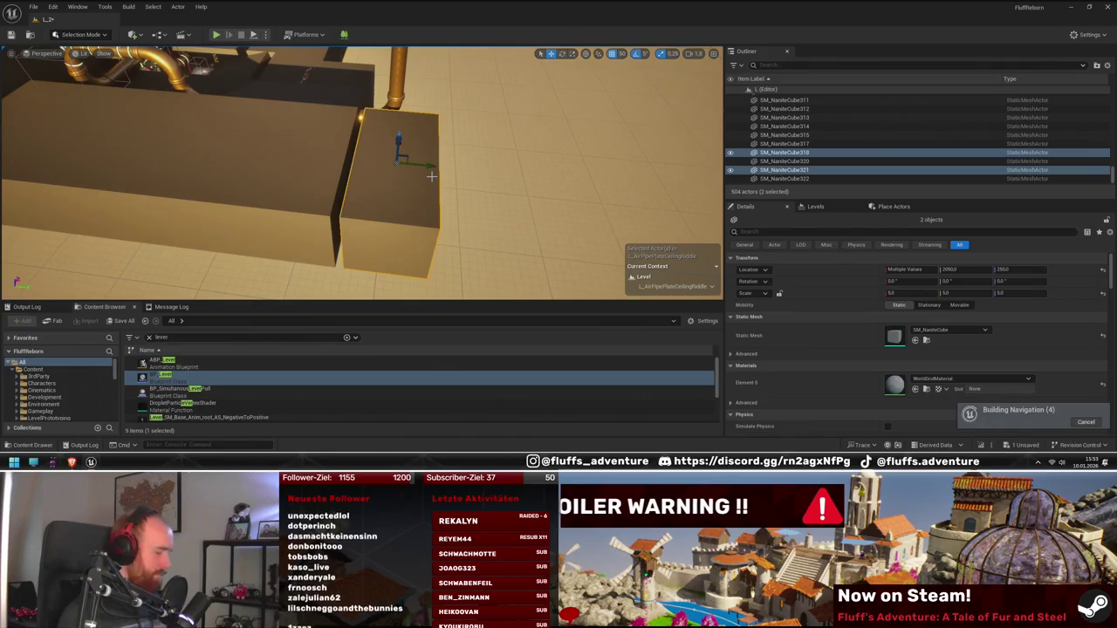
# - Scale the duplicated cubes down into a thin wall slab
pyautogui.press('r')
pyautogui.moveTo(424, 166); pyautogui.dragTo(422, 164)
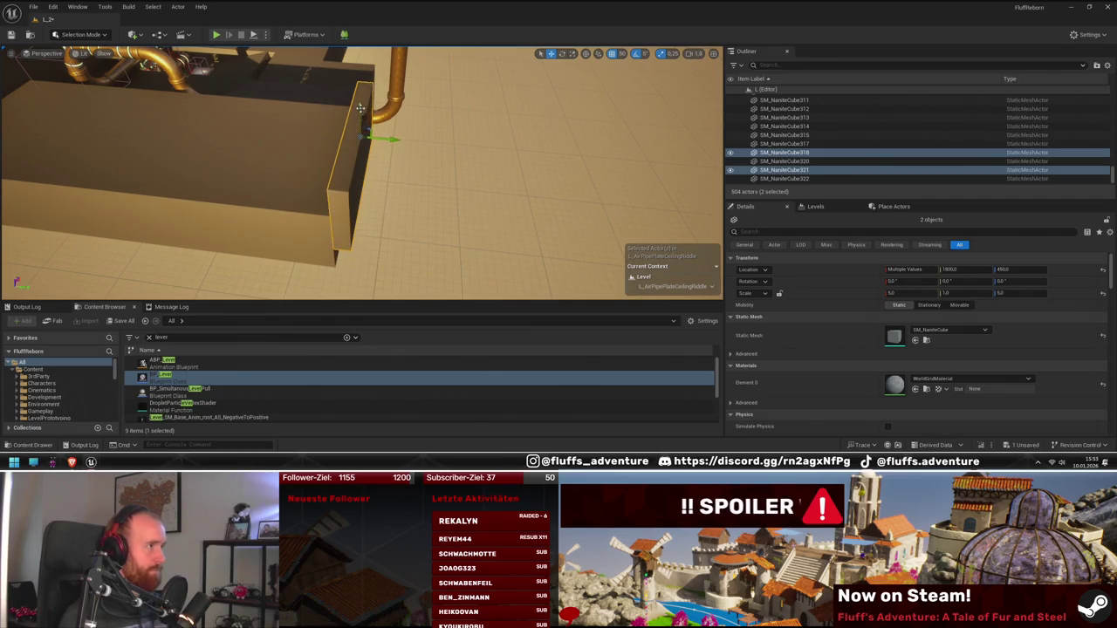
pyautogui.moveTo(362, 175)
pyautogui.mouseDown()
pyautogui.moveTo(437, 175)
pyautogui.moveTo(381, 166)
pyautogui.moveTo(373, 184)
pyautogui.moveTo(384, 104)
pyautogui.mouseUp()
# - Move the vertical pipe segment to Location X -5800
pyautogui.click(381, 166)
pyautogui.moveTo(407, 140); pyautogui.dragTo(310, 104)
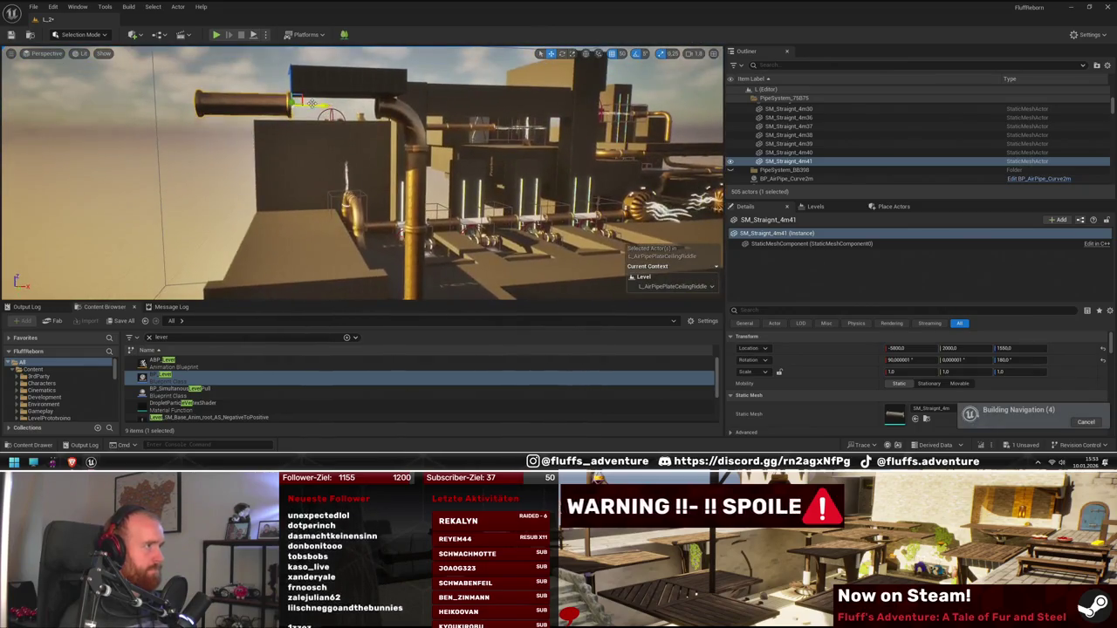
pyautogui.press('f')
pyautogui.moveTo(362, 174)
pyautogui.mouseDown()
pyautogui.moveTo(288, 150)
pyautogui.moveTo(292, 113)
pyautogui.mouseUp()
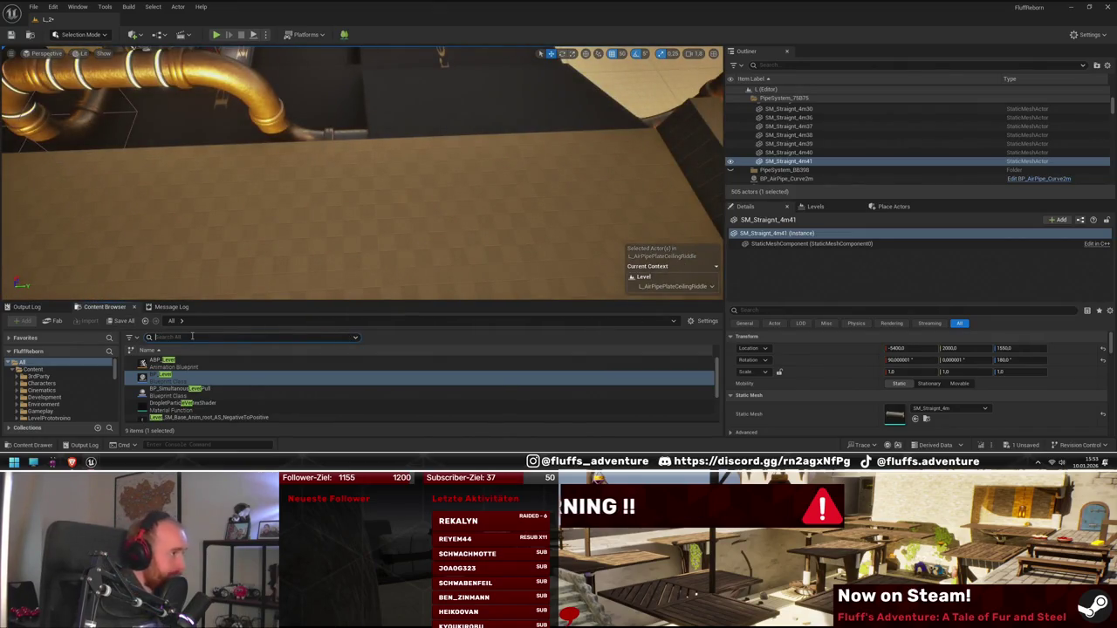
# - Drop a BP_Cube from the Content Browser under the pipe outlet, raise it to Z 650, and playtest
pyautogui.write('cube')
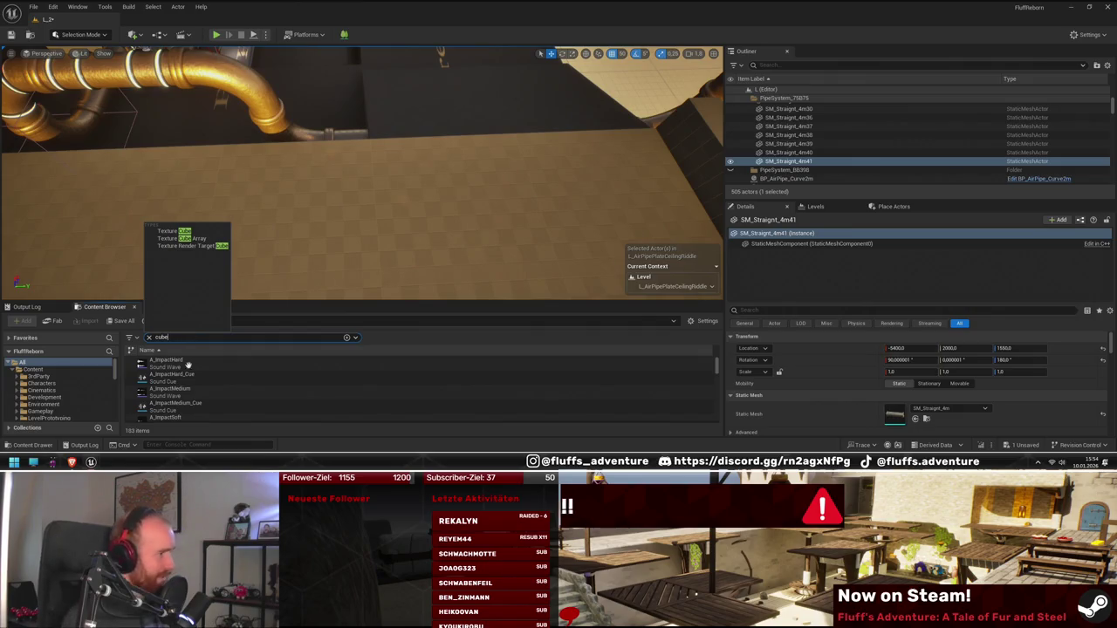
pyautogui.scroll(-3, 221, 387)
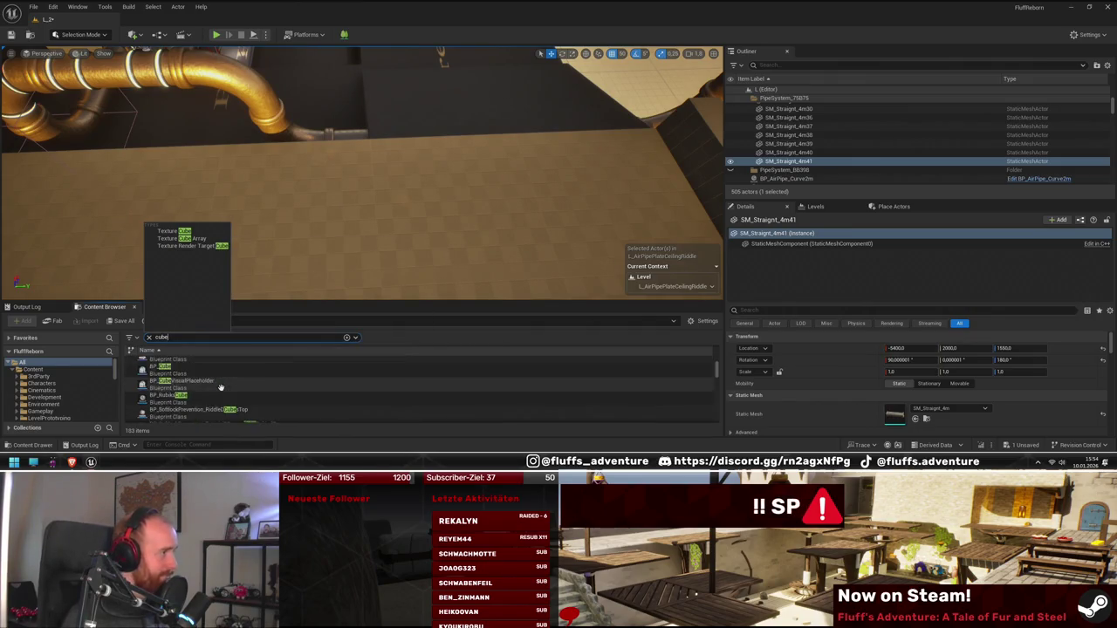
pyautogui.scroll(1, 221, 386)
pyautogui.moveTo(162, 395)
pyautogui.mouseDown()
pyautogui.moveTo(614, 187)
pyautogui.moveTo(562, 185)
pyautogui.mouseUp()
pyautogui.press('f')
pyautogui.moveTo(443, 157); pyautogui.dragTo(395, 100)
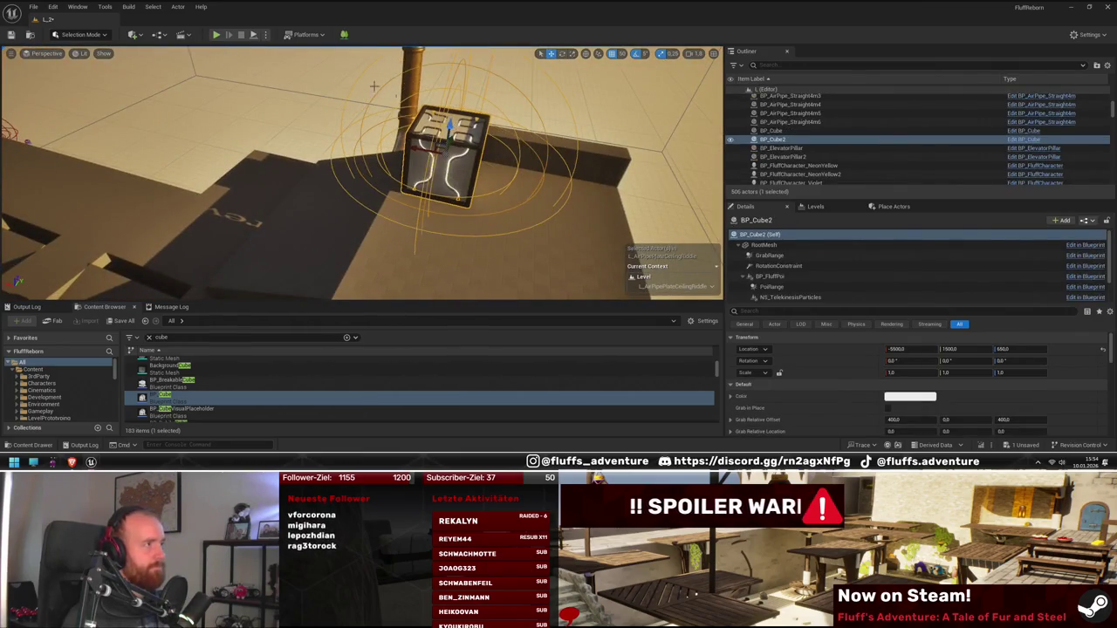
pyautogui.hotkey('alt', 'p')
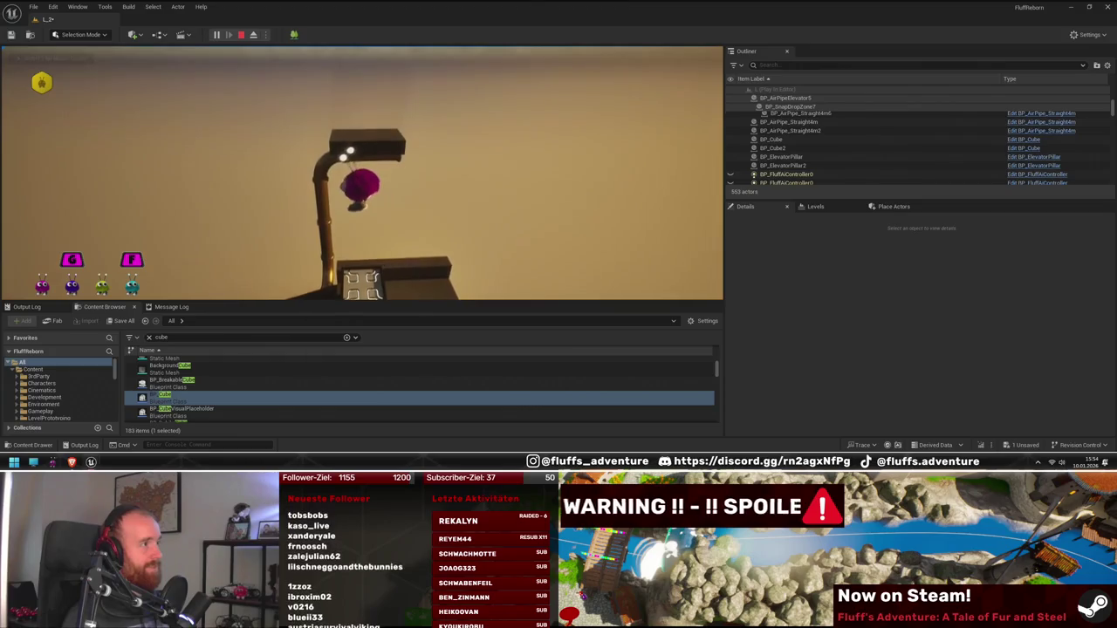
# - Stop the playtest and delete the lower vertical pipe segment
pyautogui.press('Escape')
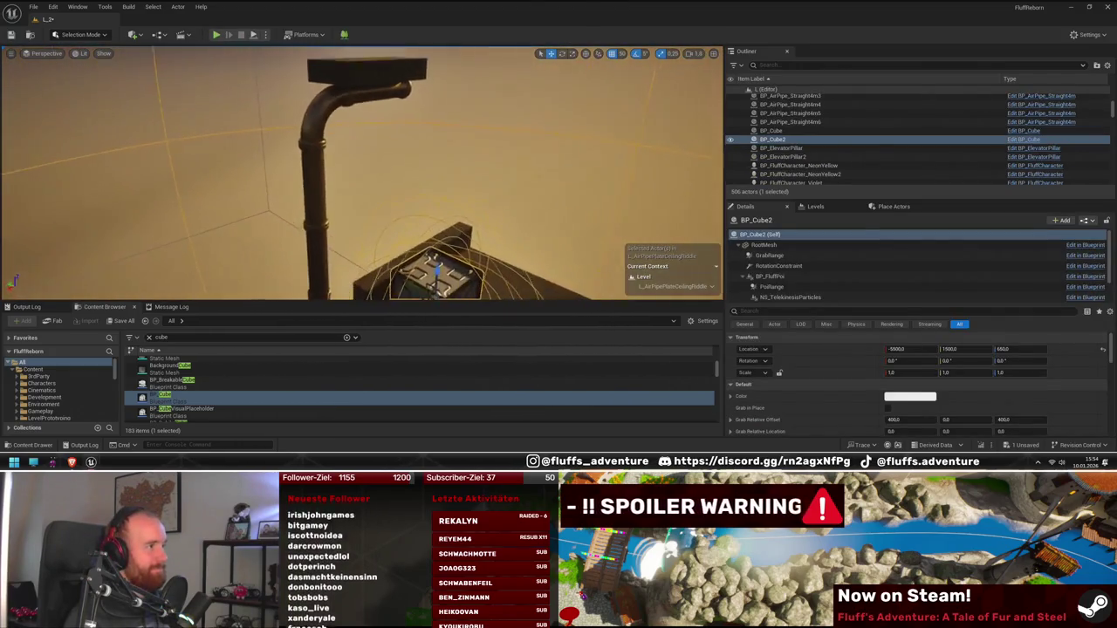
pyautogui.click(319, 185)
pyautogui.press('Delete')
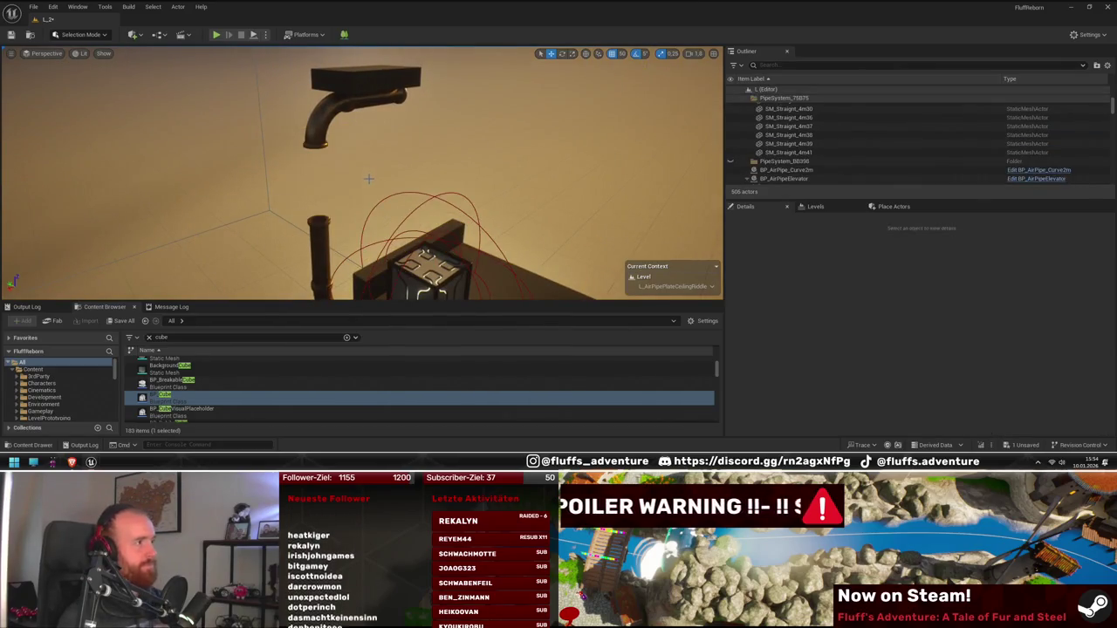
# - Select the remaining outlet pipe pieces above the cube, then run and stop another playtest
pyautogui.click(321, 133)
pyautogui.keyDown('ctrl'); pyautogui.click(361, 102); pyautogui.keyUp('ctrl')
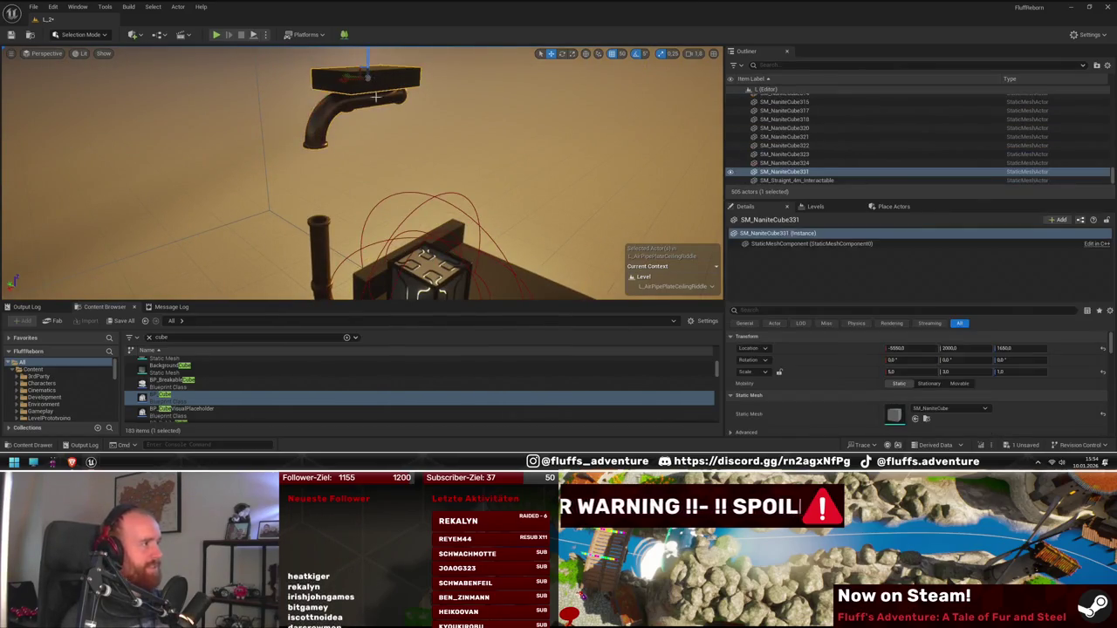
pyautogui.keyDown('ctrl'); pyautogui.click(343, 98); pyautogui.keyUp('ctrl')
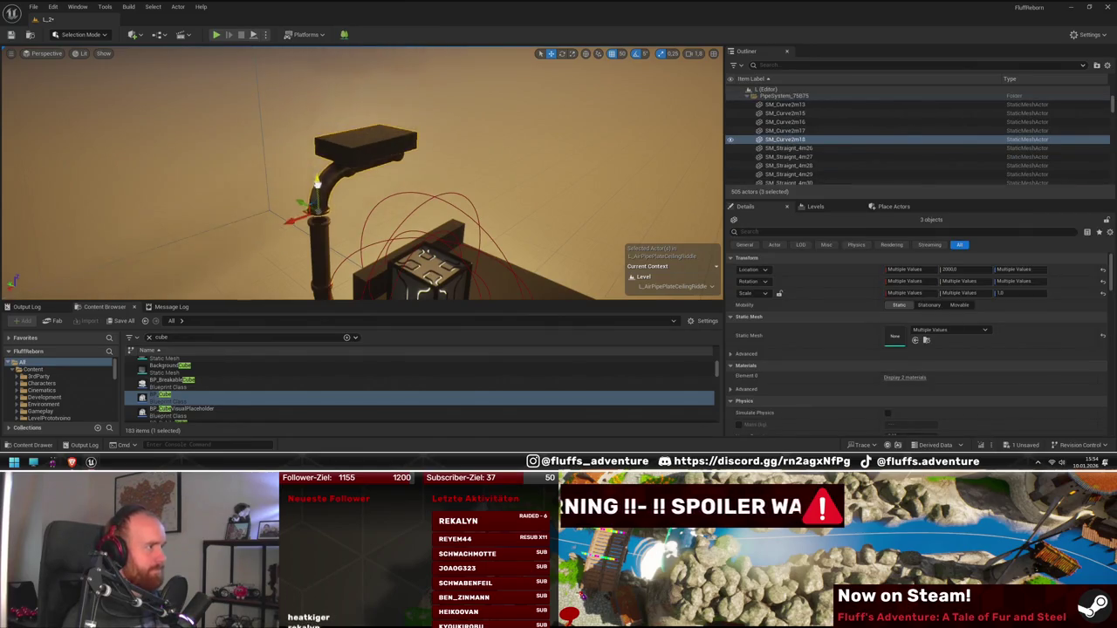
pyautogui.moveTo(349, 201); pyautogui.dragTo(386, 207)
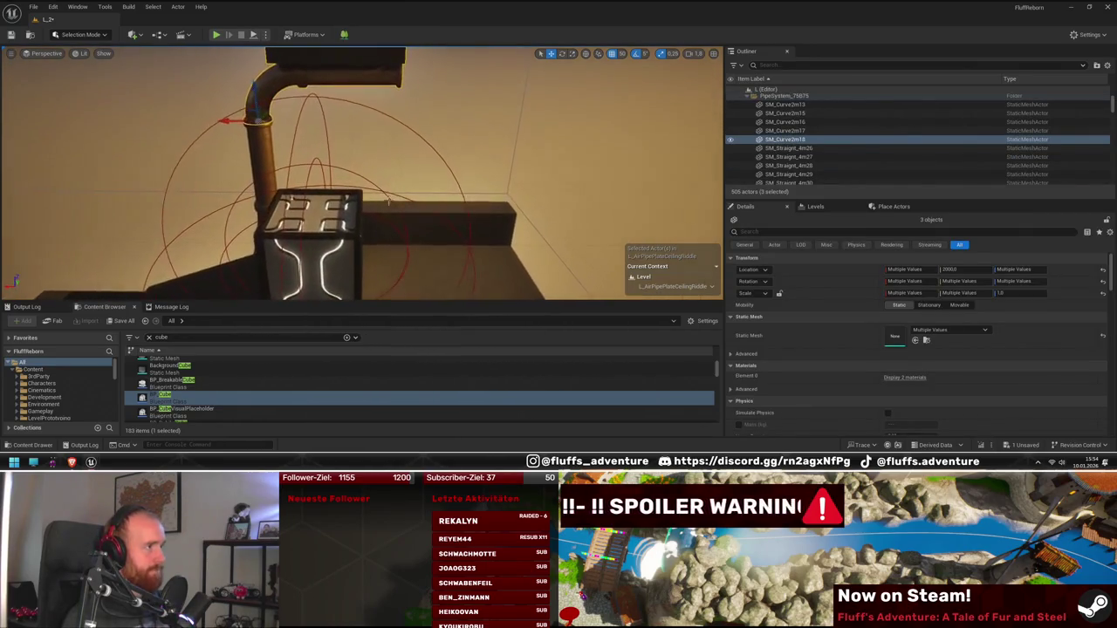
pyautogui.click(218, 35)
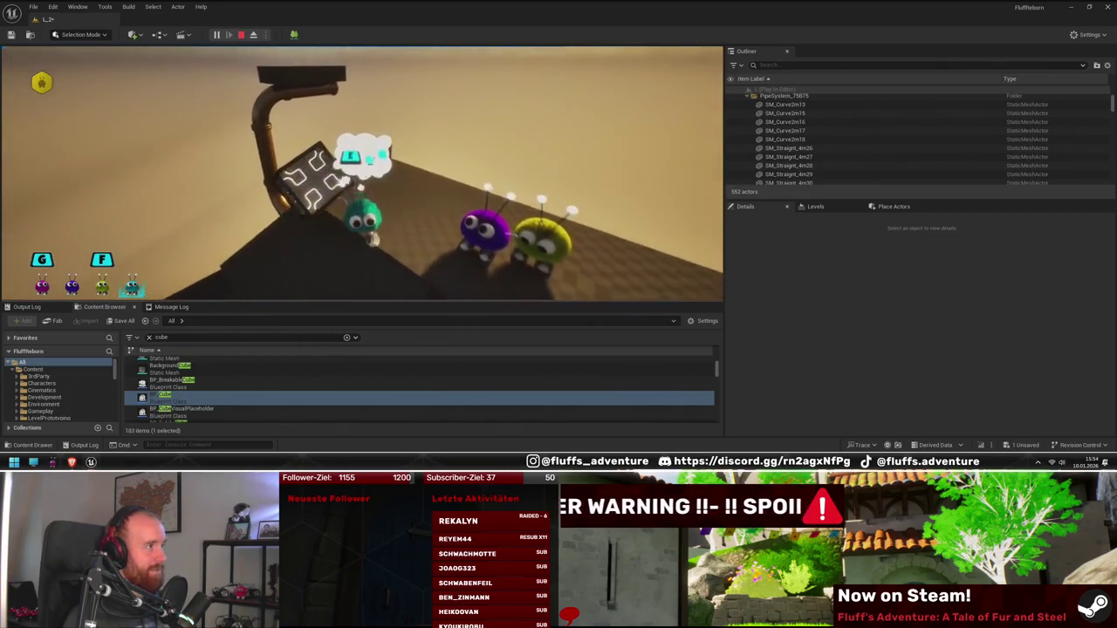
pyautogui.press('Escape')
pyautogui.press('s')
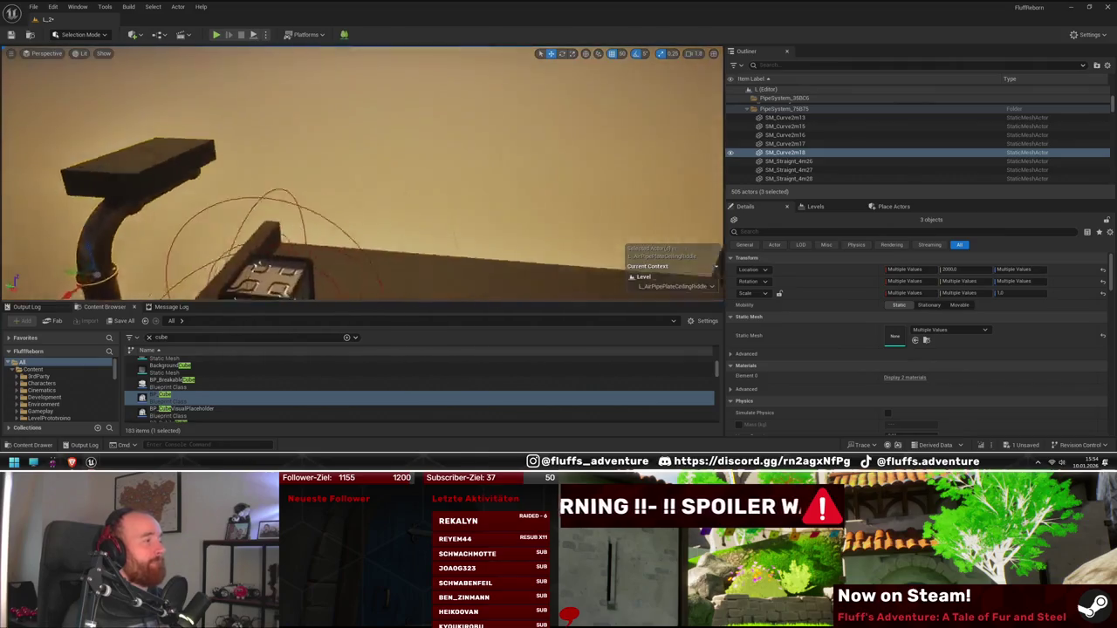
pyautogui.moveTo(450, 184); pyautogui.dragTo(450, 183)
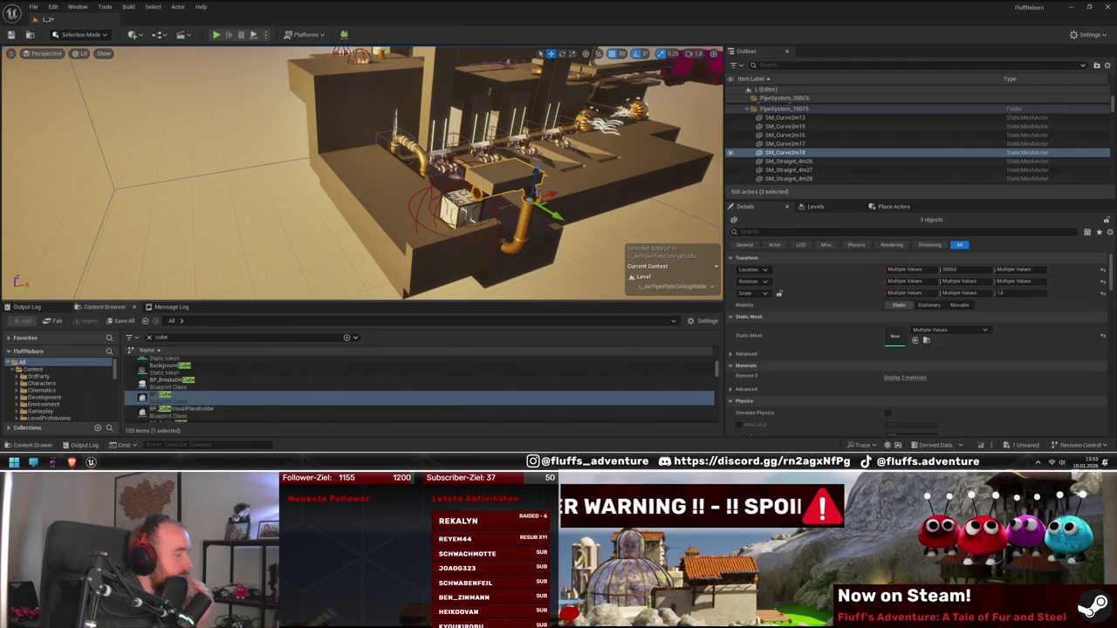
pyautogui.moveTo(362, 175); pyautogui.dragTo(243, 205)
pyautogui.moveTo(460, 189); pyautogui.dragTo(461, 189)
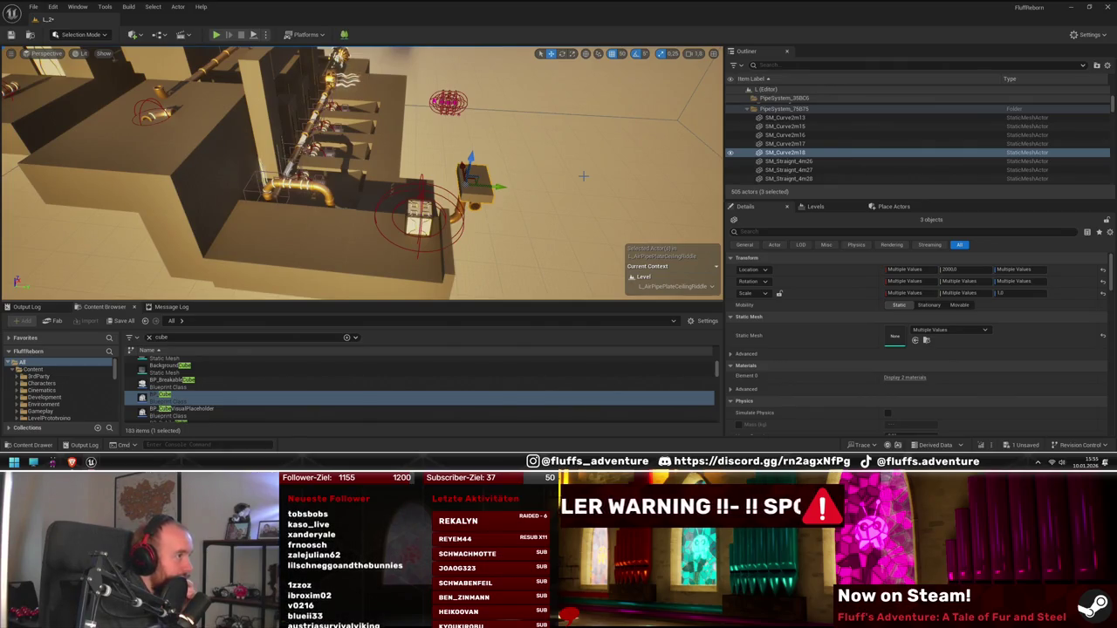
pyautogui.moveTo(576, 175)
pyautogui.mouseDown()
pyautogui.moveTo(523, 157)
pyautogui.moveTo(524, 210)
pyautogui.moveTo(489, 227)
pyautogui.moveTo(554, 171)
pyautogui.moveTo(525, 189)
pyautogui.mouseUp()
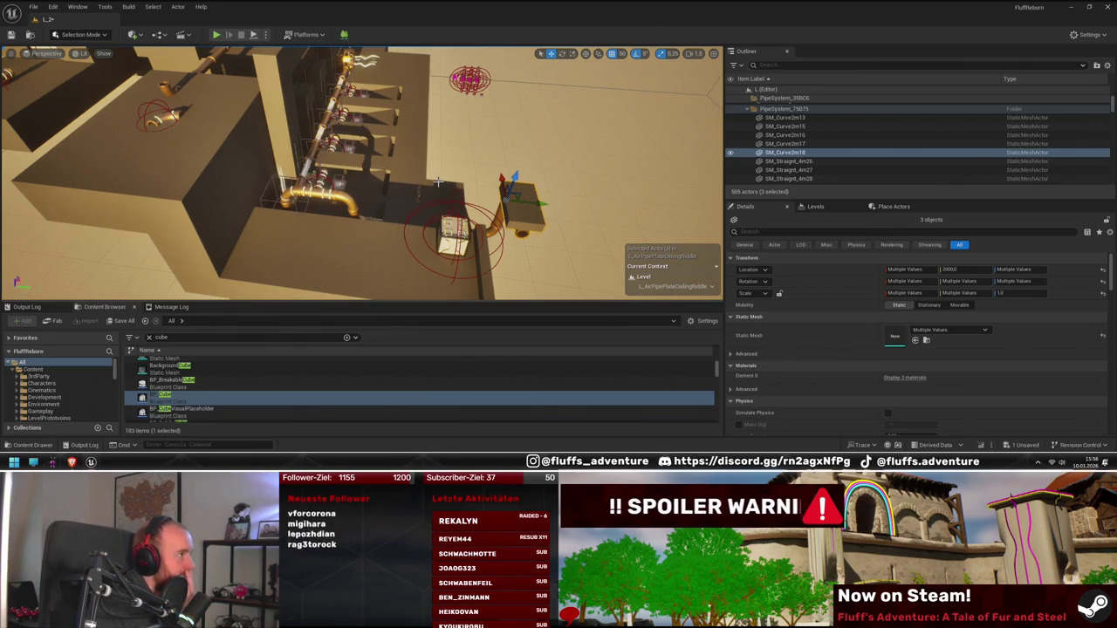
pyautogui.moveTo(525, 189); pyautogui.dragTo(519, 192)
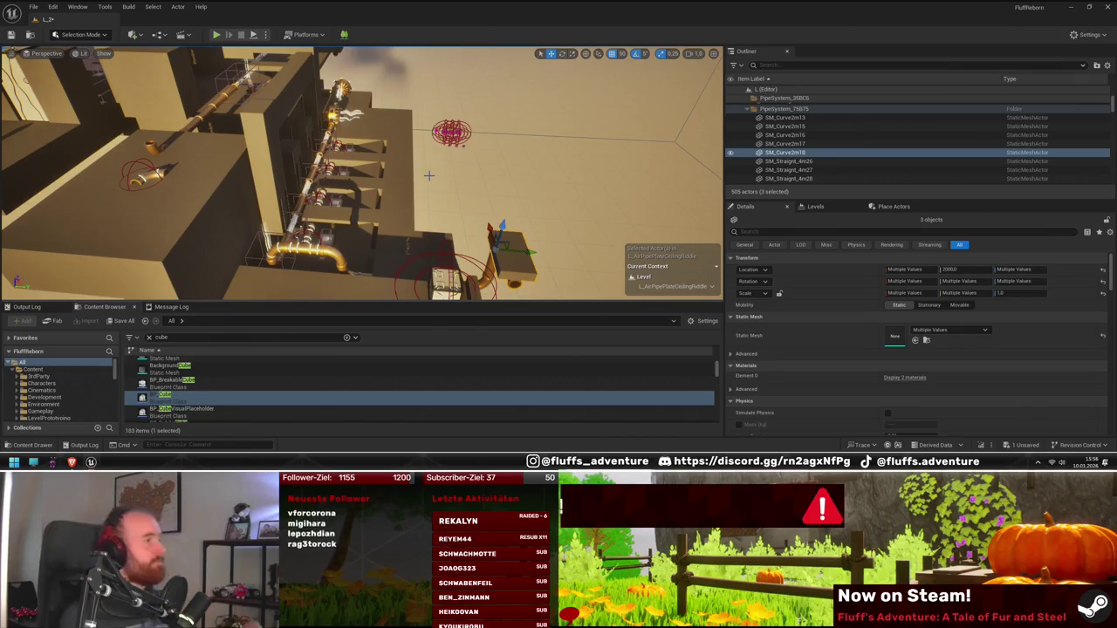
pyautogui.moveTo(436, 182)
pyautogui.mouseDown()
pyautogui.moveTo(391, 152)
pyautogui.moveTo(377, 166)
pyautogui.moveTo(389, 183)
pyautogui.mouseUp()
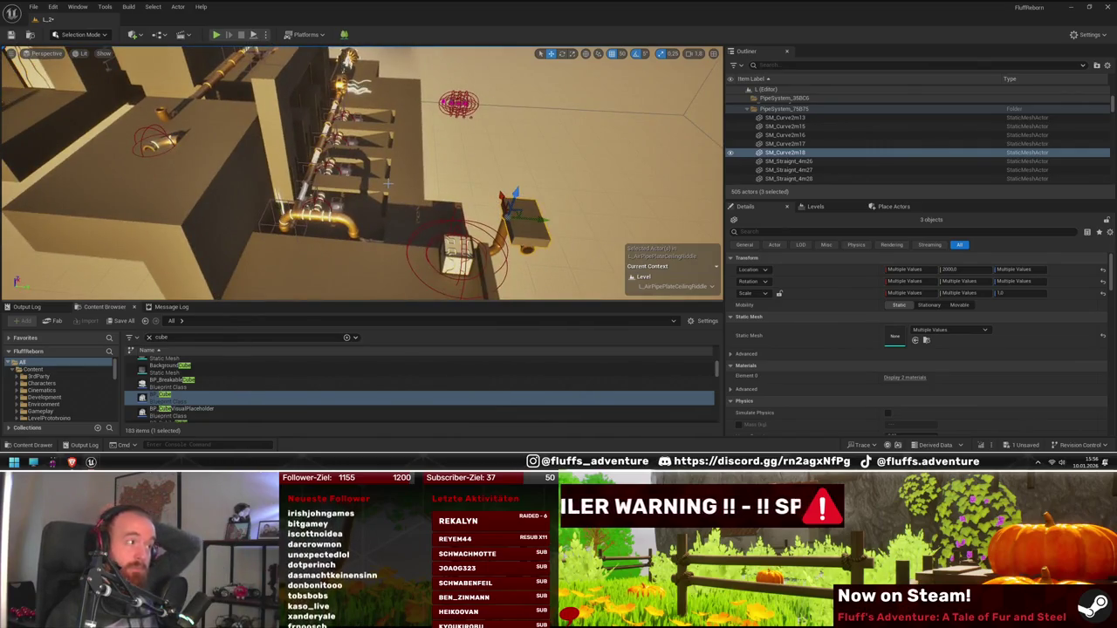
pyautogui.moveTo(389, 183); pyautogui.dragTo(389, 183)
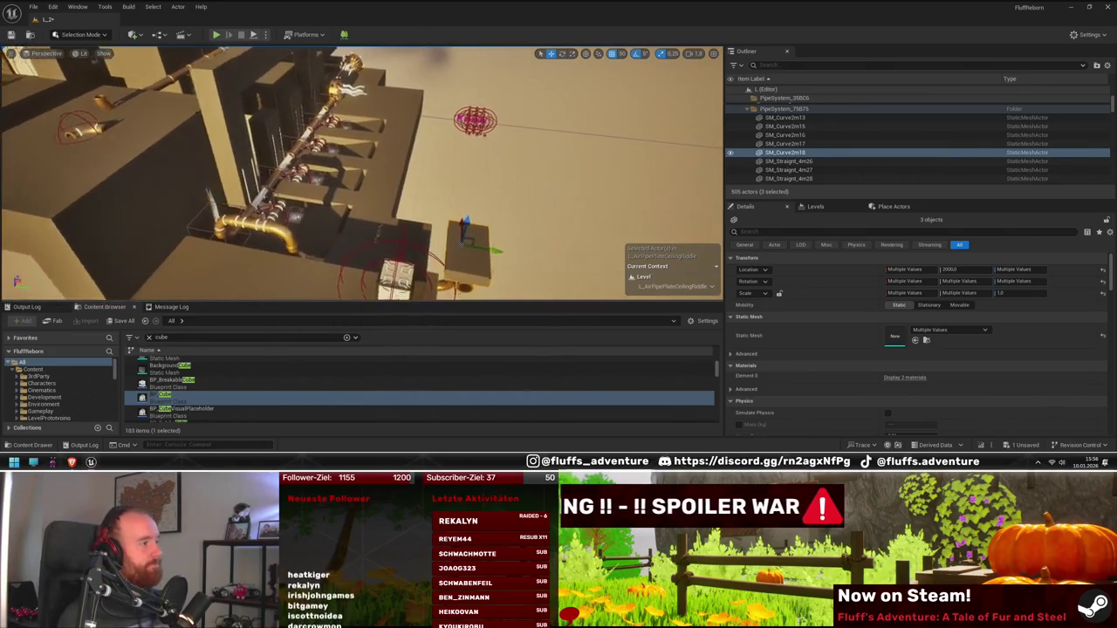
pyautogui.moveTo(274, 167); pyautogui.dragTo(275, 168)
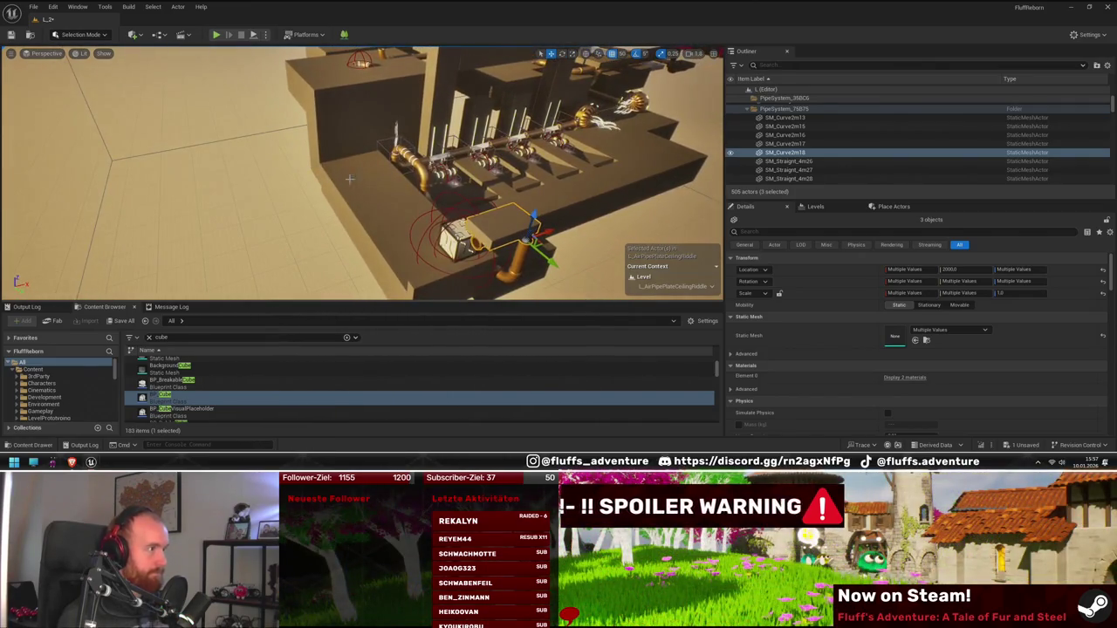
pyautogui.moveTo(481, 245); pyautogui.dragTo(481, 245)
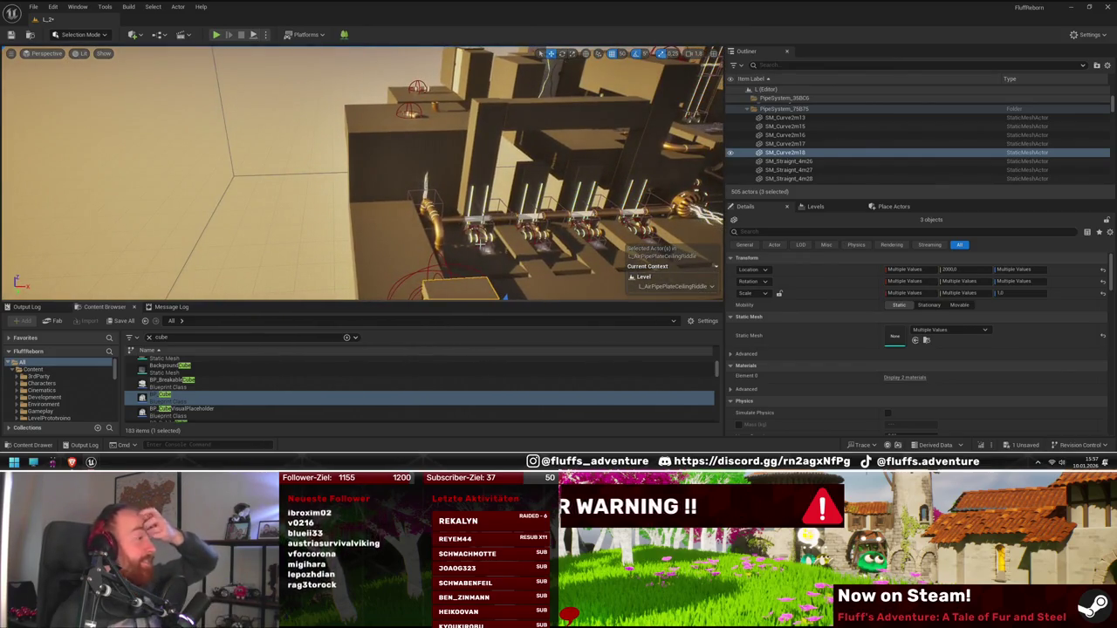
pyautogui.moveTo(481, 245); pyautogui.dragTo(481, 245)
pyautogui.moveTo(280, 144); pyautogui.dragTo(394, 222)
pyautogui.click(401, 210)
pyautogui.keyDown('ctrl'); pyautogui.click(395, 222); pyautogui.keyUp('ctrl')
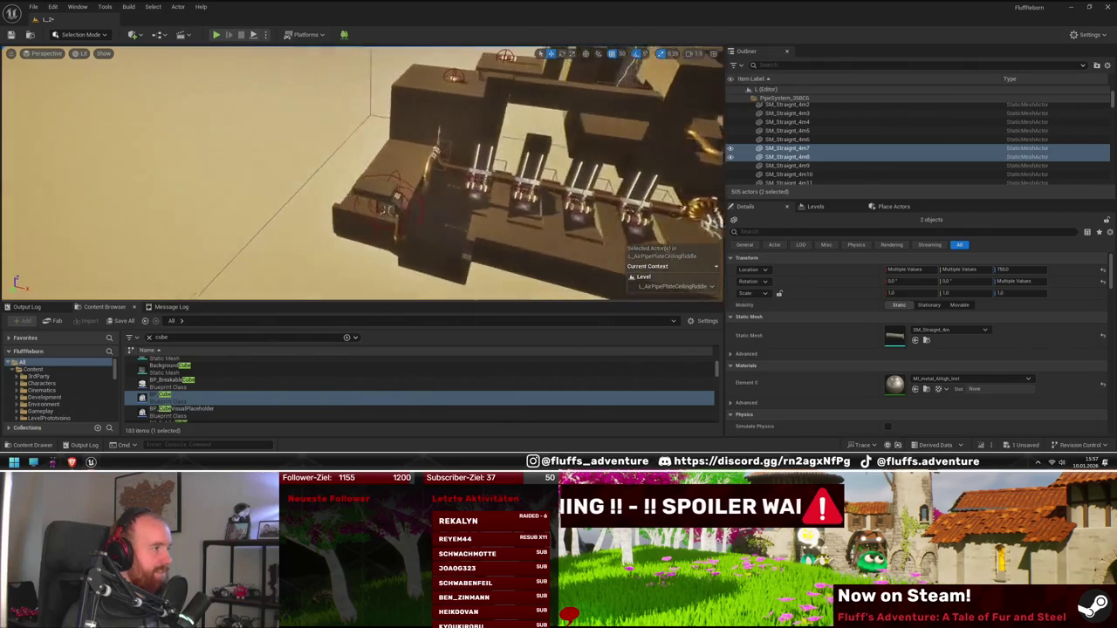
pyautogui.moveTo(488, 80); pyautogui.dragTo(489, 80)
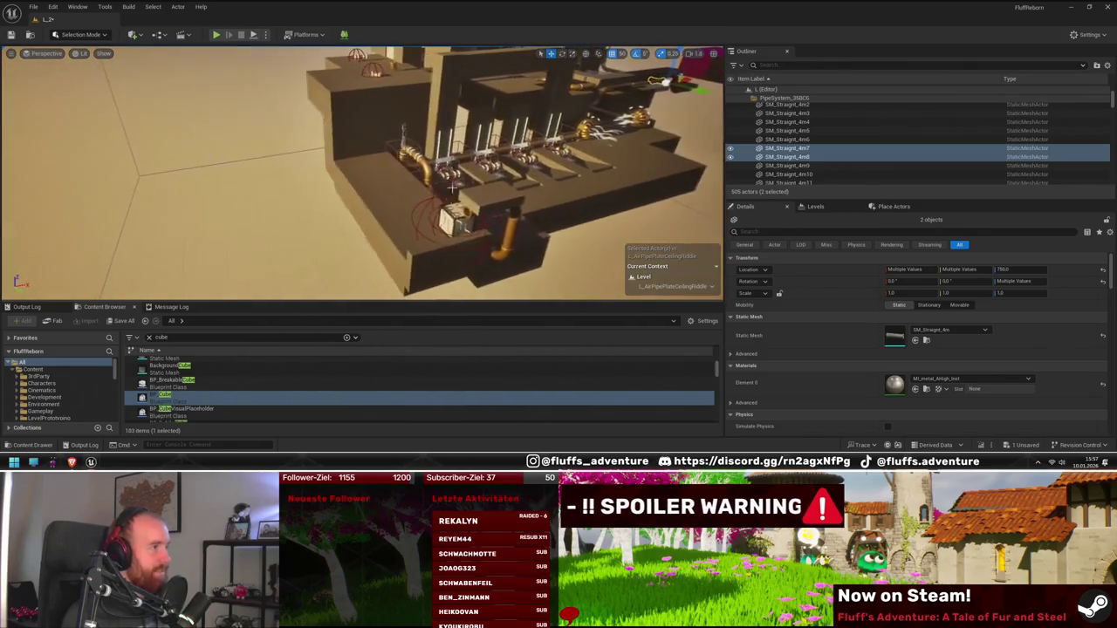